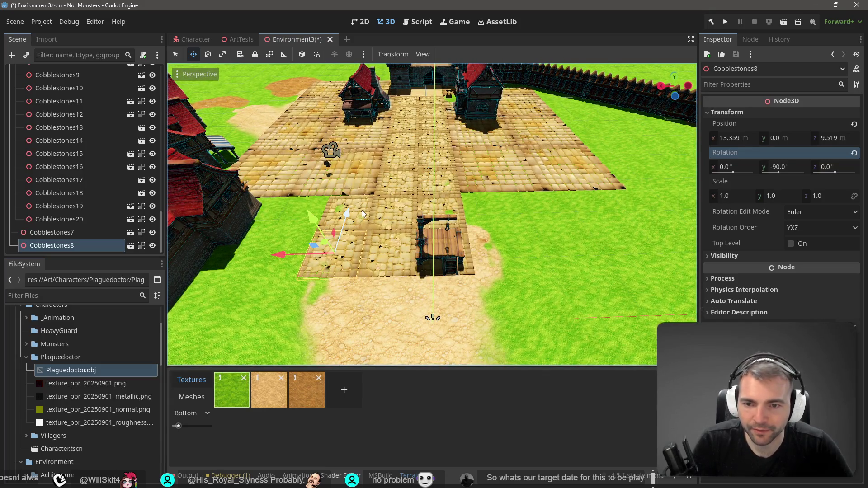
Duplicate Cobblestones7 and Cobblestones8 and slide the copies sideways along X.
{"action": "left_click", "coordinate": [362, 210], "text": "shift"}
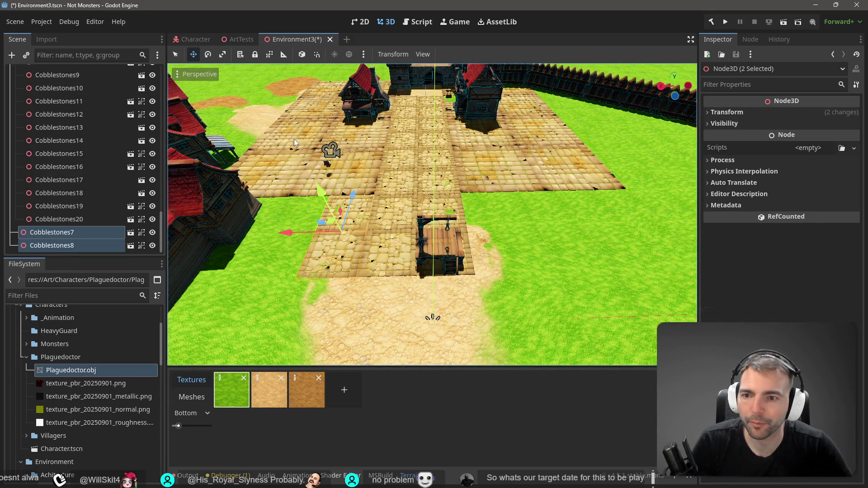
{"action": "key", "text": "ctrl+d"}
{"action": "left_click_drag", "start_coordinate": [288, 234], "coordinate": [440, 232]}
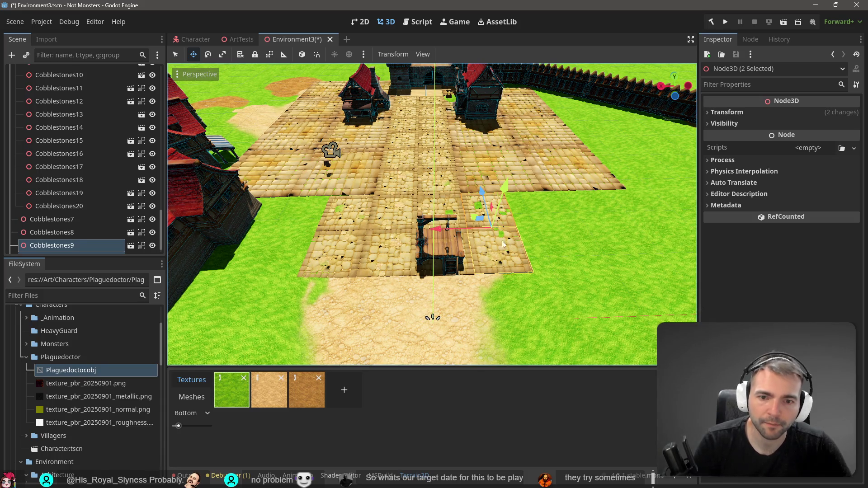
Orbit around the new tiles and settle on a steeper overhead angle.
{"action": "left_click_drag", "start_coordinate": [502, 235], "coordinate": [416, 253]}
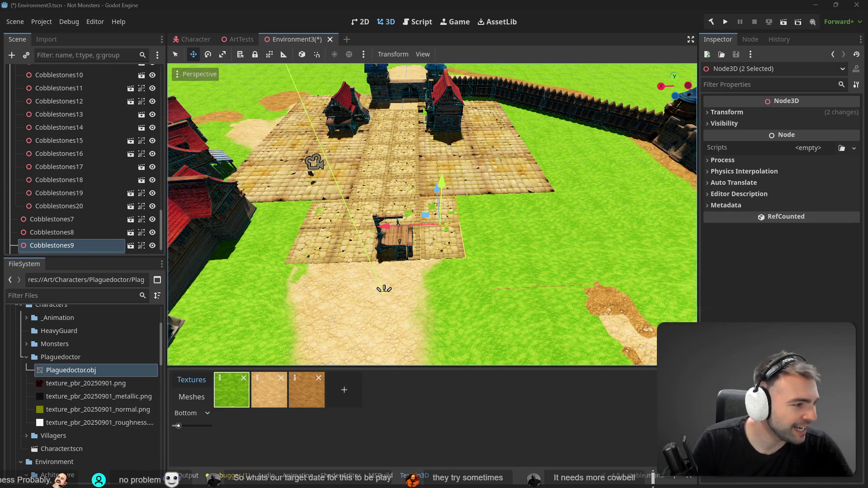
{"action": "scroll", "coordinate": [406, 244], "scroll_direction": "up", "scroll_amount": 5}
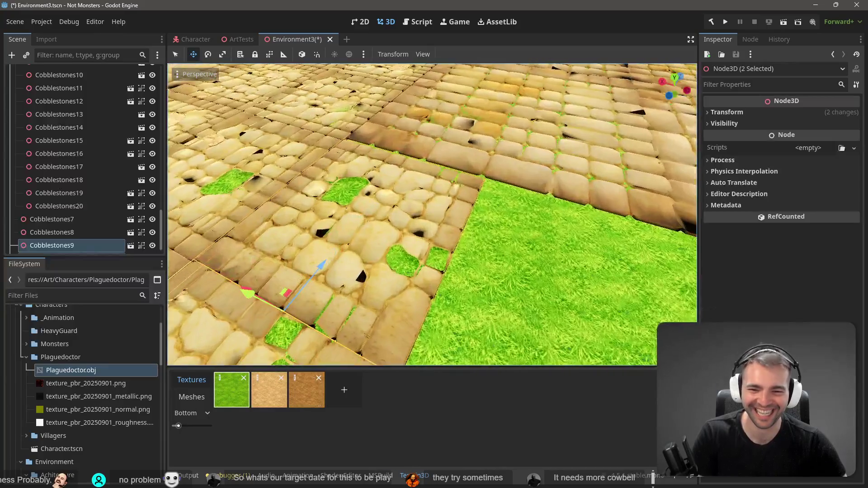
{"action": "scroll", "coordinate": [447, 243], "scroll_direction": "down", "scroll_amount": 5}
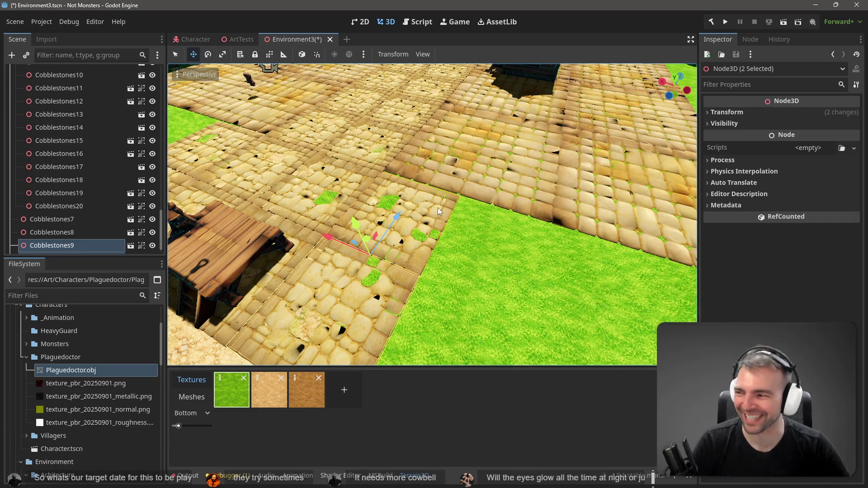
{"action": "left_click_drag", "start_coordinate": [347, 237], "coordinate": [373, 223]}
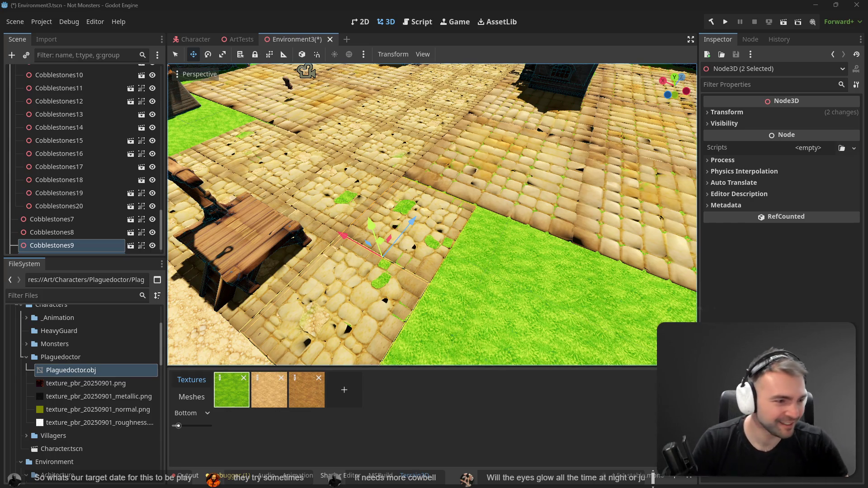
{"action": "left_click_drag", "start_coordinate": [402, 209], "coordinate": [418, 244]}
Duplicate Cobblestones19 and Cobblestones20 and move the copies along Z toward the gate.
{"action": "scroll", "coordinate": [432, 215], "scroll_direction": "down", "scroll_amount": 10}
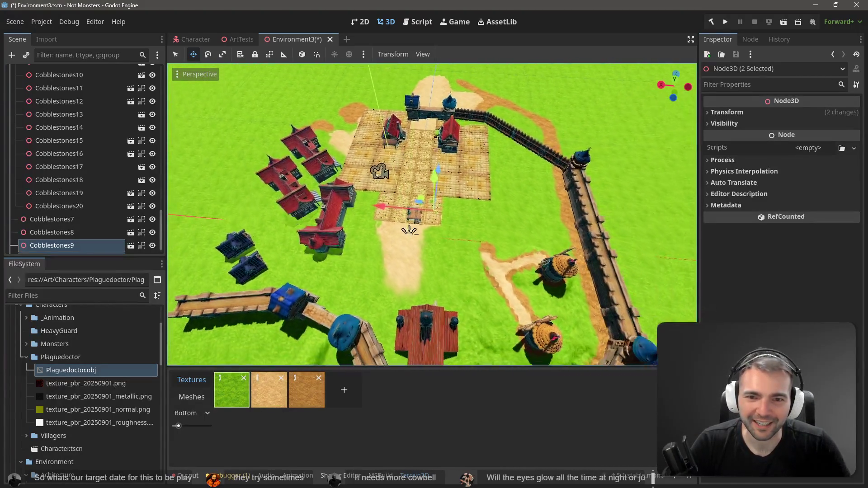
{"action": "scroll", "coordinate": [432, 215], "scroll_direction": "up", "scroll_amount": 10}
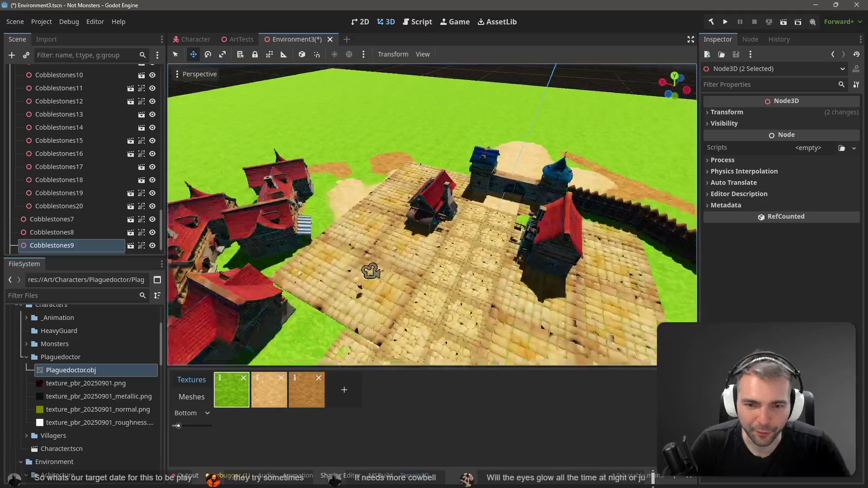
{"action": "scroll", "coordinate": [420, 226], "scroll_direction": "up", "scroll_amount": 5}
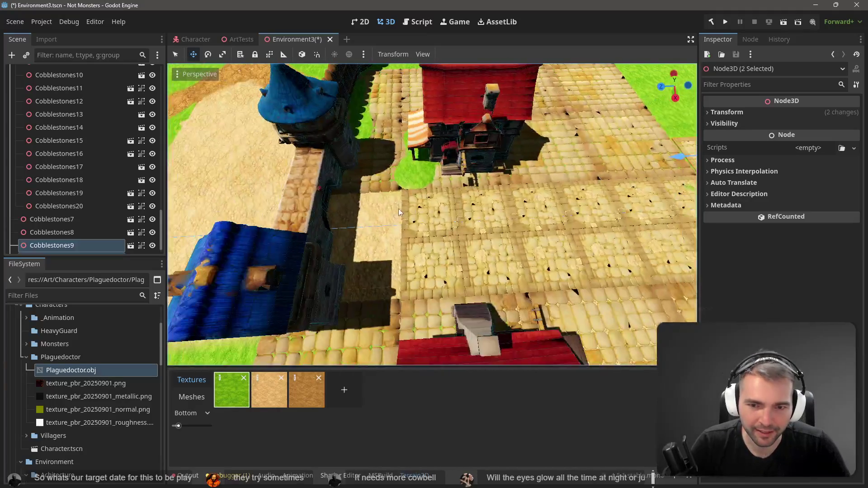
{"action": "left_click", "coordinate": [420, 225]}
{"action": "left_click", "coordinate": [411, 264], "text": "shift"}
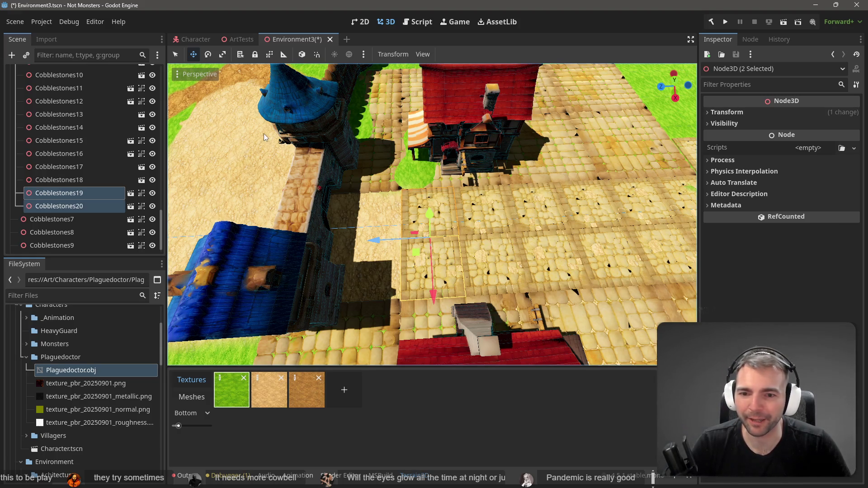
{"action": "key", "text": "ctrl+d"}
{"action": "left_click_drag", "start_coordinate": [379, 240], "coordinate": [319, 244]}
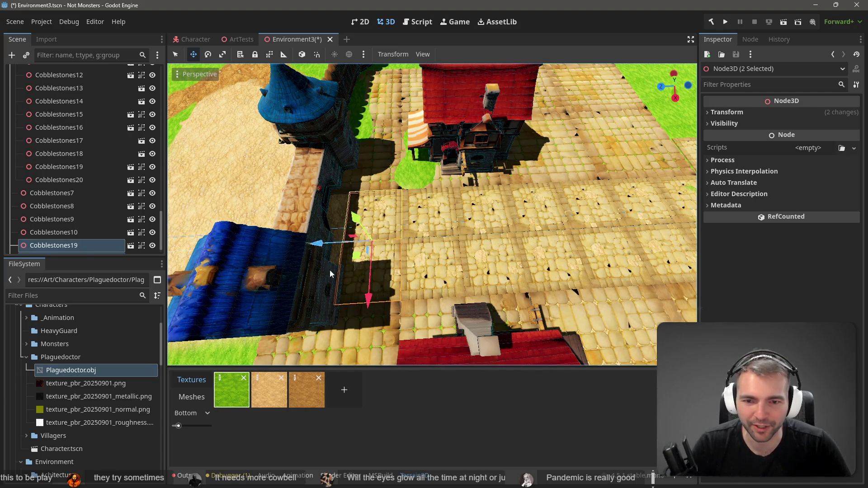
{"action": "key", "text": "Escape"}
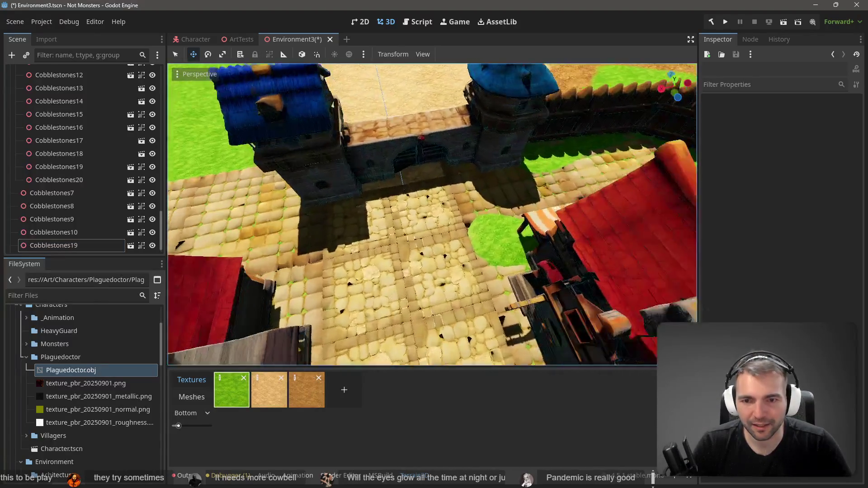
Nudge Cobblestones19 beside the castle gate slightly along Z into alignment.
{"action": "left_click", "coordinate": [392, 237]}
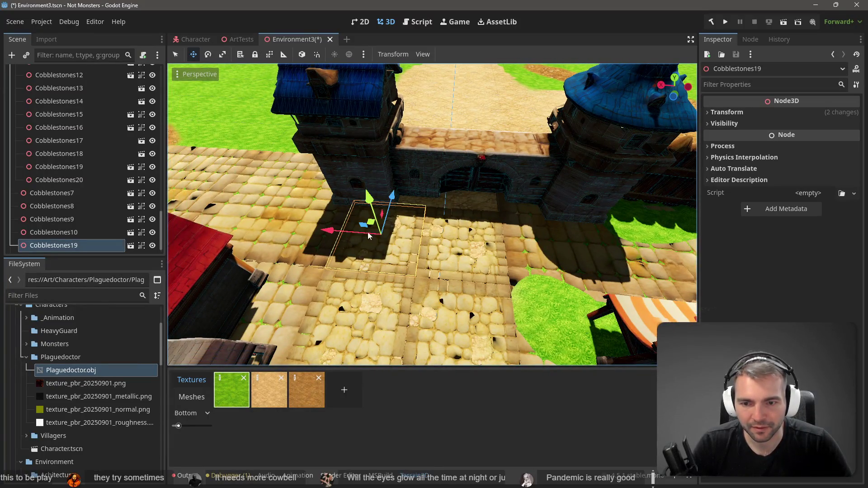
{"action": "left_click_drag", "start_coordinate": [393, 195], "coordinate": [453, 213]}
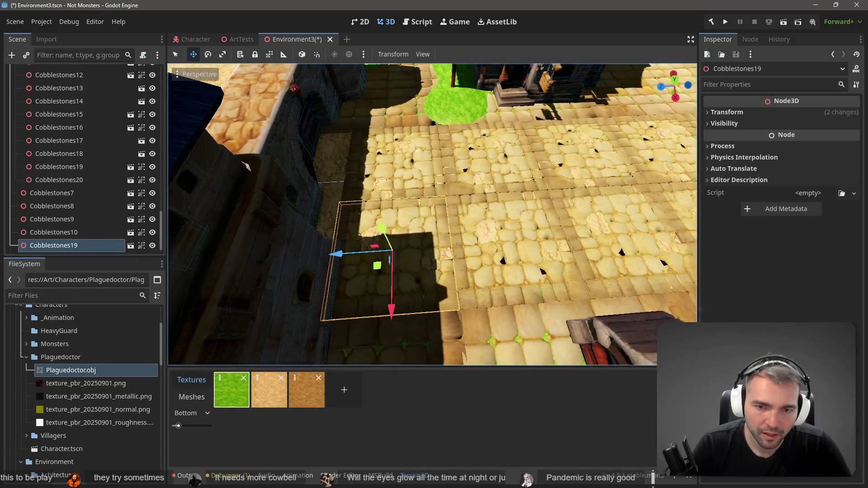
{"action": "scroll", "coordinate": [433, 215], "scroll_direction": "down", "scroll_amount": 5}
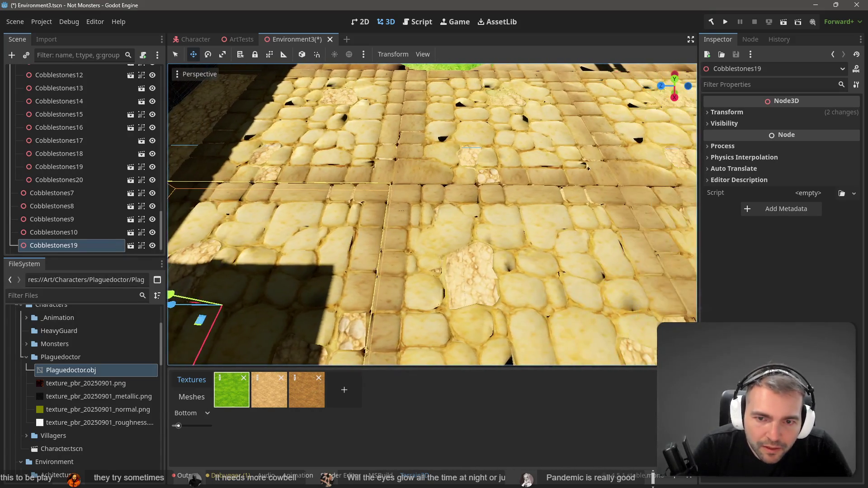
{"action": "scroll", "coordinate": [362, 244], "scroll_direction": "up", "scroll_amount": 5}
{"action": "left_click_drag", "start_coordinate": [366, 246], "coordinate": [368, 245]}
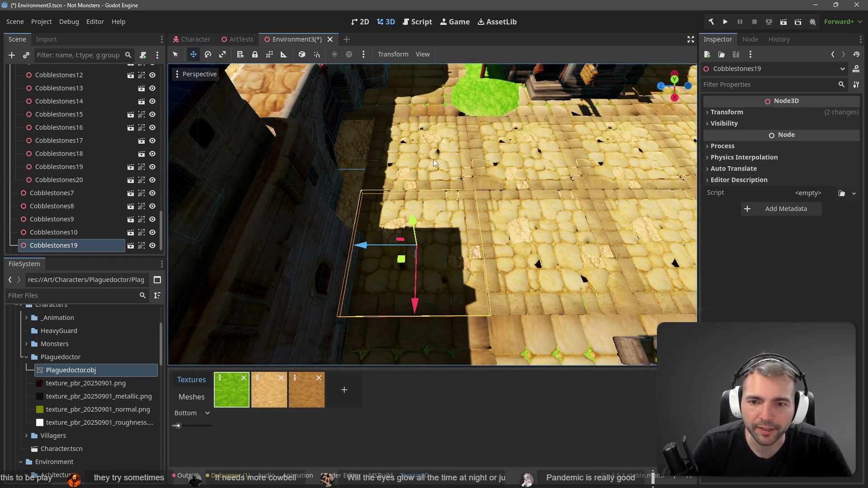
Duplicate a second cobblestone patch and slide the copies along Z under the gate.
{"action": "left_click", "coordinate": [433, 144], "text": "shift"}
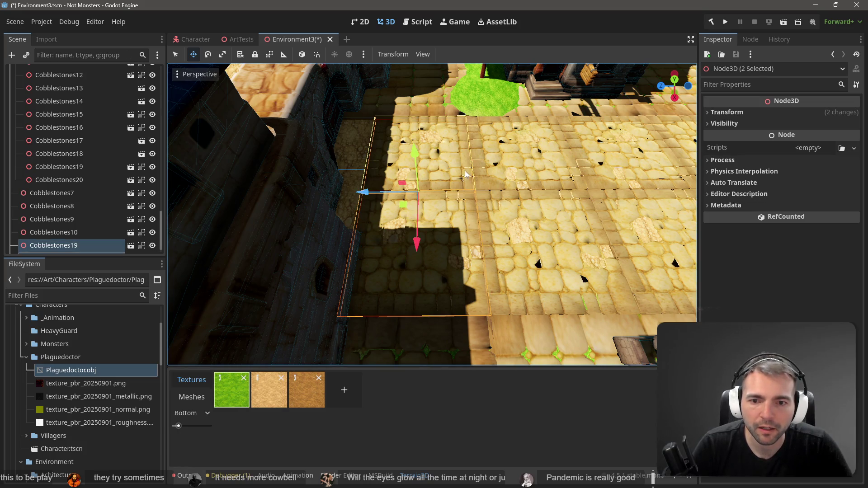
{"action": "scroll", "coordinate": [376, 196], "scroll_direction": "down", "scroll_amount": 6}
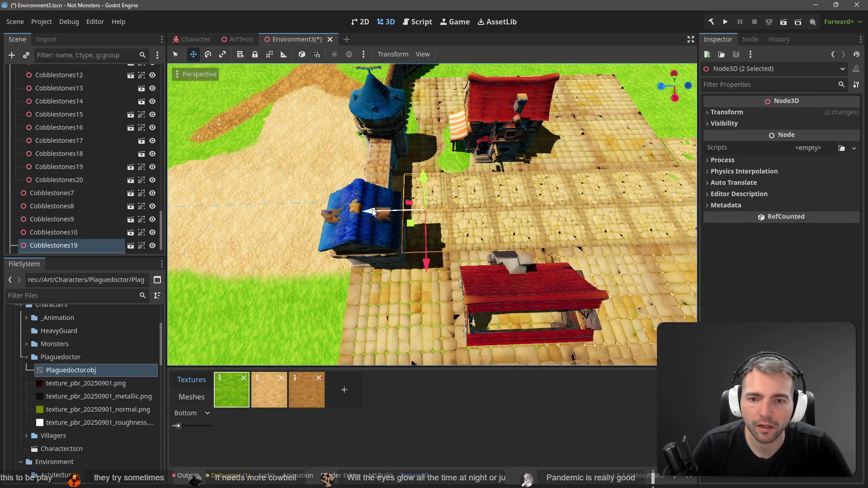
{"action": "left_click", "coordinate": [221, 187]}
{"action": "key", "text": "ctrl+d"}
{"action": "mouse_move", "coordinate": [369, 216]}
{"action": "left_mouse_down"}
{"action": "mouse_move", "coordinate": [322, 215]}
{"action": "mouse_move", "coordinate": [336, 220]}
{"action": "left_mouse_up"}
{"action": "scroll", "coordinate": [336, 220], "scroll_direction": "up", "scroll_amount": 5}
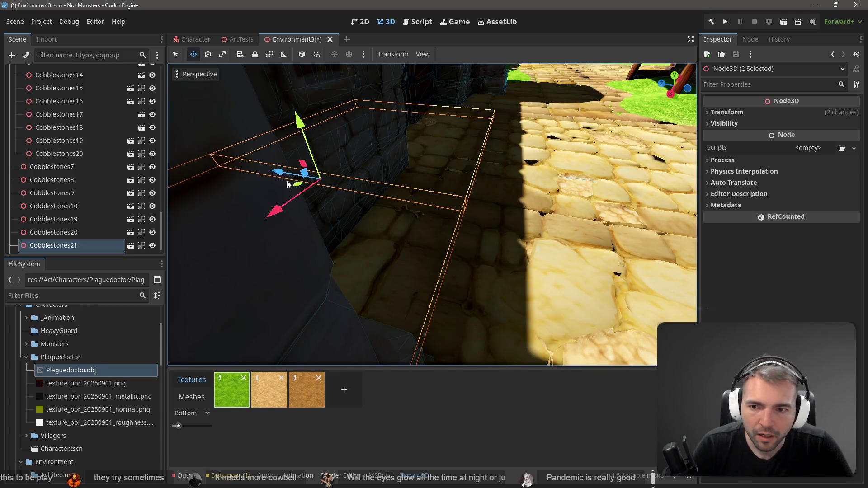
{"action": "mouse_move", "coordinate": [276, 172]}
{"action": "left_mouse_down"}
{"action": "mouse_move", "coordinate": [262, 171]}
{"action": "mouse_move", "coordinate": [270, 170]}
{"action": "left_mouse_up"}
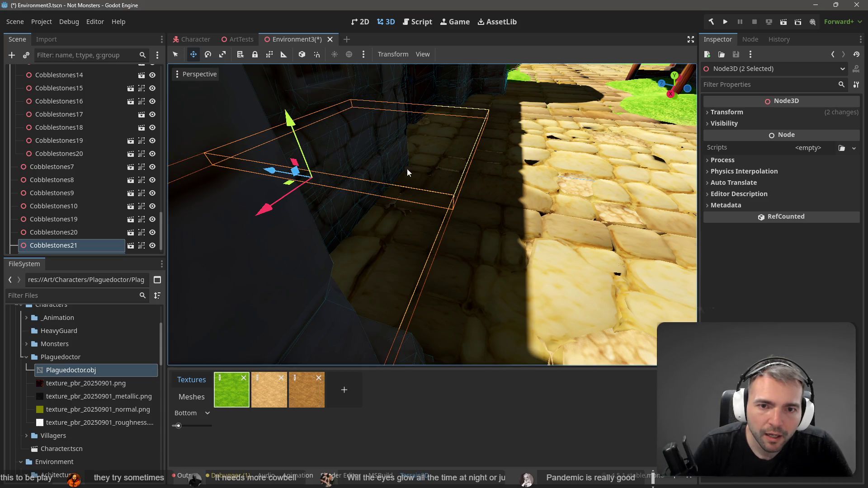
{"action": "scroll", "coordinate": [438, 132], "scroll_direction": "down", "scroll_amount": 5}
Fly the view up over the gate and stalls and select the CittyGate building.
{"action": "left_click", "coordinate": [462, 102]}
{"action": "scroll", "coordinate": [462, 102], "scroll_direction": "up", "scroll_amount": 6}
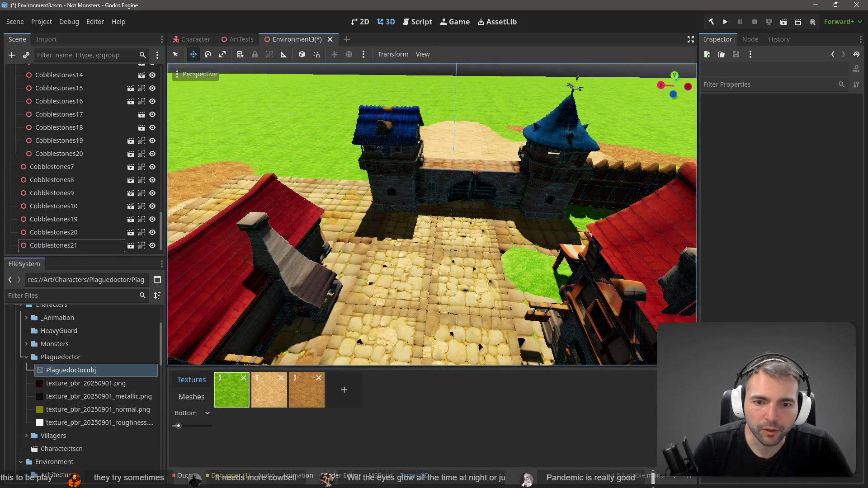
{"action": "left_click_drag", "start_coordinate": [432, 215], "coordinate": [427, 242]}
{"action": "scroll", "coordinate": [492, 243], "scroll_direction": "down", "scroll_amount": 8}
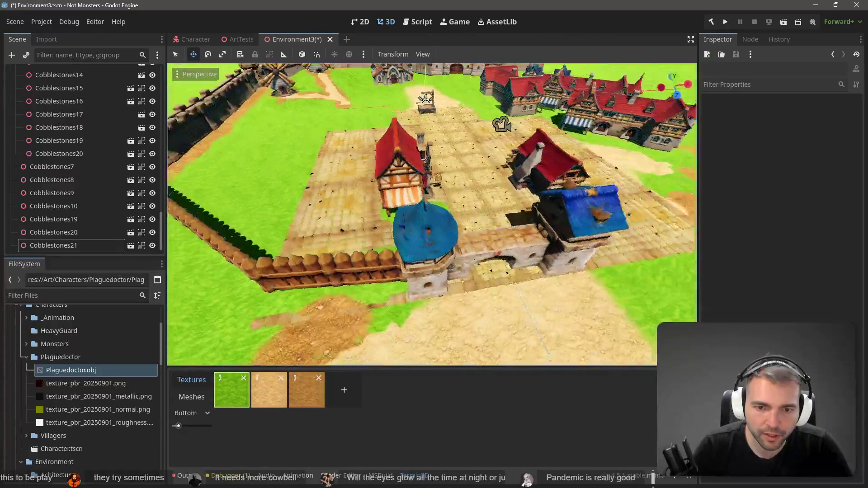
{"action": "left_click", "coordinate": [492, 243]}
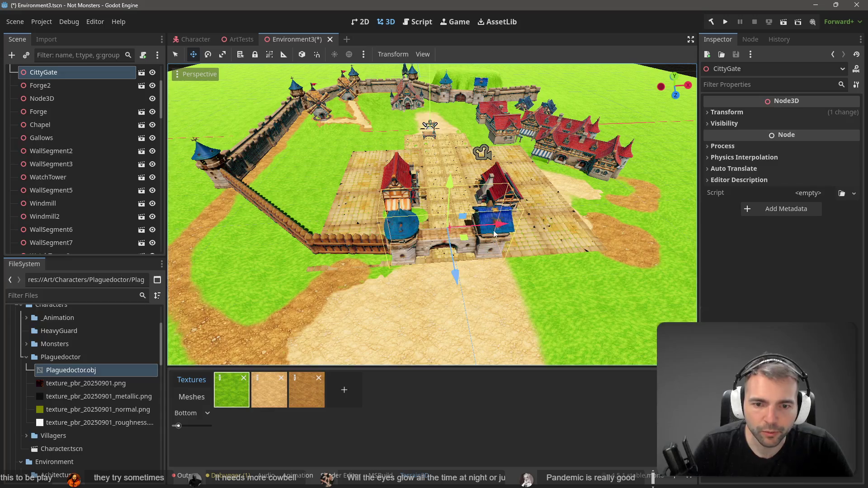
Shift the CittyGate along X and stretch the Stockade fence longer along X.
{"action": "left_click_drag", "start_coordinate": [498, 224], "coordinate": [517, 228]}
{"action": "left_click", "coordinate": [335, 245]}
{"action": "key", "text": "r"}
{"action": "left_click_drag", "start_coordinate": [410, 249], "coordinate": [415, 247]}
{"action": "key", "text": "w"}
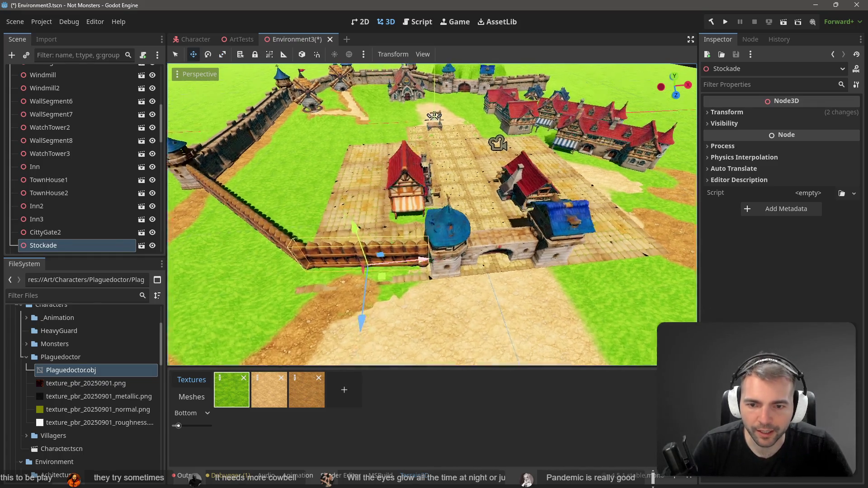
Move closer to the gate tower and shift the Stockade slightly along X.
{"action": "key", "text": "w"}
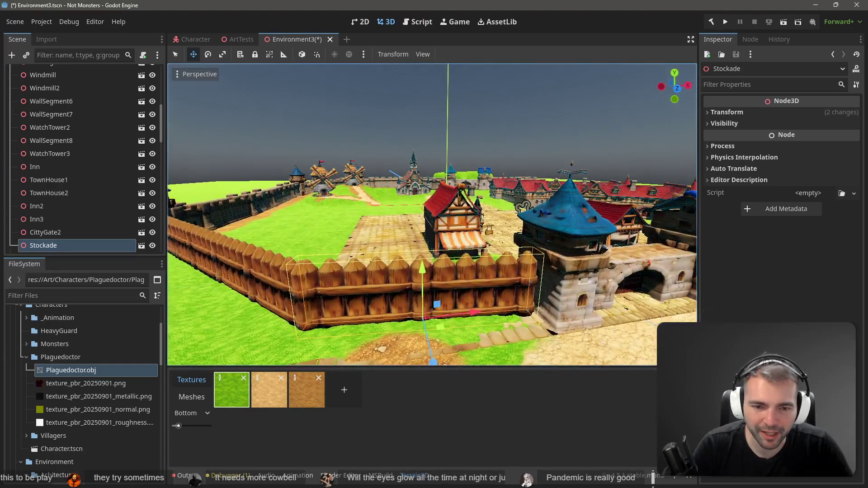
{"action": "key", "text": "r"}
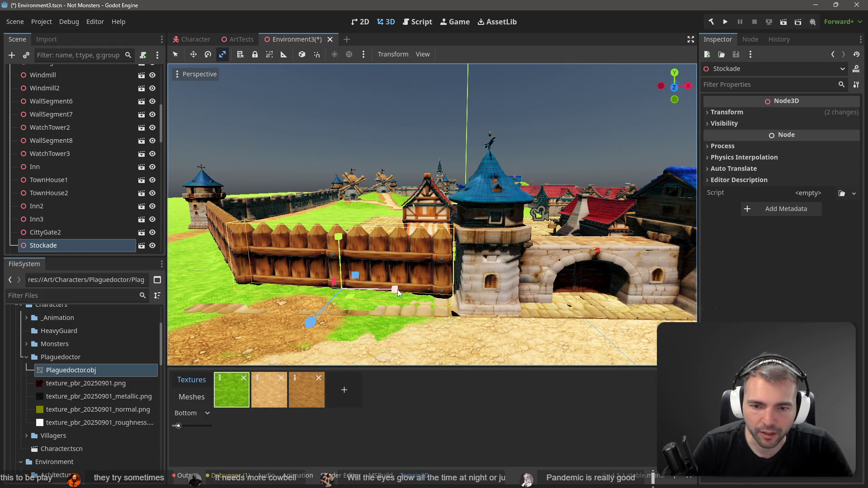
{"action": "key", "text": "q"}
{"action": "left_click_drag", "start_coordinate": [393, 290], "coordinate": [396, 290]}
{"action": "key", "text": "r"}
{"action": "key", "text": "w"}
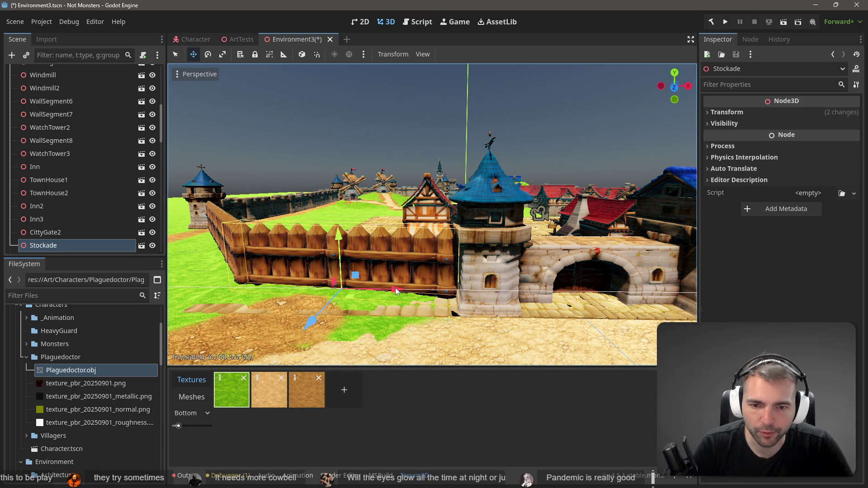
Zoom in close on the Stockade where it meets the stone tower and ground.
{"action": "scroll", "coordinate": [396, 291], "scroll_direction": "down", "scroll_amount": 6}
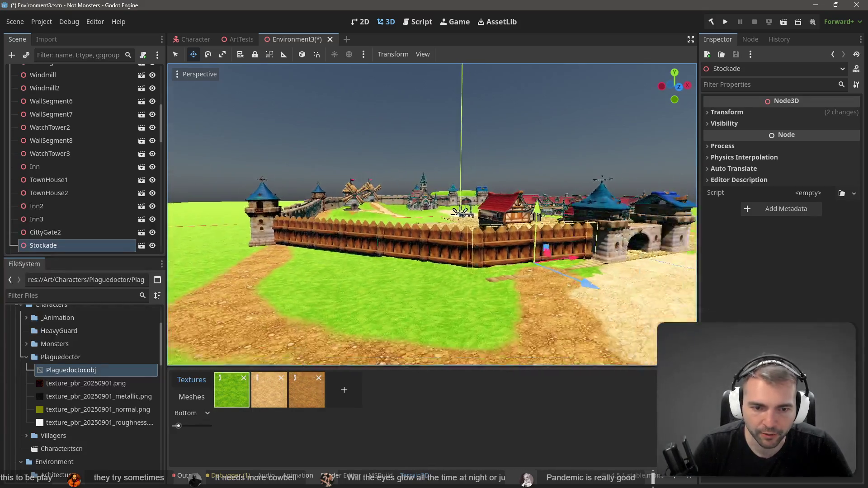
{"action": "scroll", "coordinate": [432, 214], "scroll_direction": "up", "scroll_amount": 8}
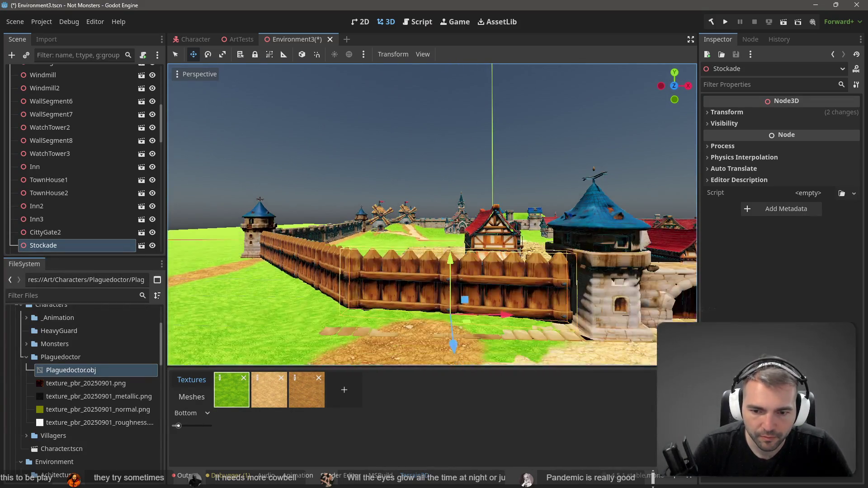
{"action": "scroll", "coordinate": [396, 289], "scroll_direction": "down", "scroll_amount": 3}
{"action": "scroll", "coordinate": [396, 290], "scroll_direction": "up", "scroll_amount": 5}
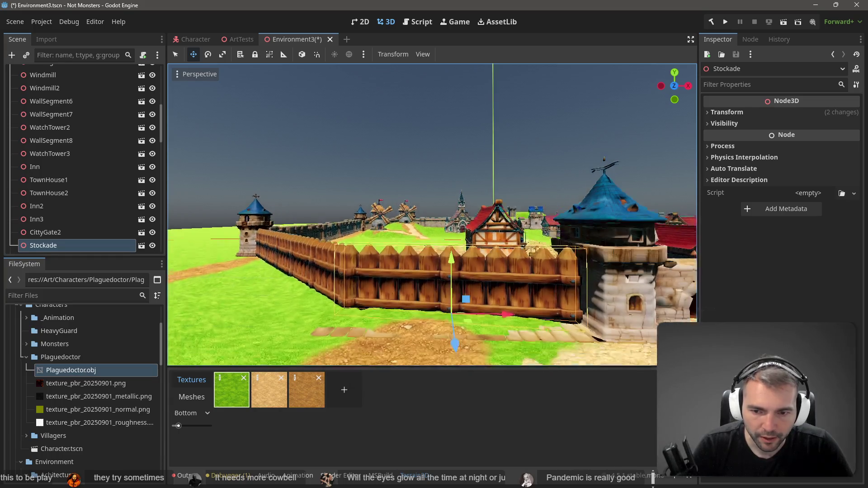
{"action": "scroll", "coordinate": [396, 291], "scroll_direction": "up", "scroll_amount": 6}
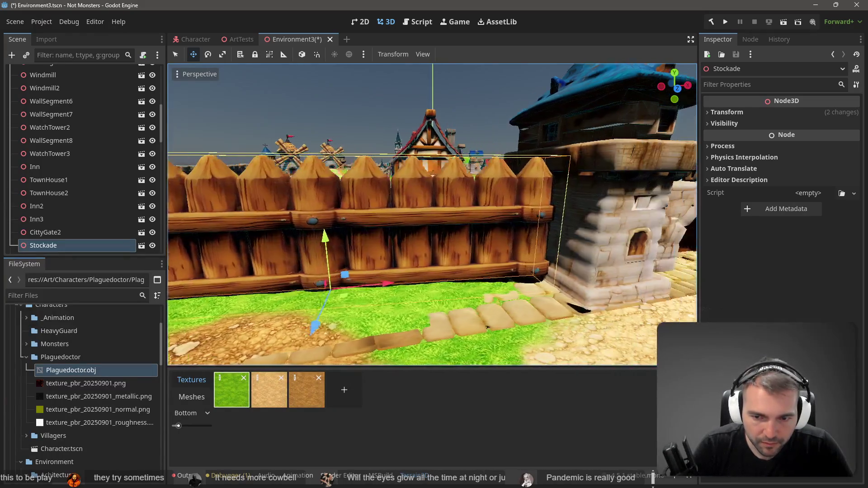
{"action": "scroll", "coordinate": [433, 308], "scroll_direction": "up", "scroll_amount": 4}
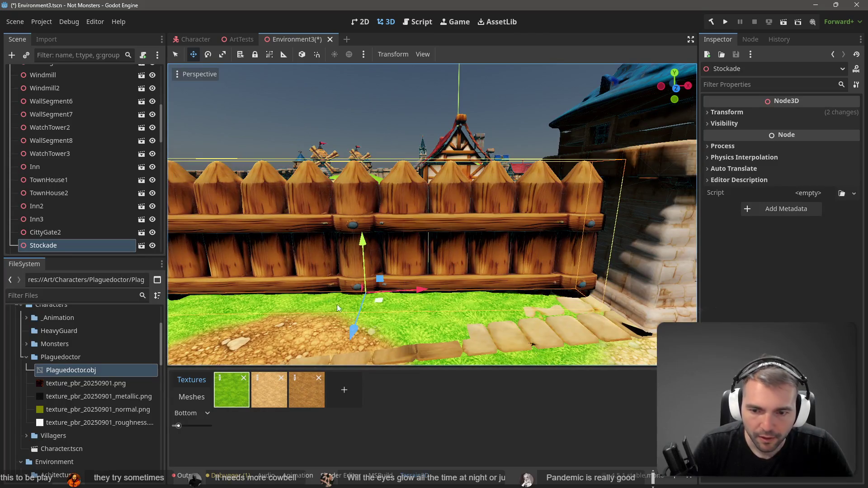
{"action": "scroll", "coordinate": [107, 129], "scroll_direction": "up", "scroll_amount": 10}
Save the scene and select Architecture together with TownHouse1 and TownHouse2.
{"action": "left_click", "coordinate": [55, 125]}
{"action": "key", "text": "ctrl+s"}
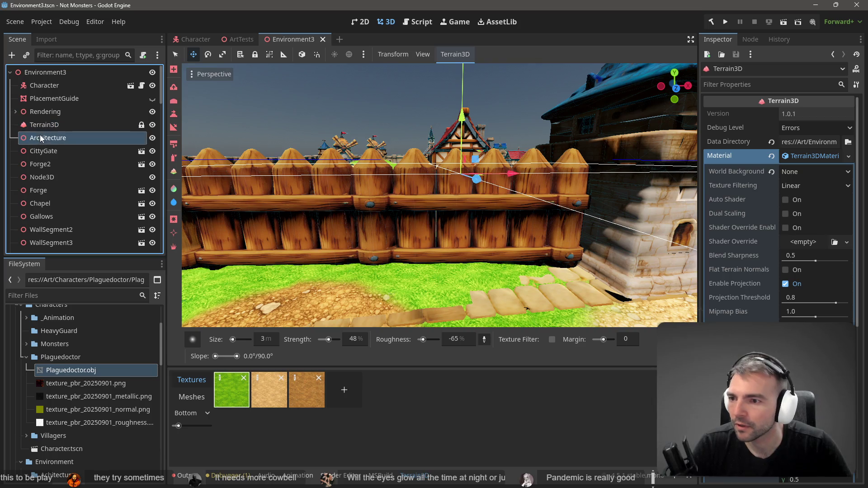
{"action": "left_click", "coordinate": [41, 138]}
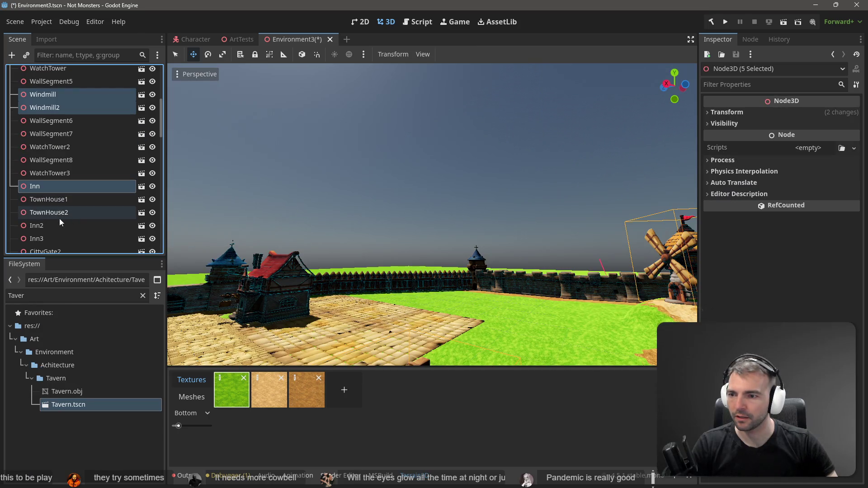
{"action": "left_click", "coordinate": [60, 200], "text": "ctrl"}
{"action": "left_click", "coordinate": [61, 210], "text": "ctrl"}
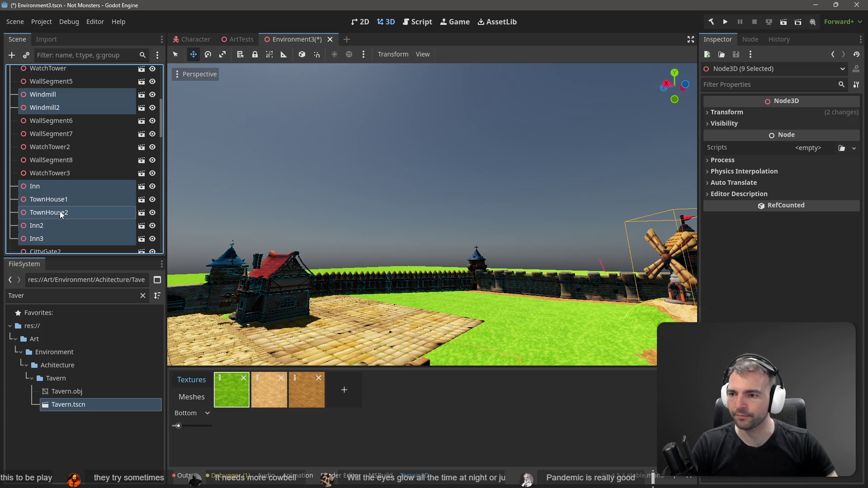
{"action": "scroll", "coordinate": [60, 210], "scroll_direction": "down", "scroll_amount": 1}
{"action": "scroll", "coordinate": [64, 227], "scroll_direction": "down", "scroll_amount": 2}
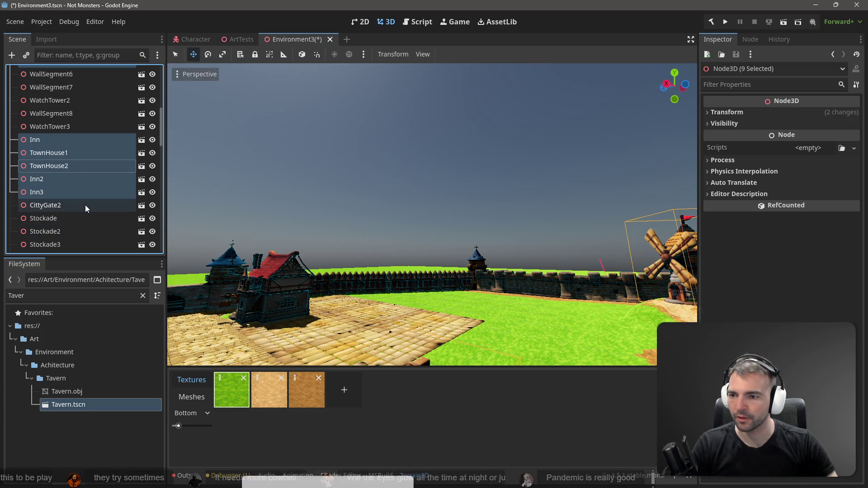
{"action": "scroll", "coordinate": [85, 205], "scroll_direction": "down", "scroll_amount": 2}
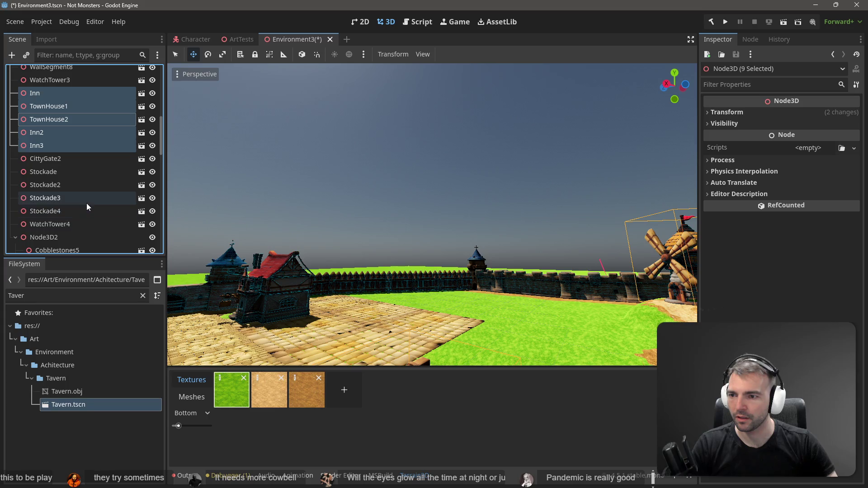
{"action": "scroll", "coordinate": [86, 202], "scroll_direction": "down", "scroll_amount": 1}
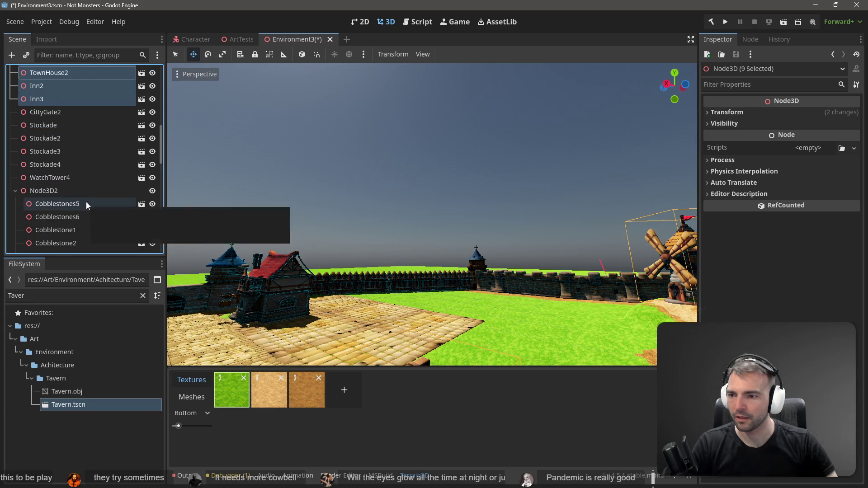
Reparent the selected town buildings under the Architecture node.
{"action": "right_click", "coordinate": [53, 101]}
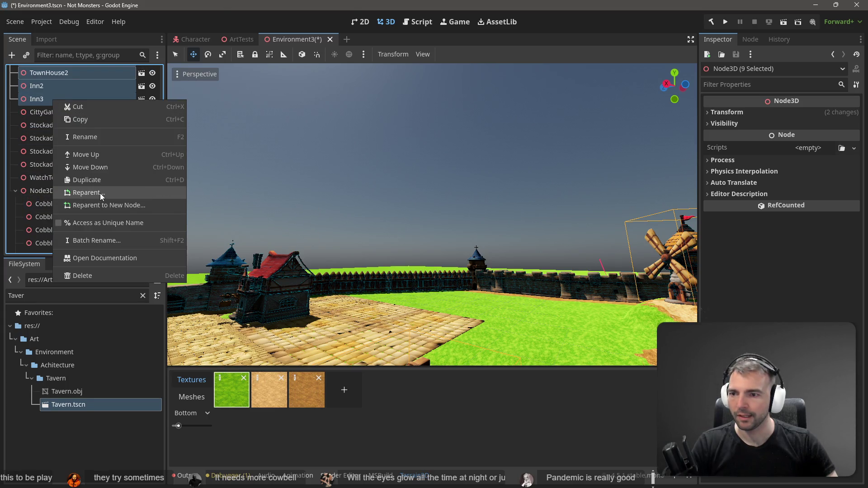
{"action": "left_click", "coordinate": [100, 193]}
{"action": "left_click", "coordinate": [394, 391]}
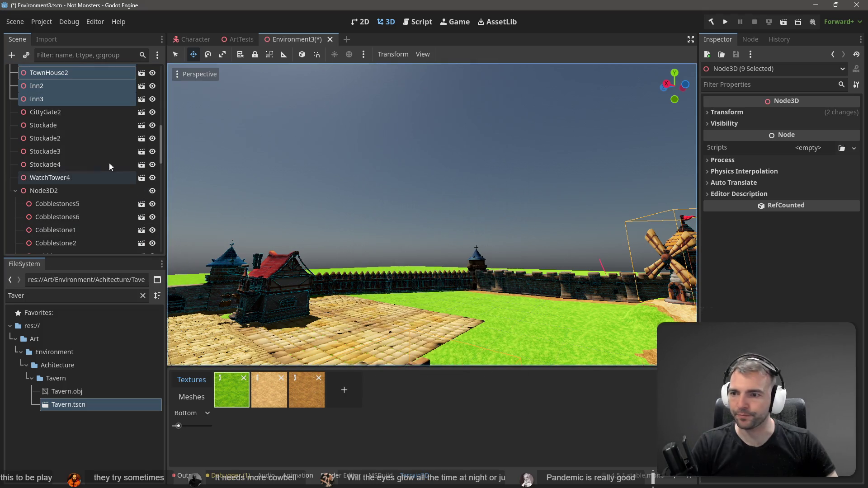
{"action": "scroll", "coordinate": [91, 151], "scroll_direction": "up", "scroll_amount": 2}
{"action": "scroll", "coordinate": [95, 151], "scroll_direction": "up", "scroll_amount": 5}
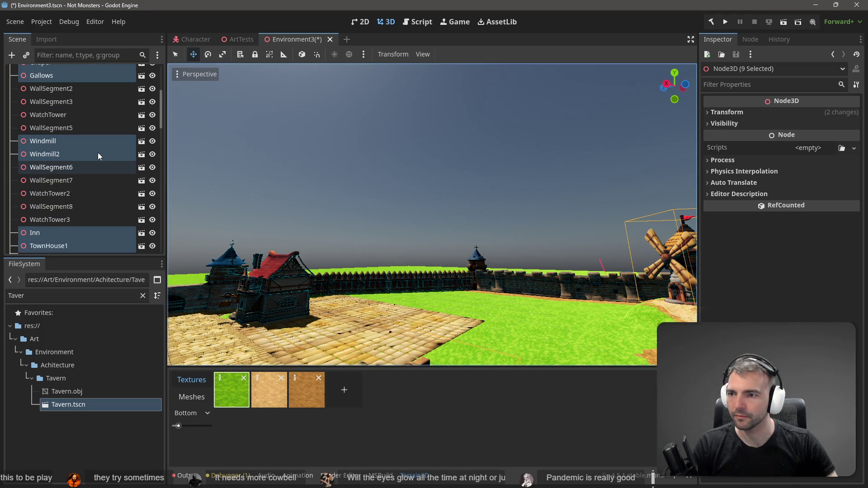
{"action": "left_click_drag", "start_coordinate": [55, 189], "coordinate": [56, 138]}
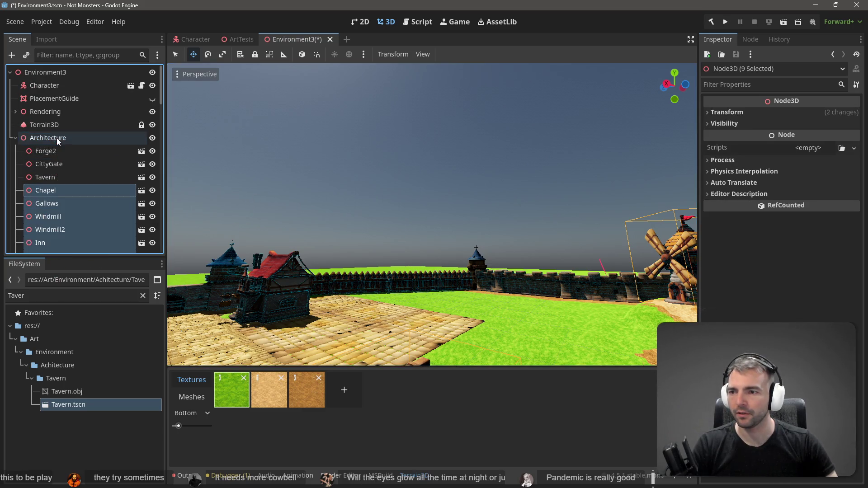
{"action": "scroll", "coordinate": [61, 145], "scroll_direction": "down", "scroll_amount": 5}
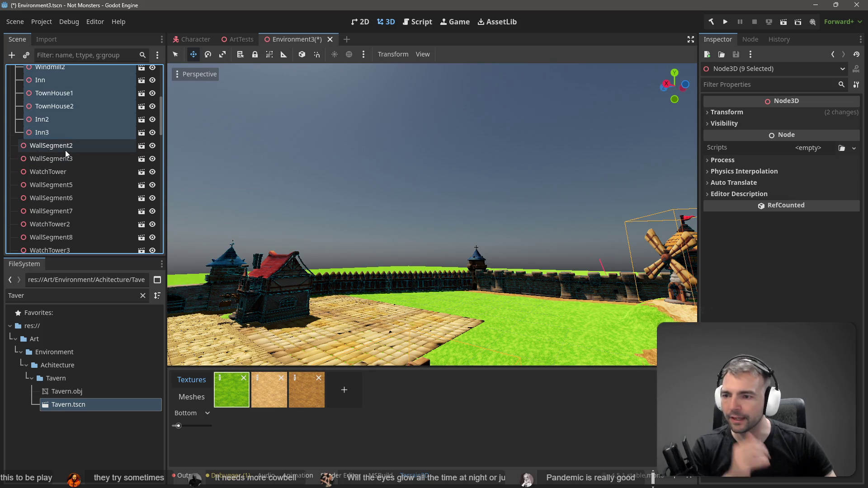
{"action": "scroll", "coordinate": [60, 176], "scroll_direction": "down", "scroll_amount": 3}
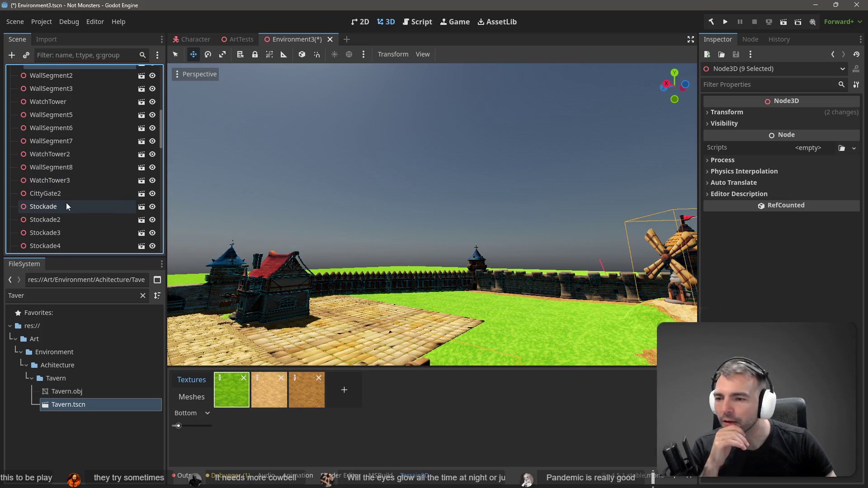
{"action": "scroll", "coordinate": [66, 206], "scroll_direction": "down", "scroll_amount": 3}
{"action": "scroll", "coordinate": [21, 204], "scroll_direction": "down", "scroll_amount": 2}
Rename the Node3D2 cobblestone group to Paving, collapse it, and frame the view on it.
{"action": "left_click", "coordinate": [39, 156]}
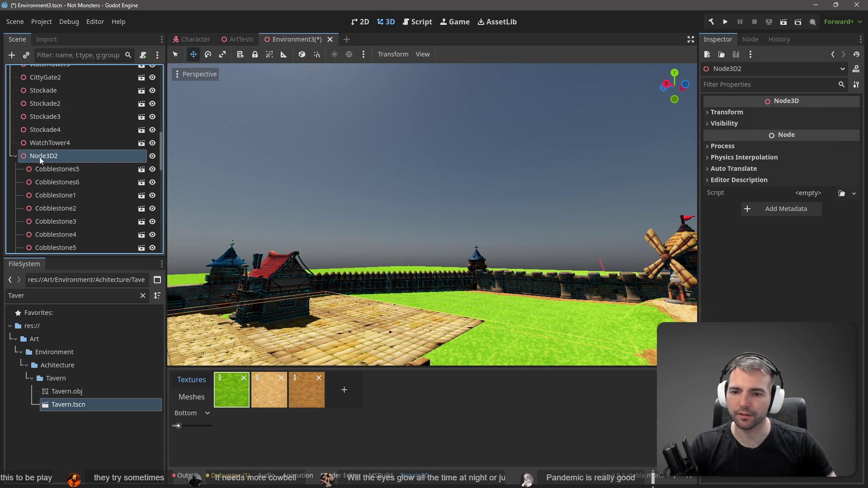
{"action": "left_click", "coordinate": [39, 156]}
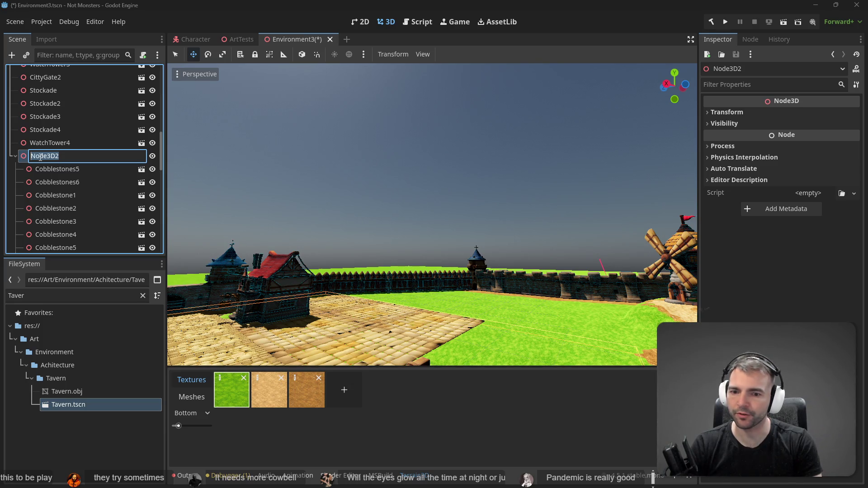
{"action": "type", "text": "Paving"}
{"action": "key", "text": "Return"}
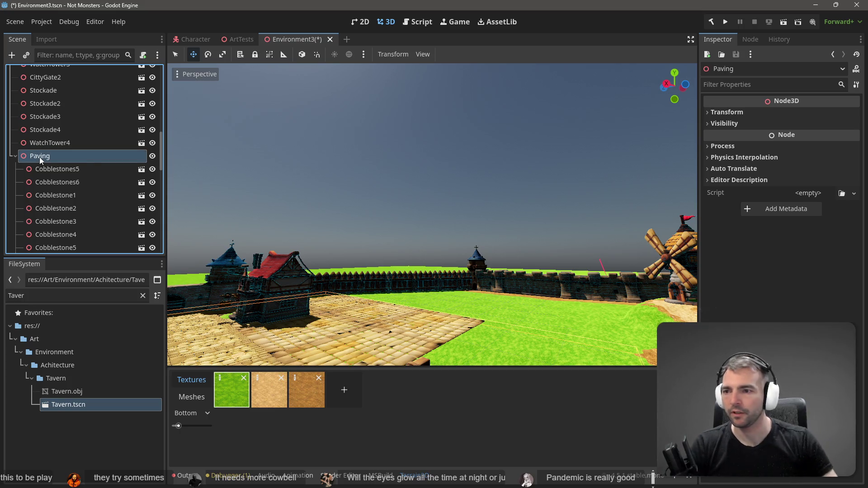
{"action": "left_click", "coordinate": [39, 144]}
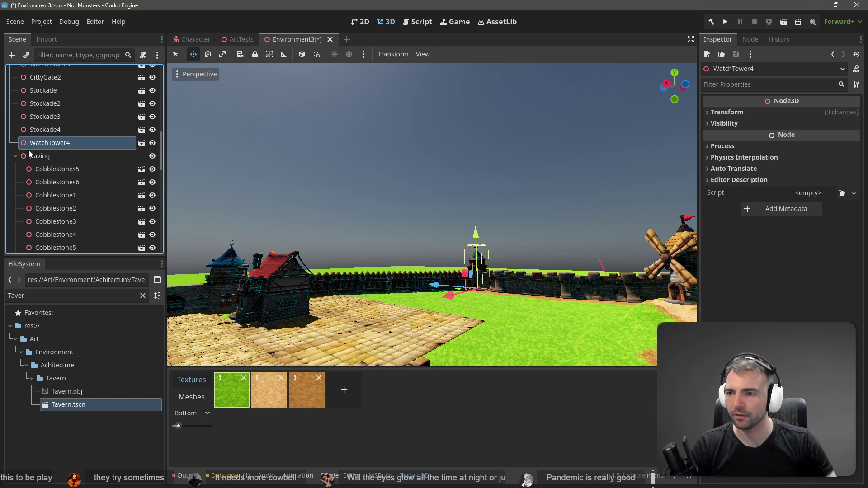
{"action": "left_click", "coordinate": [15, 156]}
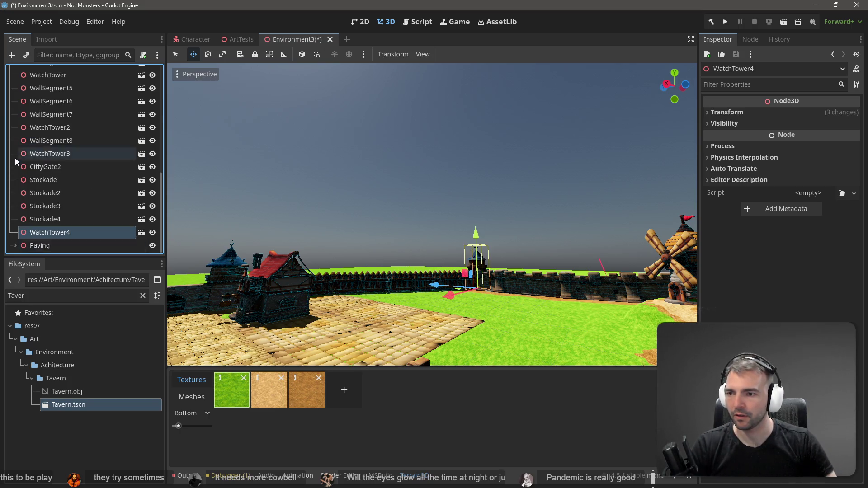
{"action": "left_click", "coordinate": [39, 246]}
{"action": "key", "text": "f"}
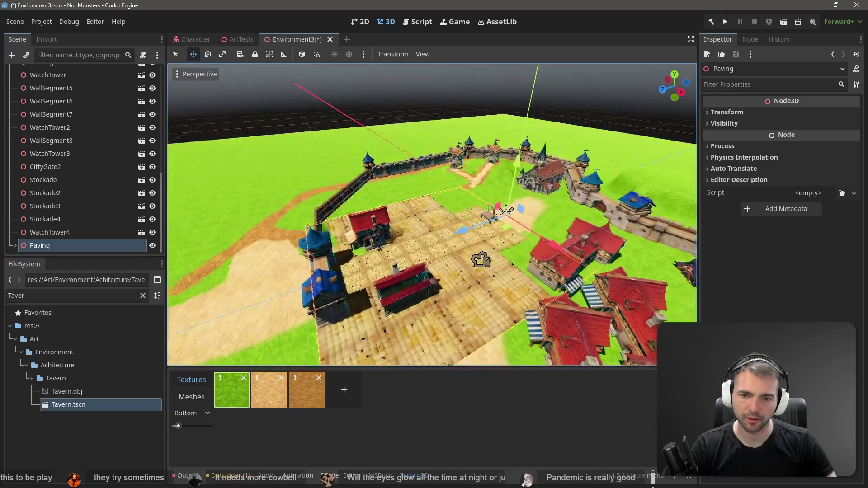
Run the Environment3 scene with F6, walk around, then stop it with F8.
{"action": "key", "text": "F6"}
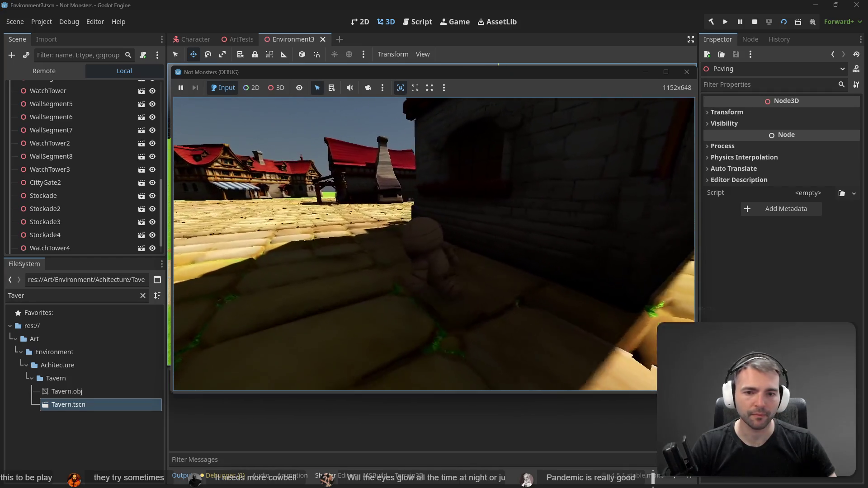
{"action": "key", "text": "F8"}
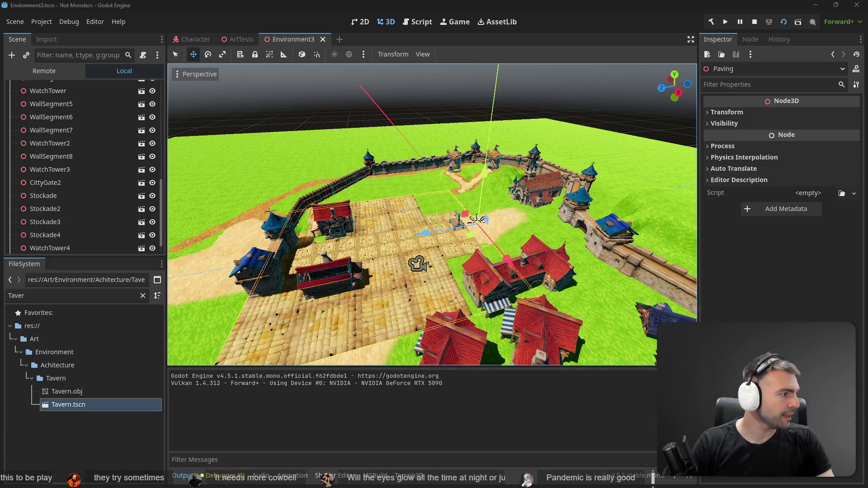
{"action": "left_click", "coordinate": [556, 193]}
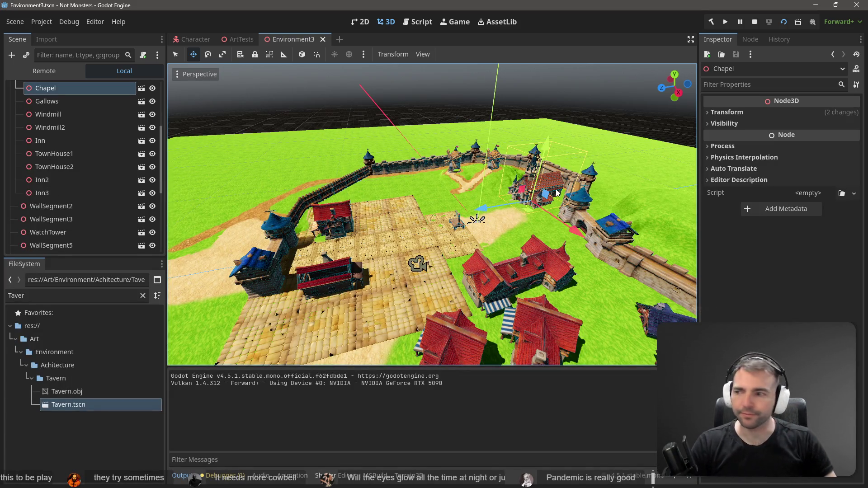
{"action": "left_click", "coordinate": [381, 79]}
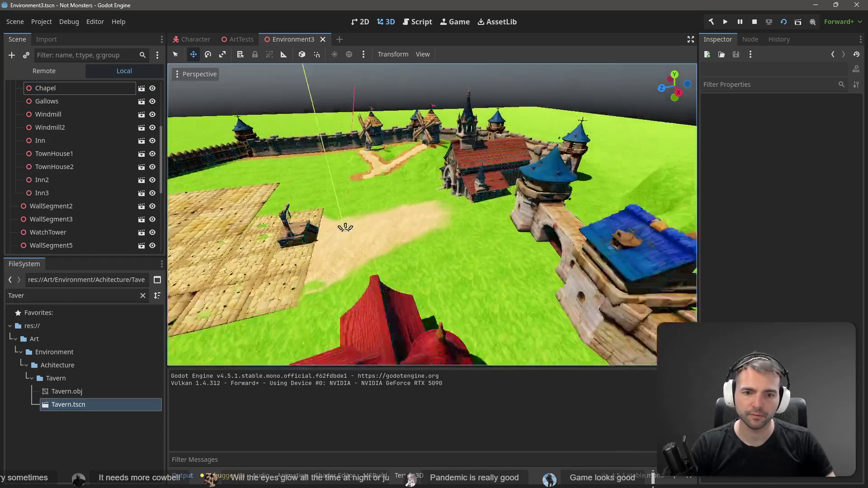
{"action": "key", "text": "w"}
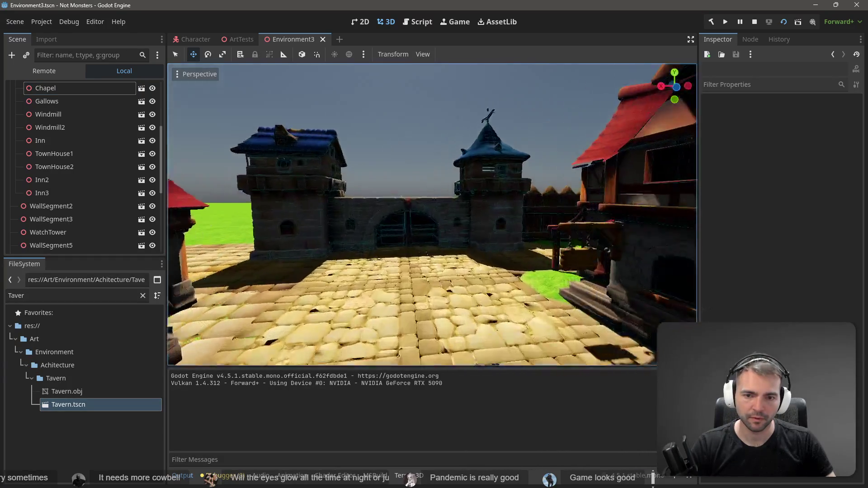
{"action": "key", "text": "s"}
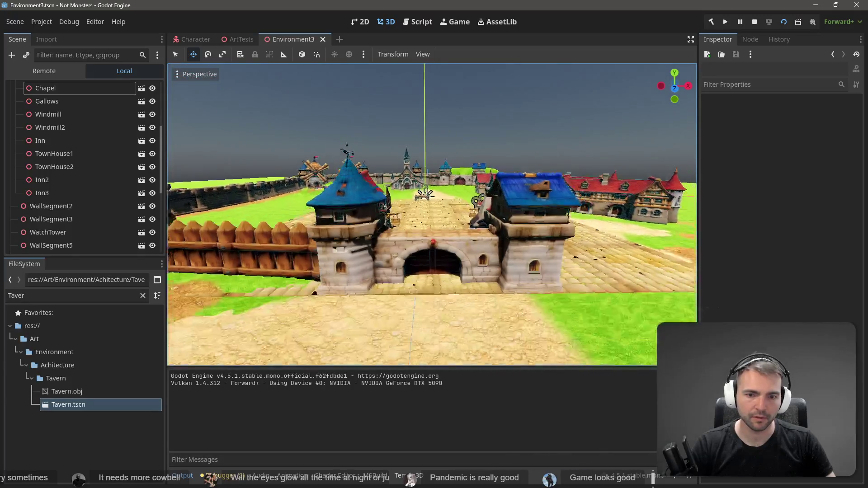
{"action": "key", "text": "w"}
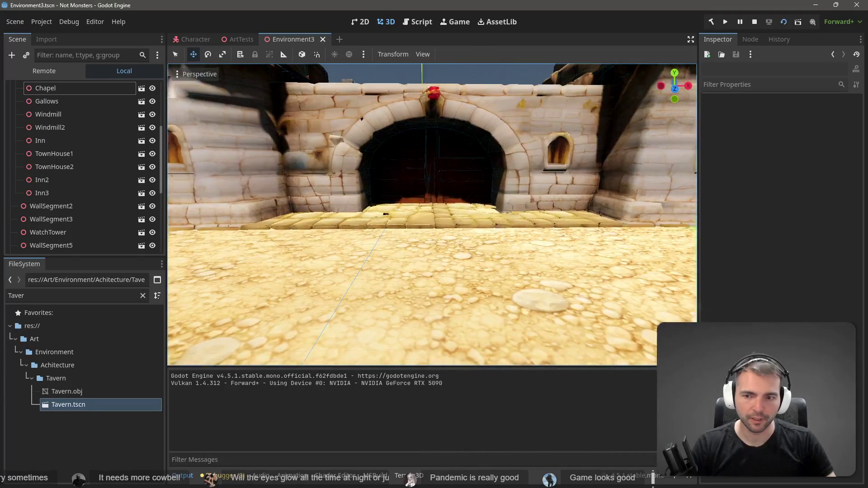
{"action": "key", "text": "w"}
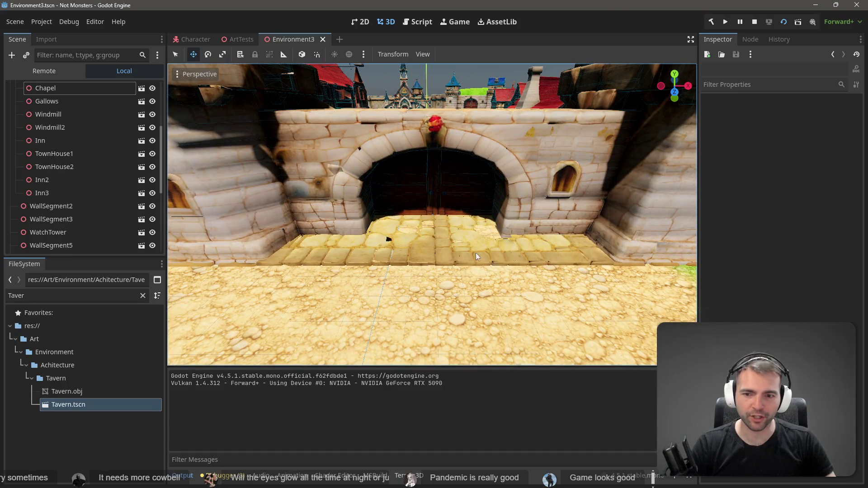
{"action": "key", "text": "s"}
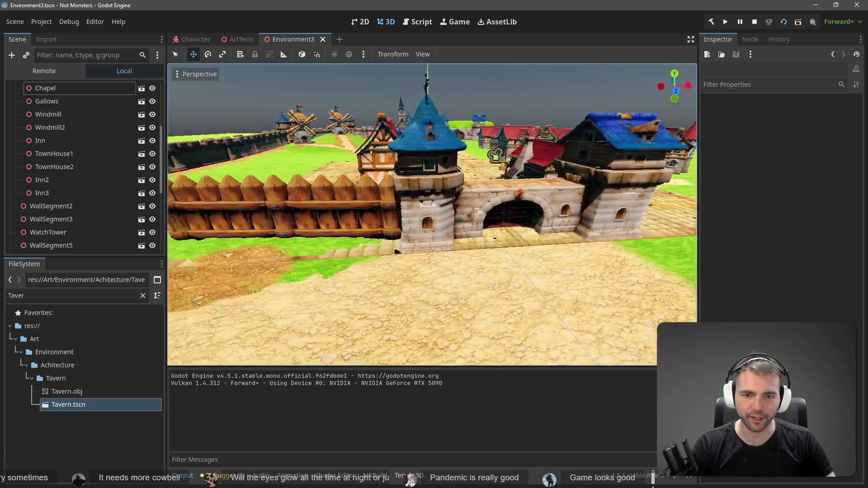
{"action": "key", "text": "w"}
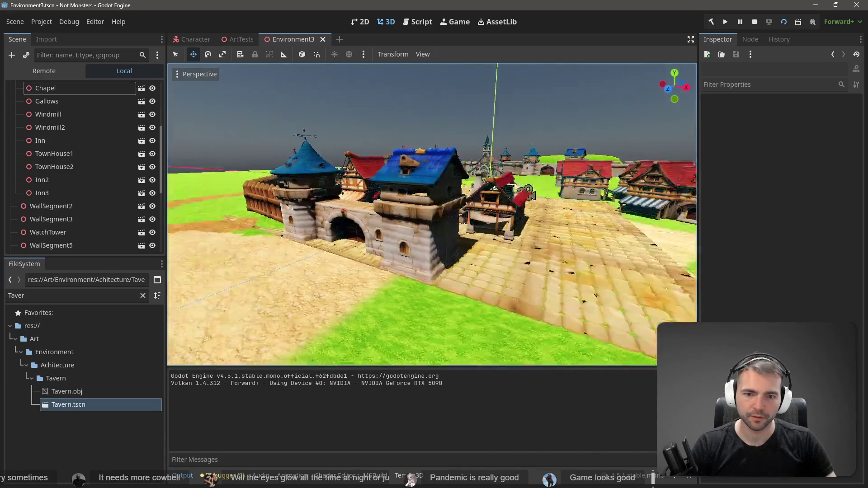
{"action": "key", "text": "w"}
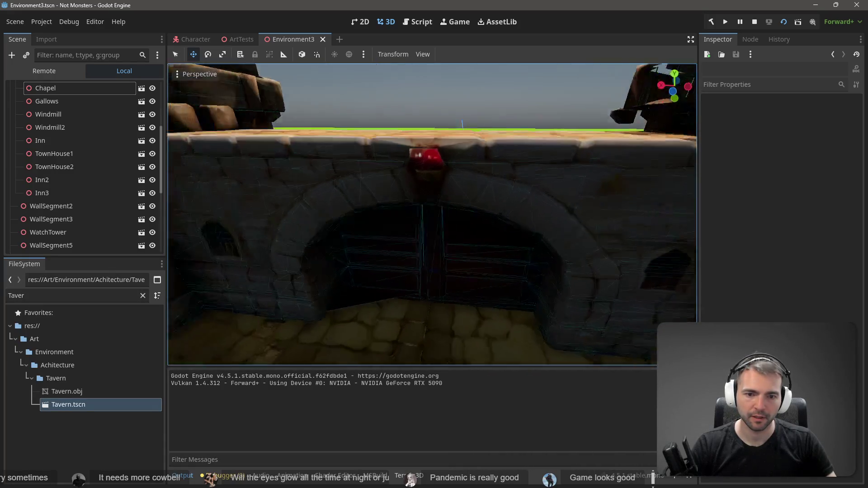
{"action": "key", "text": "w"}
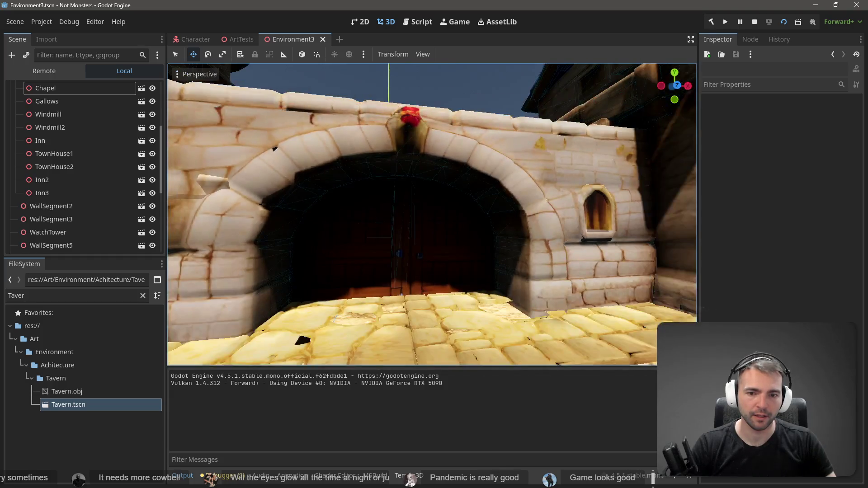
{"action": "key", "text": "w"}
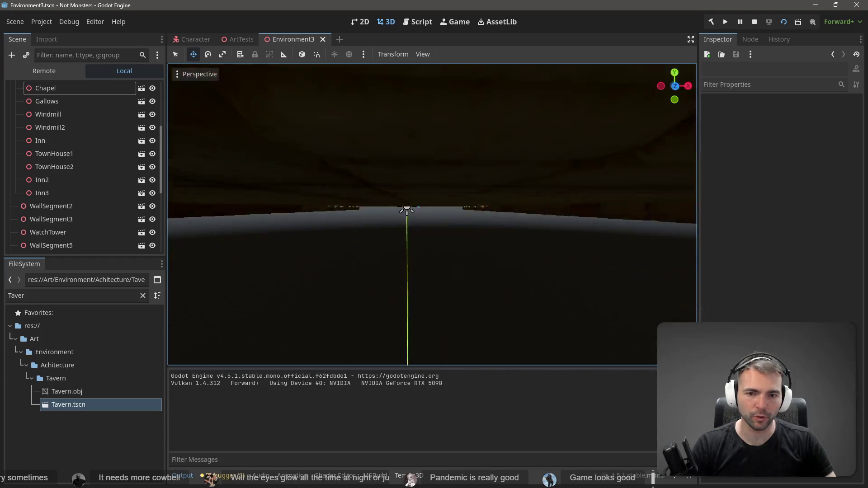
{"action": "key", "text": "w"}
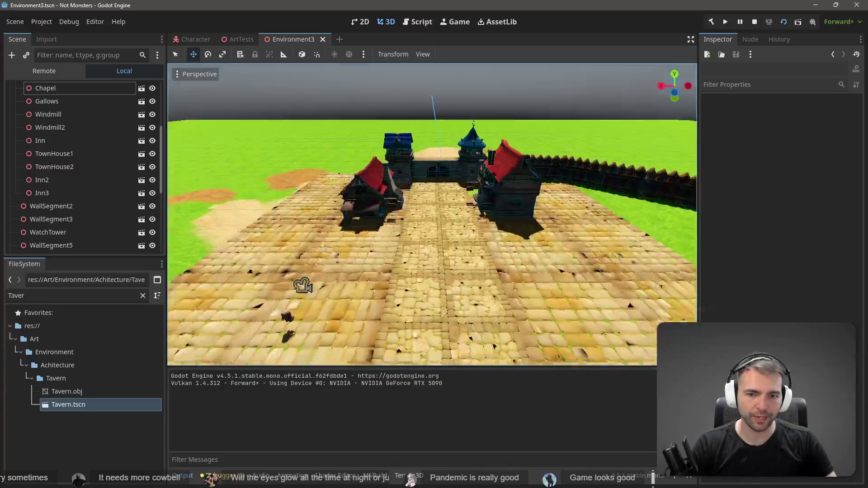
{"action": "key", "text": "w"}
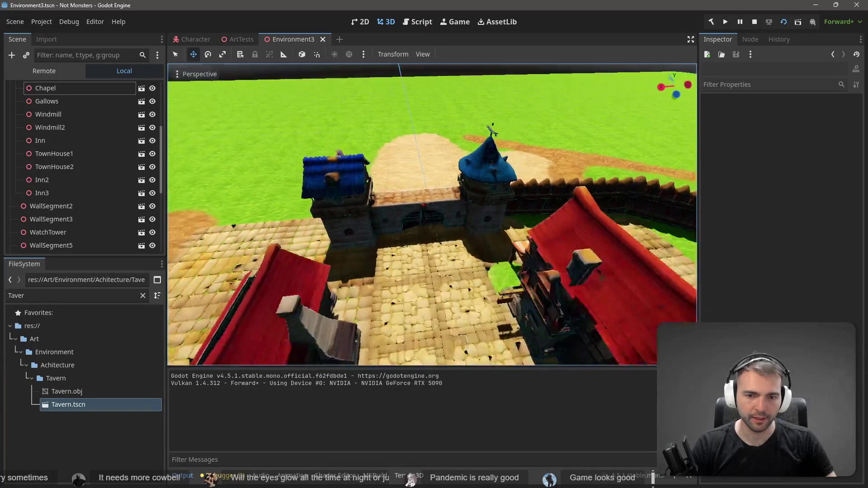
{"action": "key", "text": "w"}
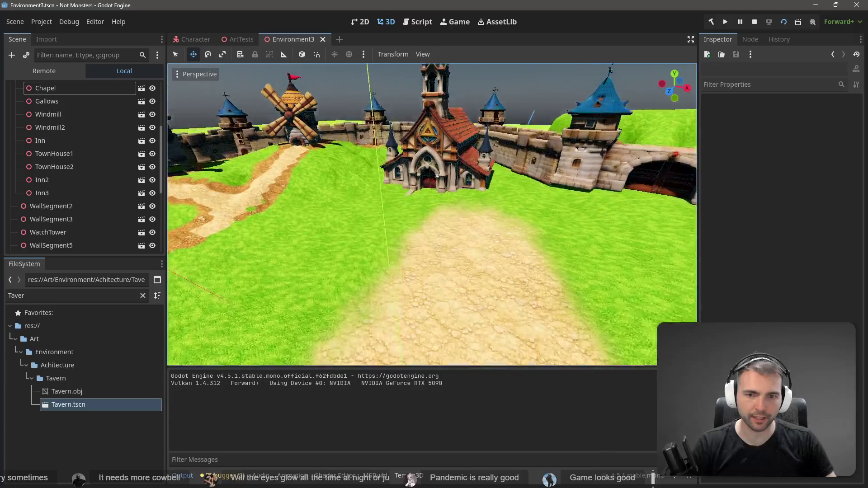
{"action": "key", "text": "s"}
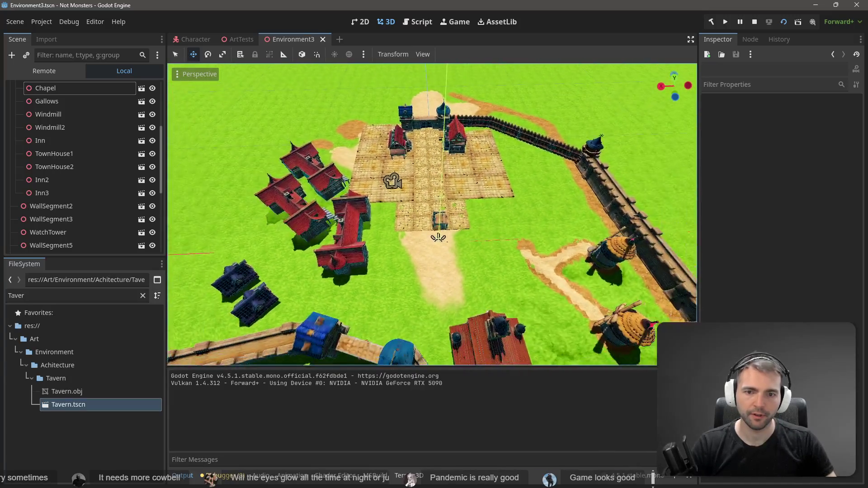
{"action": "key", "text": "w"}
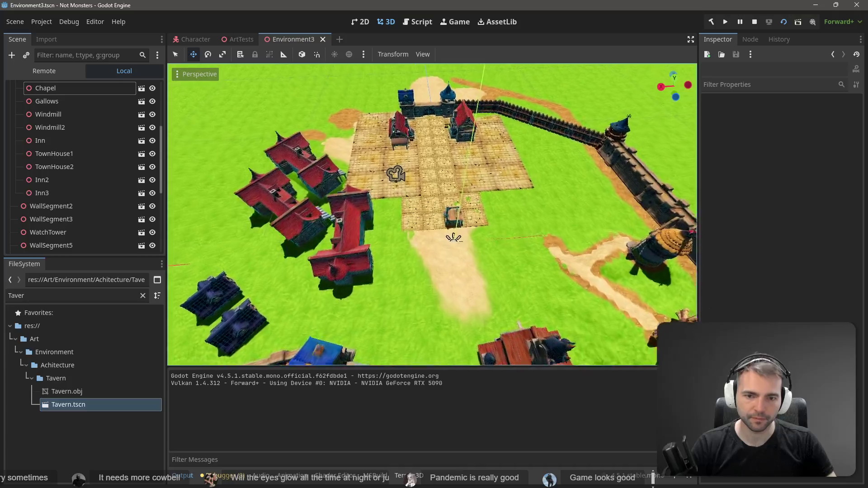
Paste copies of four cobblestone tiles by the gallows, rotated -105° and moved -8 on Z.
{"action": "left_click", "coordinate": [395, 231]}
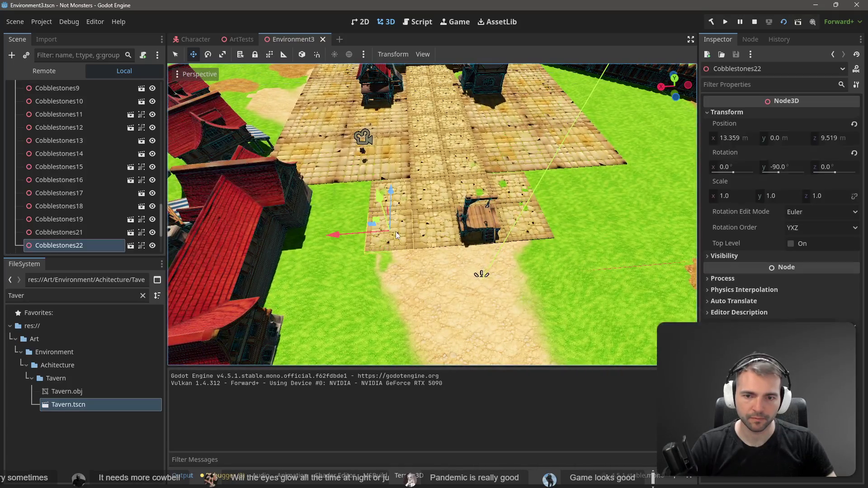
{"action": "left_click", "coordinate": [424, 230], "text": "shift"}
{"action": "left_click", "coordinate": [528, 231], "text": "shift"}
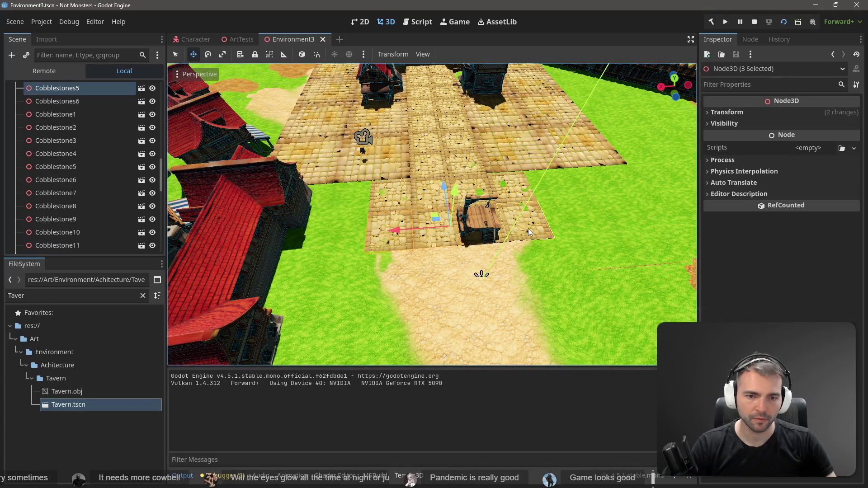
{"action": "left_click", "coordinate": [502, 238], "text": "shift"}
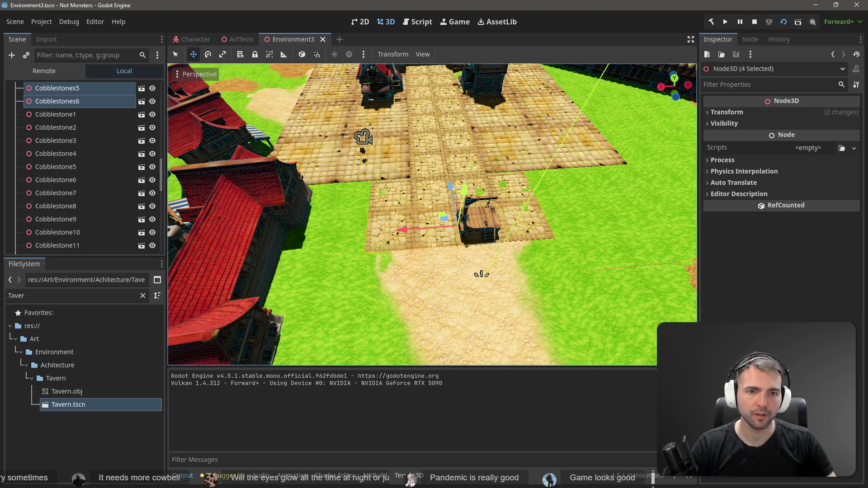
{"action": "left_click", "coordinate": [524, 67]}
{"action": "key", "text": "ctrl+v"}
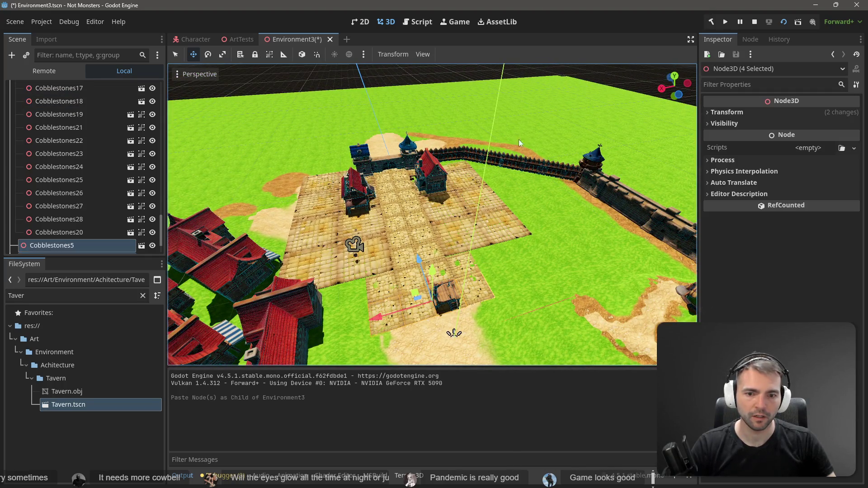
{"action": "mouse_move", "coordinate": [424, 345]}
{"action": "left_mouse_down"}
{"action": "mouse_move", "coordinate": [344, 316]}
{"action": "mouse_move", "coordinate": [272, 235]}
{"action": "left_mouse_up"}
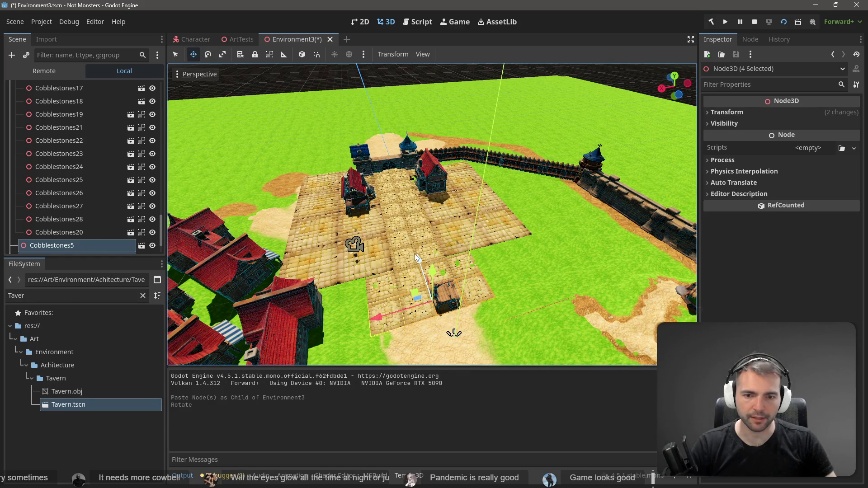
{"action": "left_click_drag", "start_coordinate": [416, 253], "coordinate": [424, 274]}
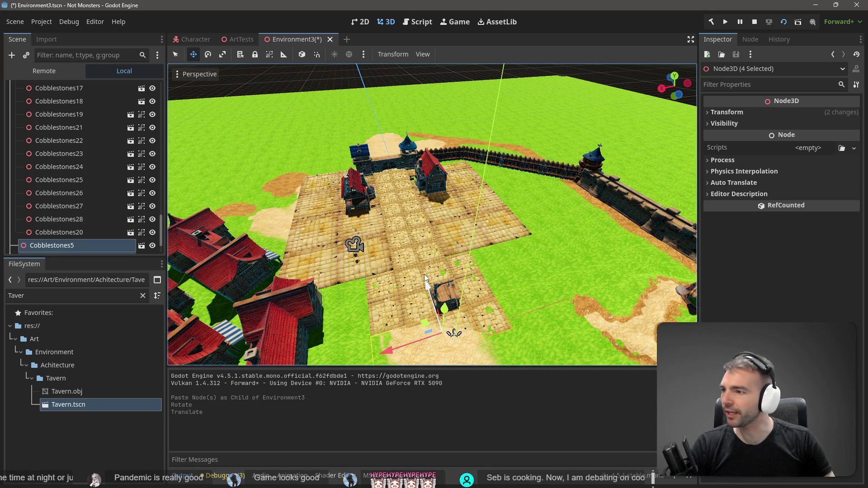
Check the new tiles at ground level and group them with the other cobblestones.
{"action": "left_click_drag", "start_coordinate": [424, 274], "coordinate": [424, 274]}
{"action": "left_click_drag", "start_coordinate": [278, 197], "coordinate": [374, 160]}
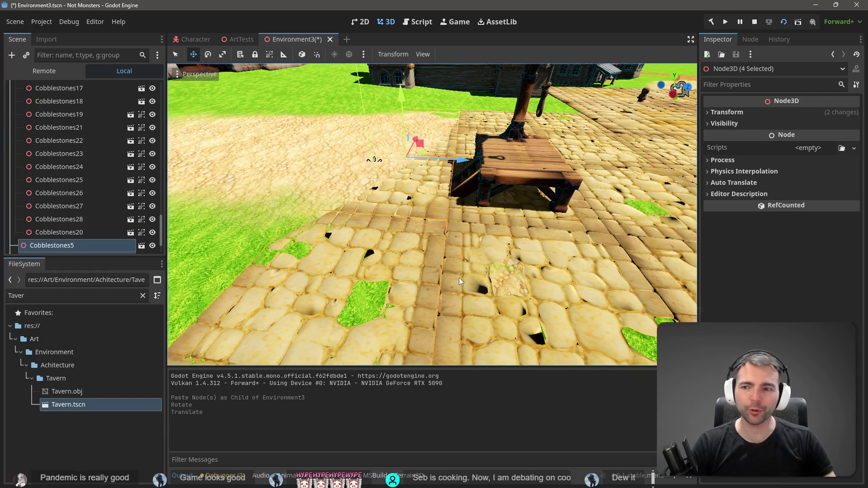
{"action": "scroll", "coordinate": [457, 234], "scroll_direction": "down", "scroll_amount": 3}
{"action": "left_click_drag", "start_coordinate": [69, 242], "coordinate": [72, 235]}
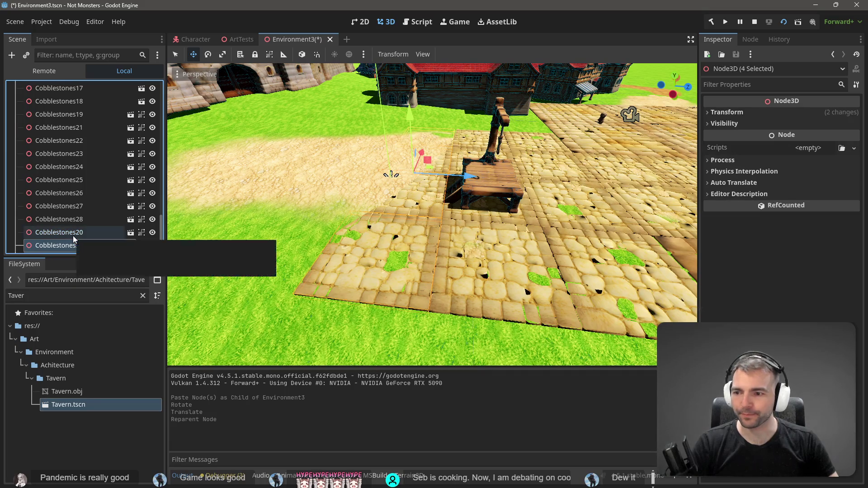
Pull back to an overhead overview of the town gate area.
{"action": "left_click_drag", "start_coordinate": [630, 114], "coordinate": [395, 266]}
{"action": "left_click_drag", "start_coordinate": [426, 215], "coordinate": [426, 216]}
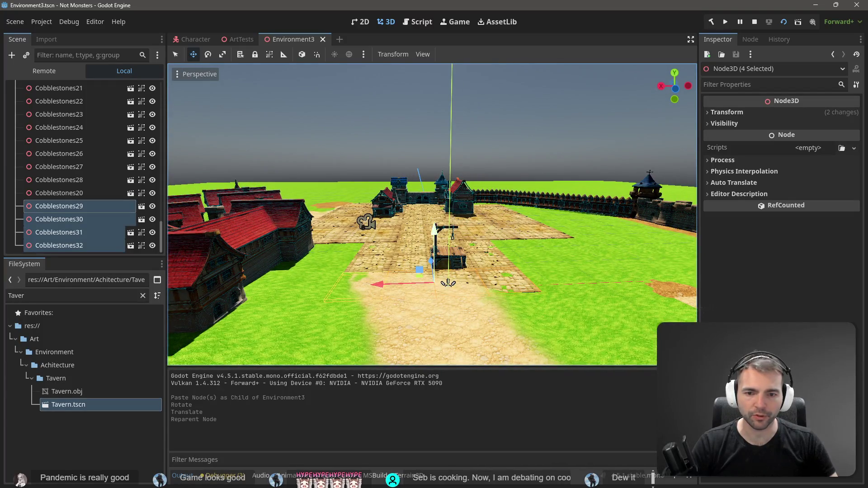
{"action": "key", "text": "w"}
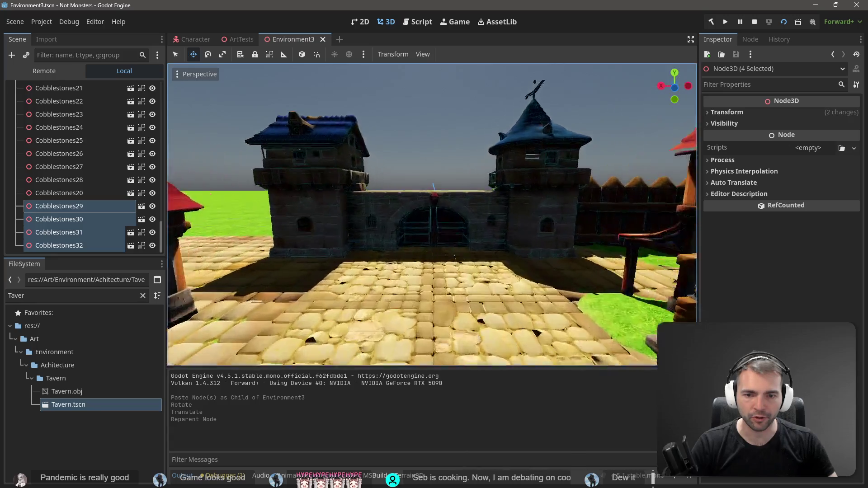
{"action": "key", "text": "s"}
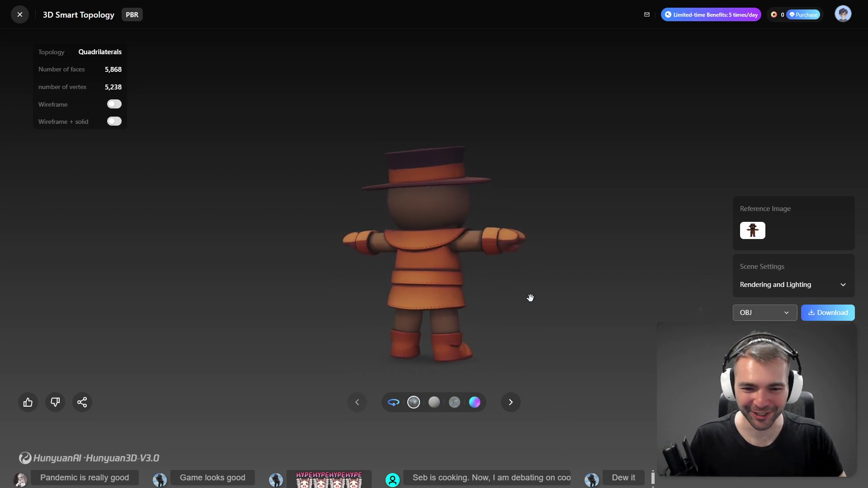
Zoom the plague doctor preview and download the 5,868-face quad model as OBJ.
{"action": "scroll", "coordinate": [479, 246], "scroll_direction": "up", "scroll_amount": 5}
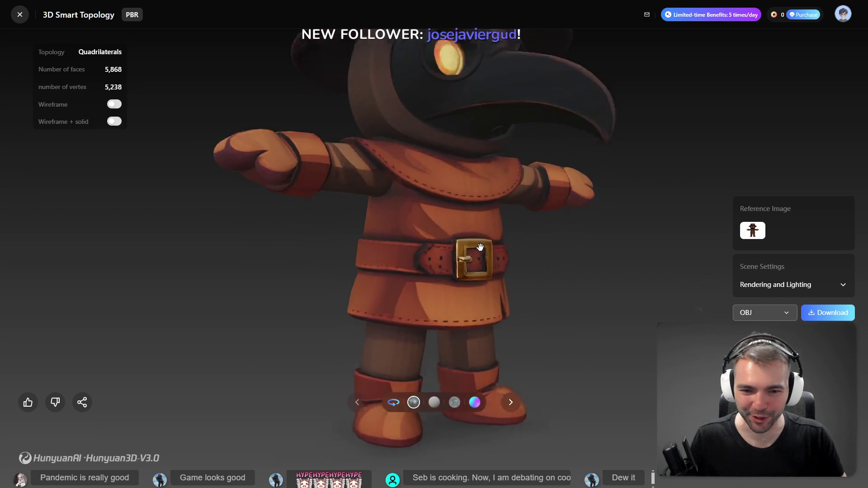
{"action": "scroll", "coordinate": [480, 246], "scroll_direction": "up", "scroll_amount": 3}
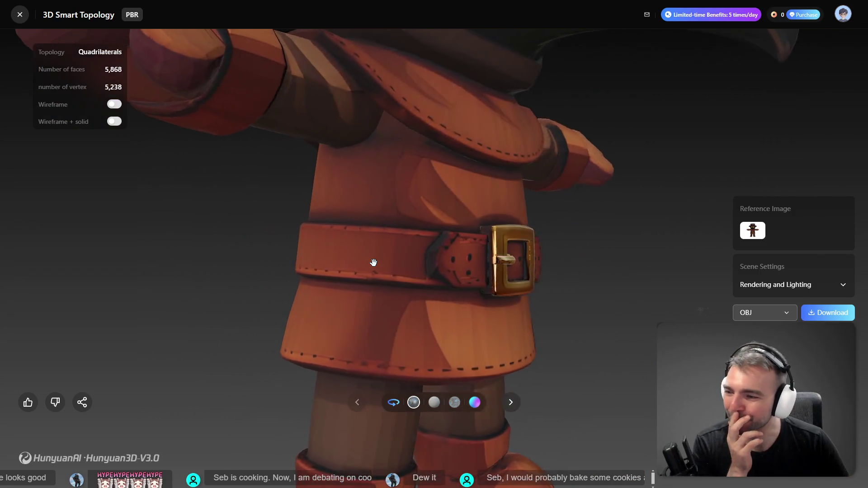
{"action": "scroll", "coordinate": [292, 273], "scroll_direction": "down", "scroll_amount": 3}
{"action": "scroll", "coordinate": [293, 274], "scroll_direction": "up", "scroll_amount": 4}
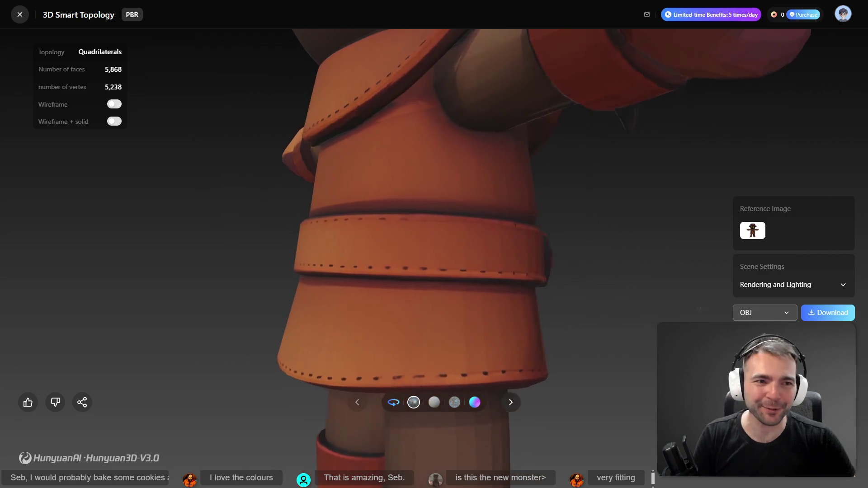
{"action": "left_click", "coordinate": [835, 319]}
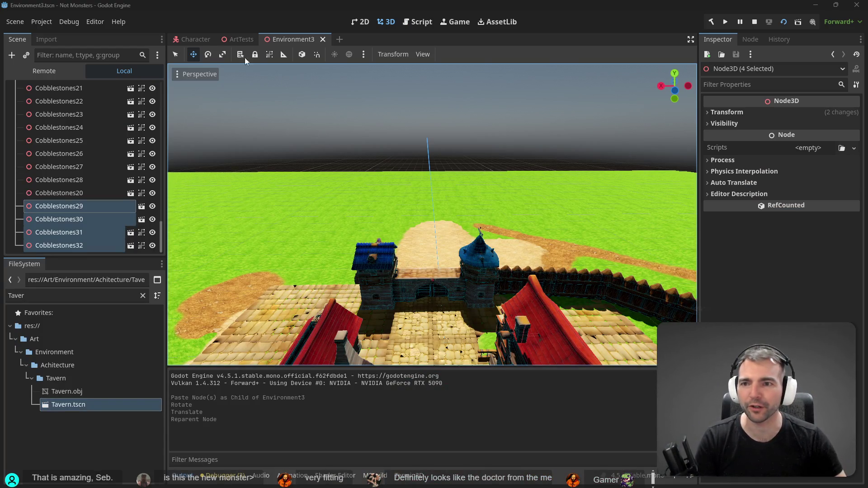
Switch to the ArtTests scene and clear the 'Taver' FileSystem filter.
{"action": "left_click", "coordinate": [237, 39]}
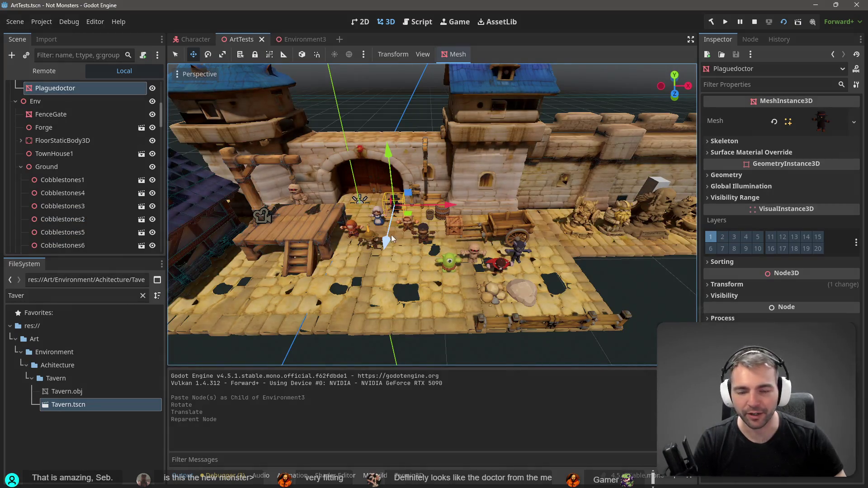
{"action": "scroll", "coordinate": [392, 239], "scroll_direction": "up", "scroll_amount": 5}
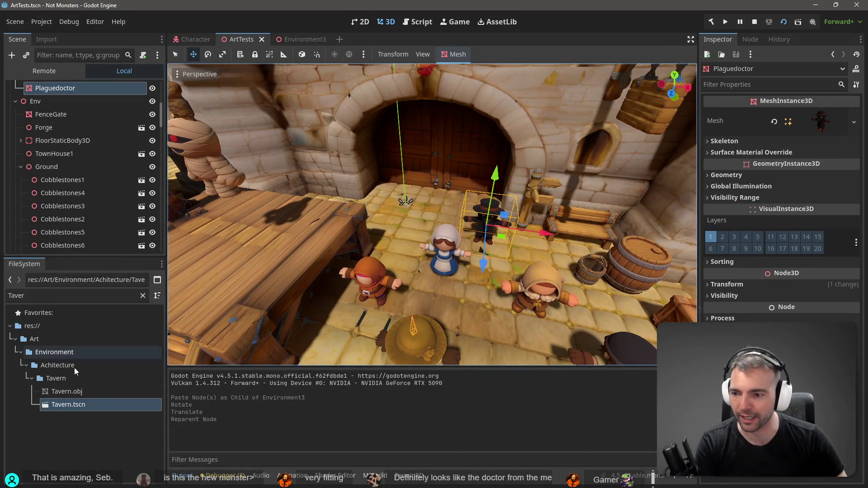
{"action": "left_click", "coordinate": [143, 296]}
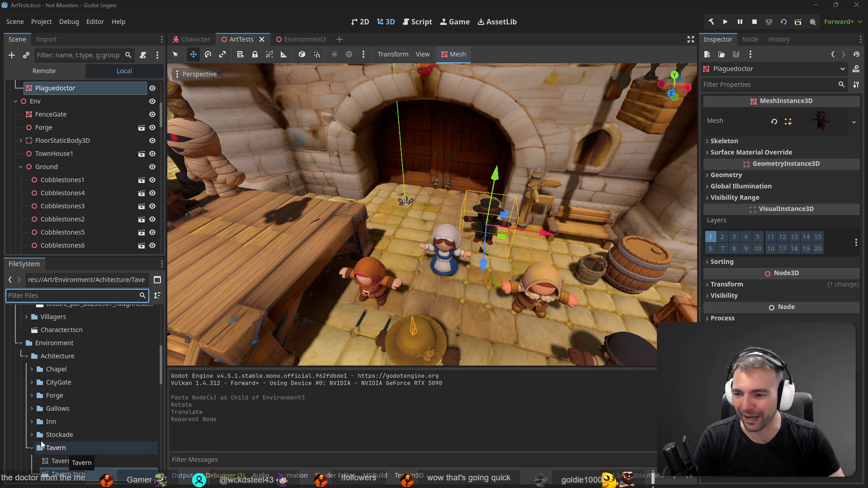
Select Plaguedoctor.obj and its four textures in FileSystem and request their deletion.
{"action": "left_click", "coordinate": [32, 447]}
{"action": "scroll", "coordinate": [60, 407], "scroll_direction": "down", "scroll_amount": 3}
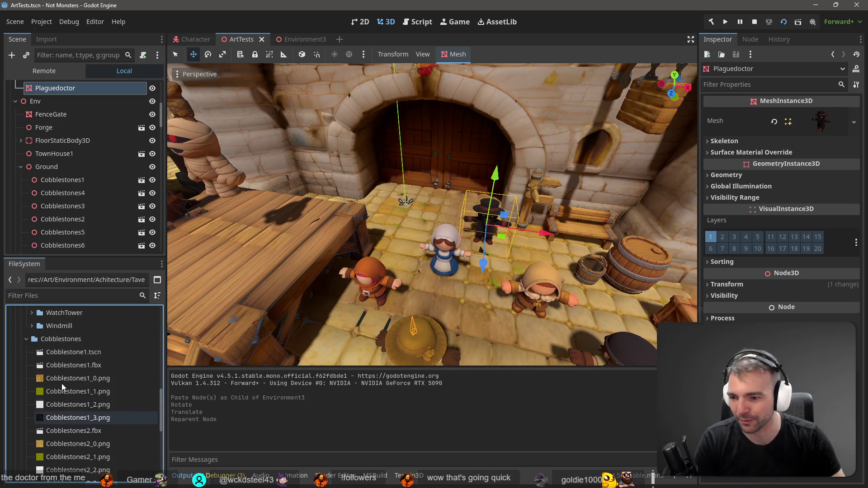
{"action": "left_click", "coordinate": [31, 338]}
{"action": "scroll", "coordinate": [56, 367], "scroll_direction": "down", "scroll_amount": 3}
{"action": "scroll", "coordinate": [59, 379], "scroll_direction": "up", "scroll_amount": 4}
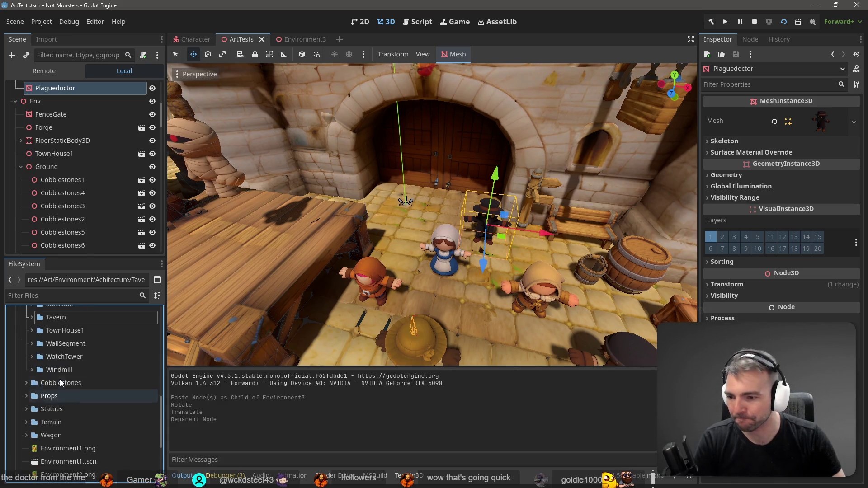
{"action": "scroll", "coordinate": [46, 403], "scroll_direction": "up", "scroll_amount": 5}
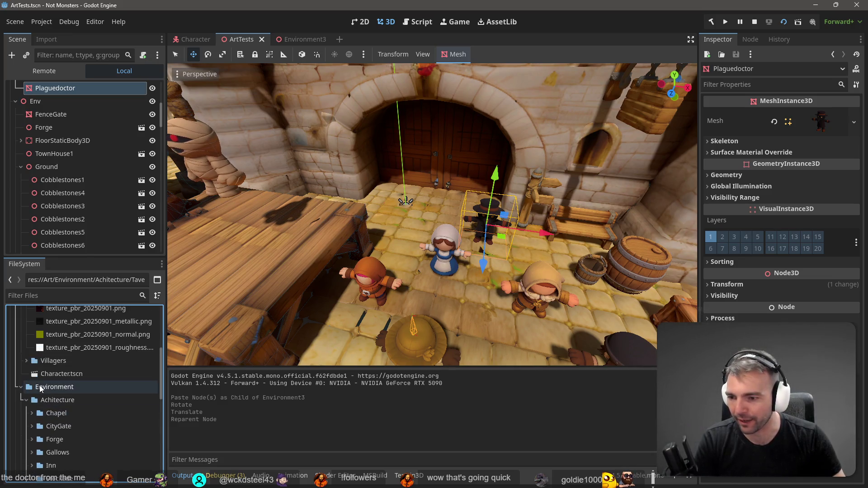
{"action": "scroll", "coordinate": [45, 396], "scroll_direction": "up", "scroll_amount": 3}
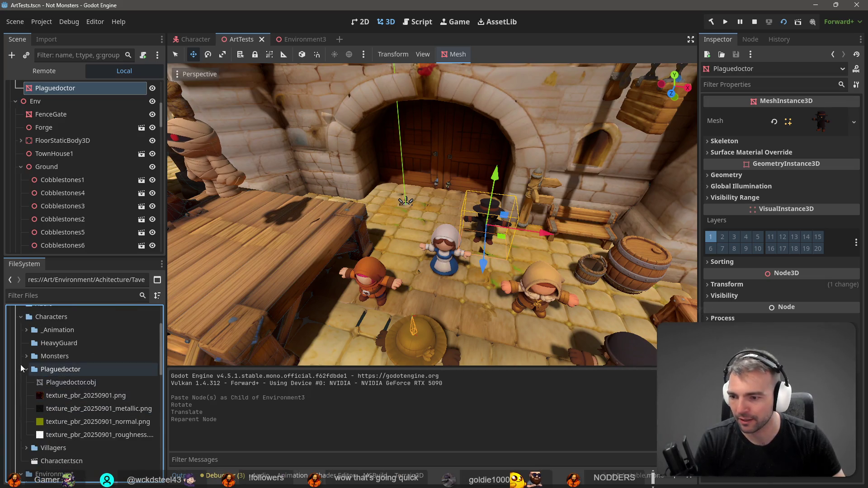
{"action": "left_click", "coordinate": [58, 383]}
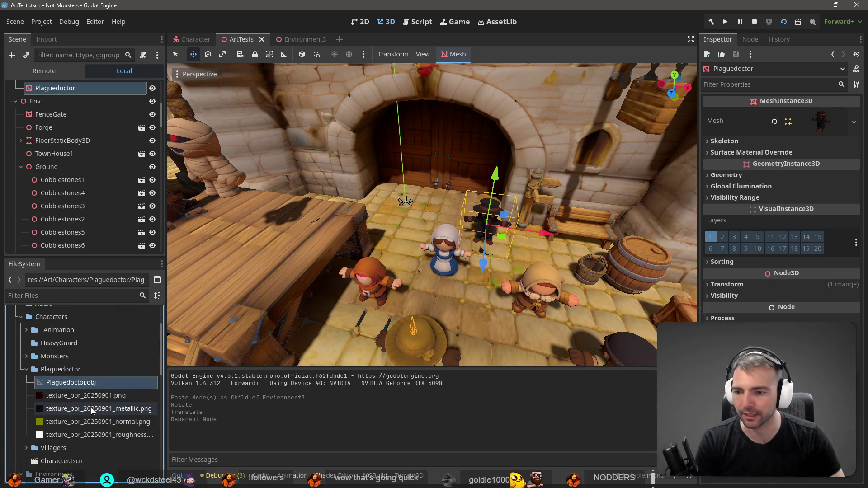
{"action": "left_click", "coordinate": [99, 435], "text": "shift"}
{"action": "key", "text": "Delete"}
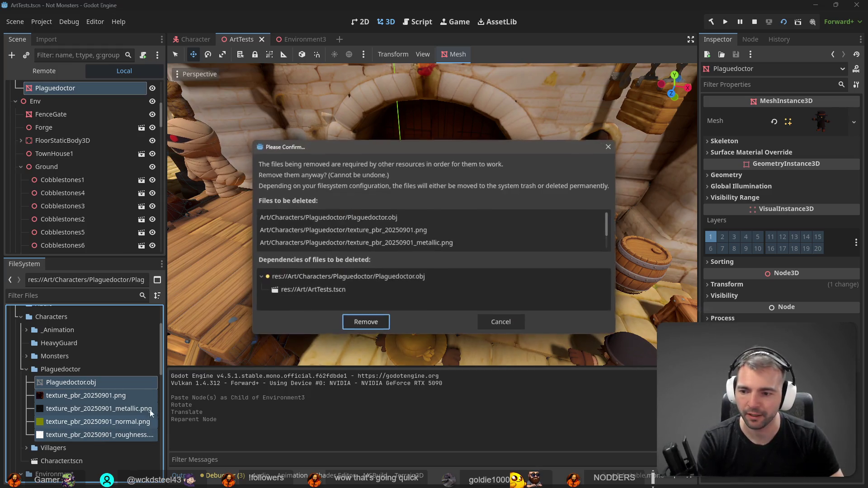
Confirm removal of the Plaguedoctor files and select the Plaguedoctor node.
{"action": "left_click", "coordinate": [371, 322]}
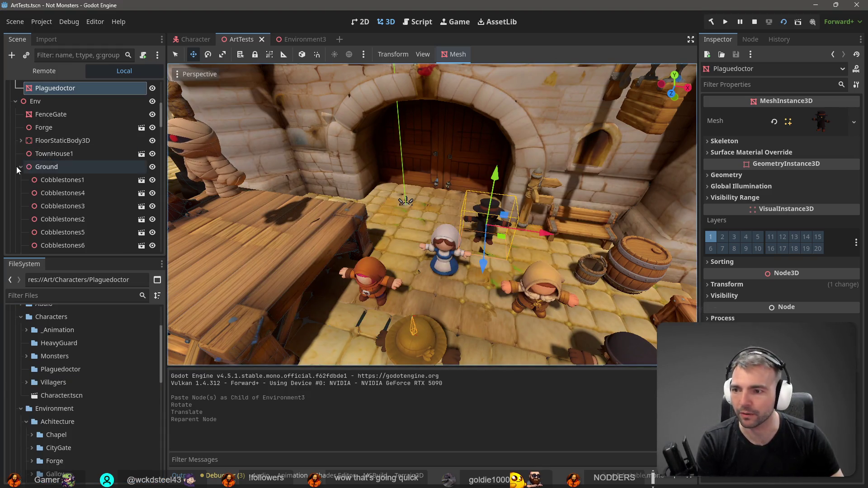
{"action": "left_click", "coordinate": [22, 167]}
{"action": "scroll", "coordinate": [68, 94], "scroll_direction": "up", "scroll_amount": 1}
{"action": "left_click", "coordinate": [66, 97]}
{"action": "left_click", "coordinate": [66, 110]}
Delete the Plaguedoctor node from the ArtTests scene, then switch to the TwitchTracker page.
{"action": "key", "text": "Delete"}
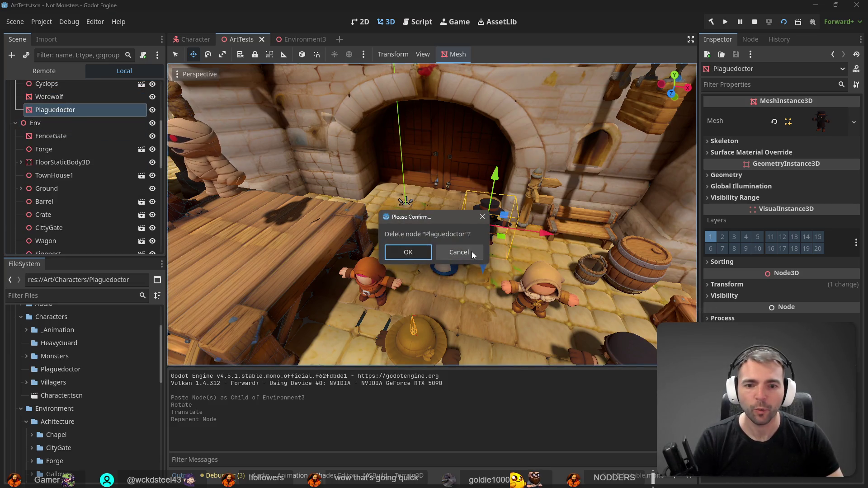
{"action": "left_click", "coordinate": [470, 252]}
{"action": "left_click", "coordinate": [68, 96]}
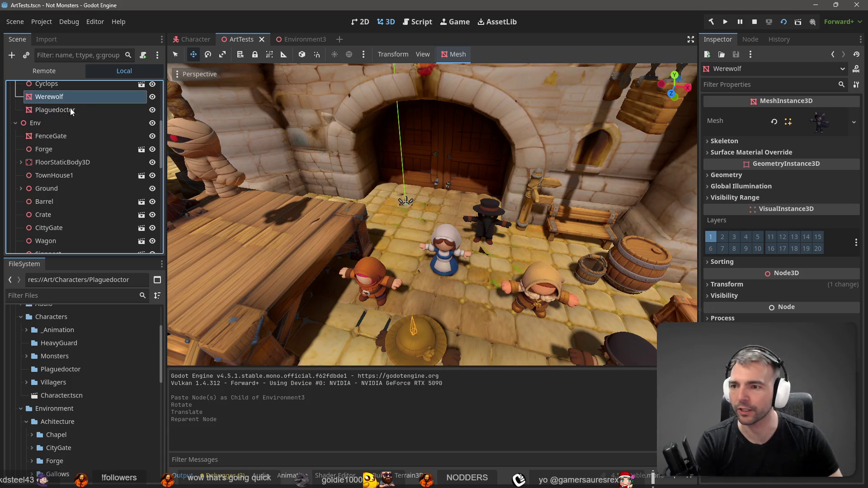
{"action": "left_click", "coordinate": [66, 110]}
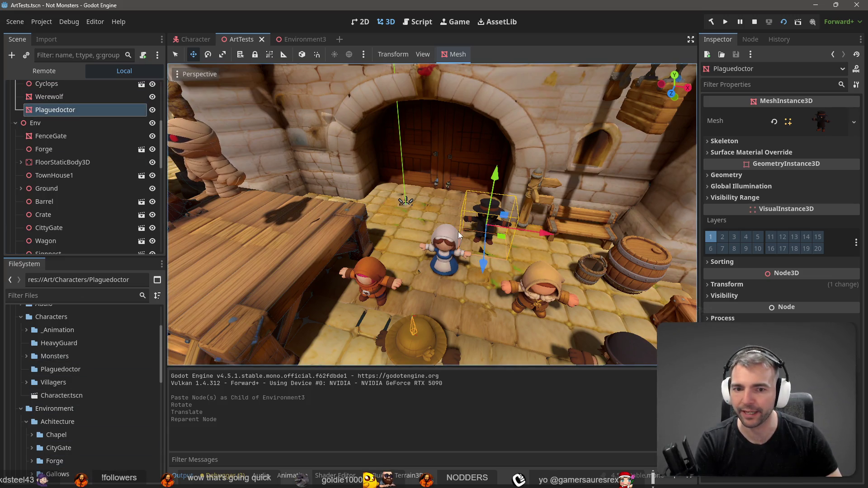
{"action": "left_click", "coordinate": [66, 110]}
{"action": "key", "text": "Delete"}
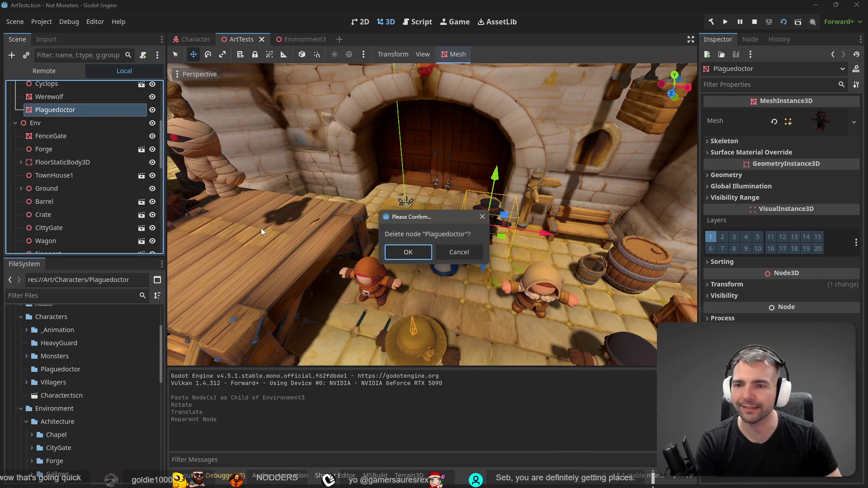
{"action": "left_click", "coordinate": [422, 254]}
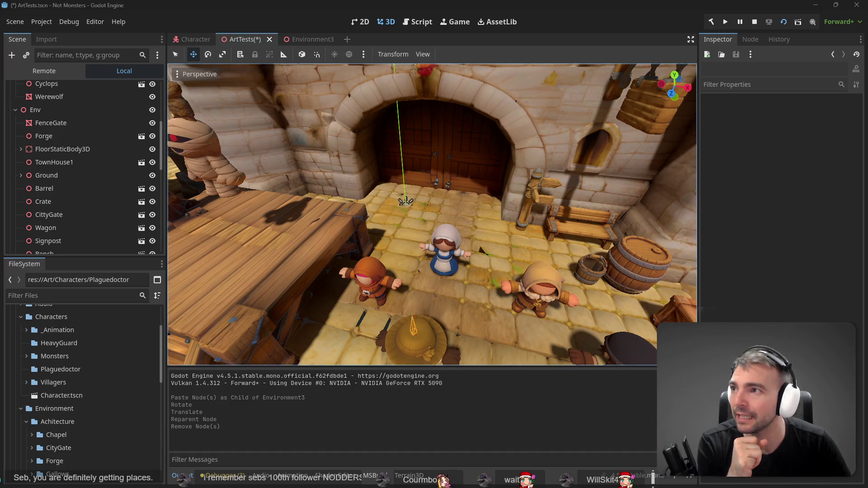
{"action": "key", "text": "alt+Tab"}
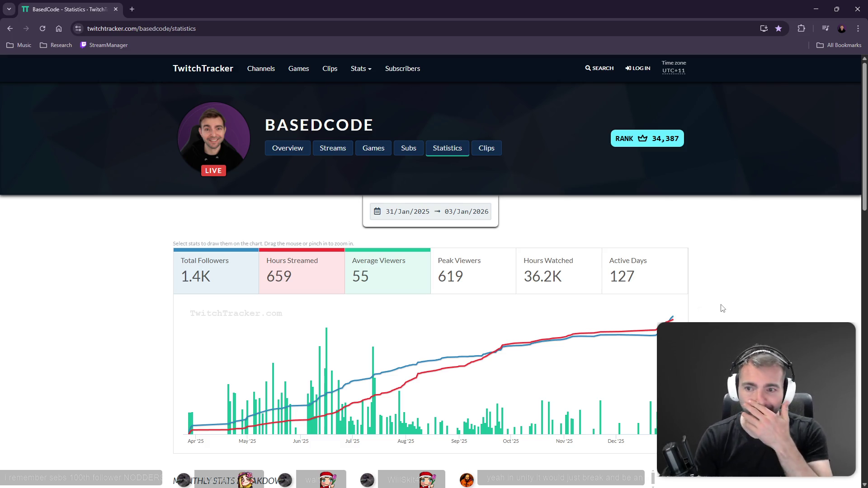
Leave the TwitchTracker page and return to the Godot editor's ArtTests scene.
{"action": "key", "text": "alt+Tab"}
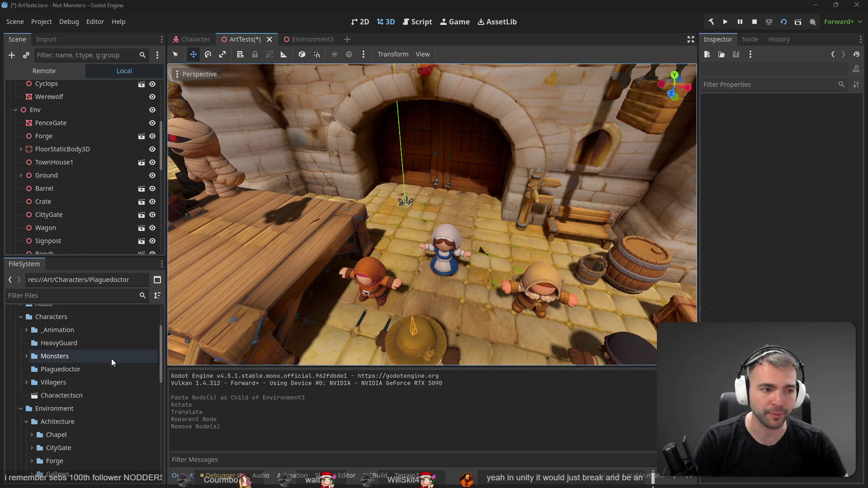
Delete all the old files from the Plaguedoctor folder.
{"action": "key", "text": "alt+Tab"}
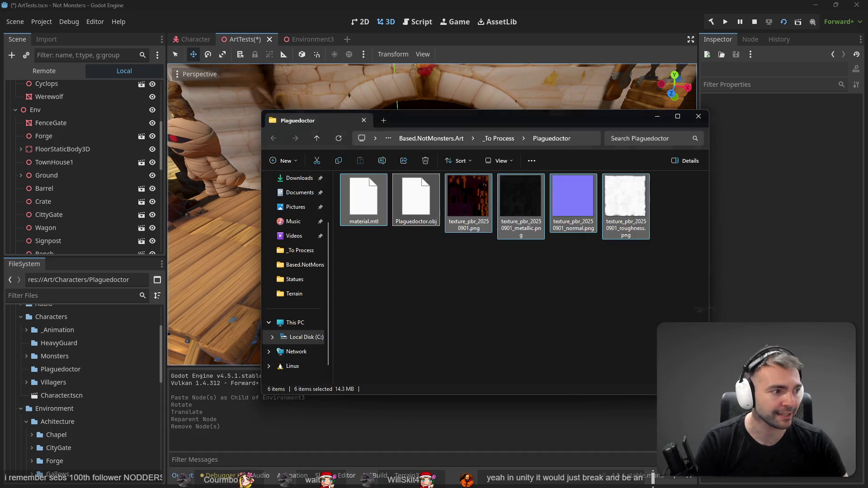
{"action": "left_click", "coordinate": [413, 262]}
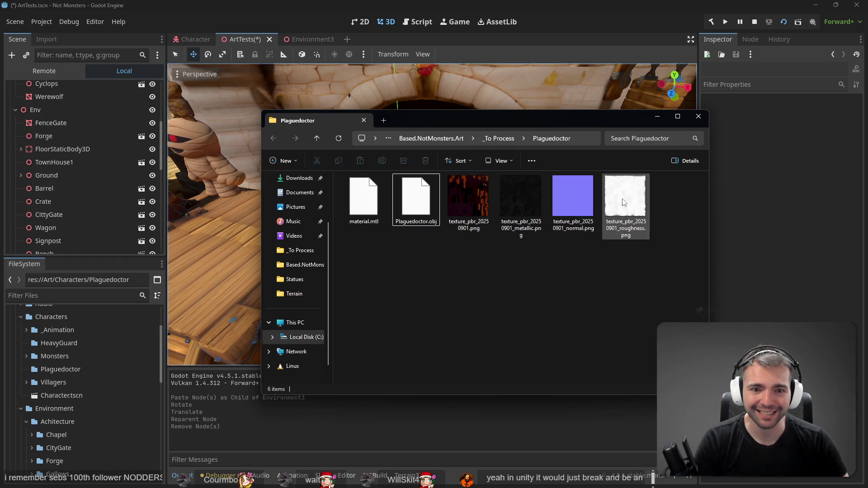
{"action": "key", "text": "ctrl+a"}
{"action": "key", "text": "Delete"}
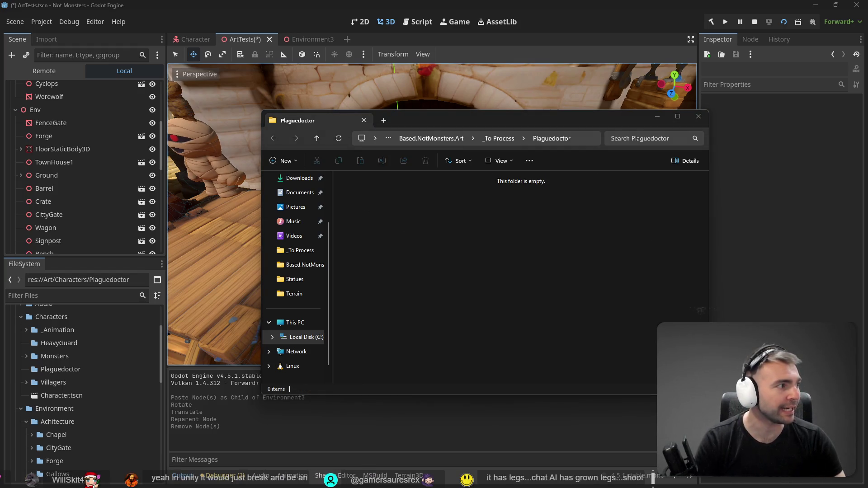
Extract the downloaded zip into the folder and rename the model to Plaguedoctor.obj.
{"action": "mouse_move", "coordinate": [626, 227]}
{"action": "left_mouse_down"}
{"action": "mouse_move", "coordinate": [405, 215]}
{"action": "mouse_move", "coordinate": [458, 209]}
{"action": "mouse_move", "coordinate": [460, 229]}
{"action": "left_mouse_up"}
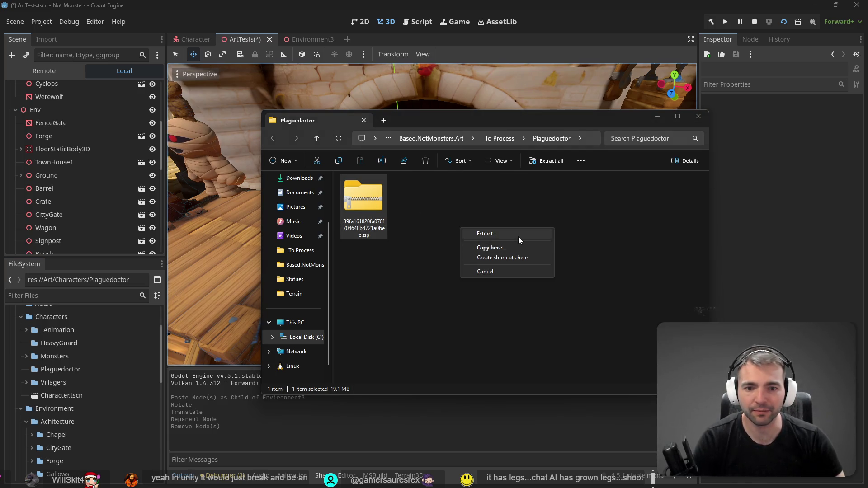
{"action": "left_click", "coordinate": [518, 237]}
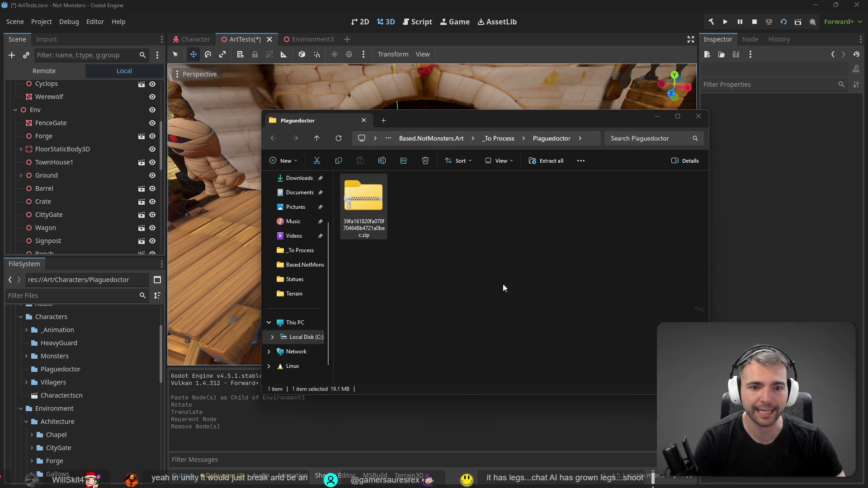
{"action": "left_click", "coordinate": [376, 213]}
{"action": "left_click", "coordinate": [379, 235]}
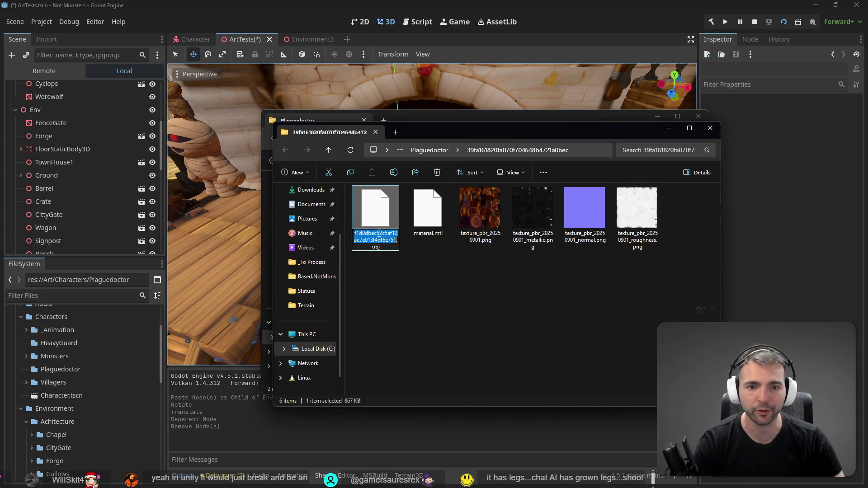
{"action": "type", "text": "Pa"}
{"action": "key", "text": "BackSpace"}
{"action": "key", "text": "BackSpace"}
{"action": "key", "text": "BackSpace"}
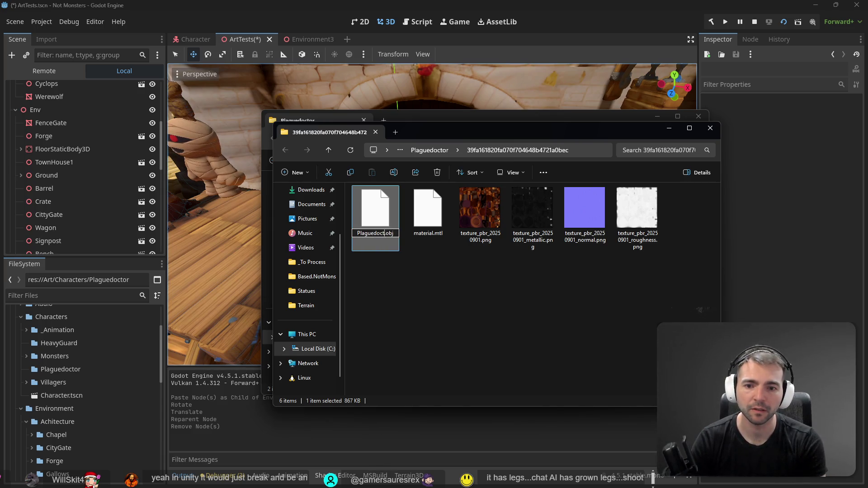
{"action": "type", "text": "or"}
{"action": "key", "text": "Return"}
Drag all six extracted files into Godot's Plaguedoctor folder.
{"action": "left_click", "coordinate": [373, 213]}
{"action": "left_click", "coordinate": [656, 217], "text": "shift"}
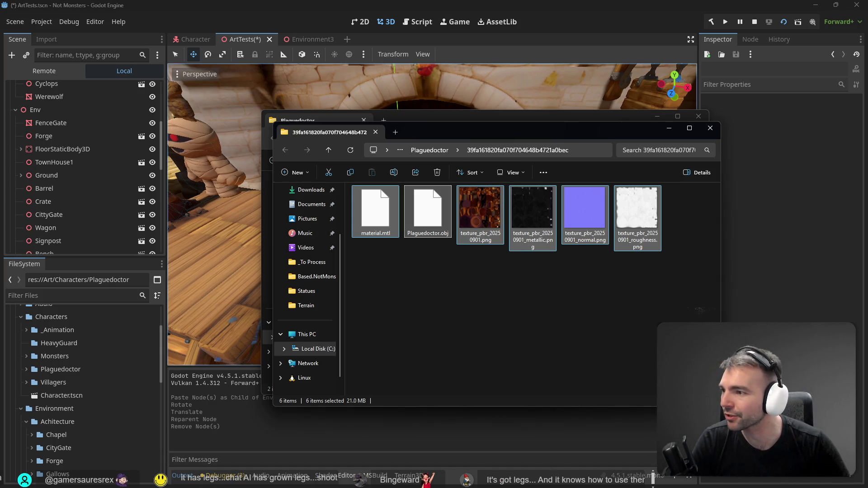
{"action": "left_click", "coordinate": [503, 346]}
{"action": "mouse_move", "coordinate": [68, 453]}
{"action": "left_mouse_down"}
{"action": "mouse_move", "coordinate": [40, 448]}
{"action": "mouse_move", "coordinate": [27, 370]}
{"action": "mouse_move", "coordinate": [441, 286]}
{"action": "mouse_move", "coordinate": [486, 242]}
{"action": "mouse_move", "coordinate": [488, 259]}
{"action": "left_mouse_up"}
Reimport Plaguedoctor.obj so the model shows its brown coat, hat and beaked mask.
{"action": "scroll", "coordinate": [493, 241], "scroll_direction": "down", "scroll_amount": 10}
{"action": "scroll", "coordinate": [493, 240], "scroll_direction": "up", "scroll_amount": 5}
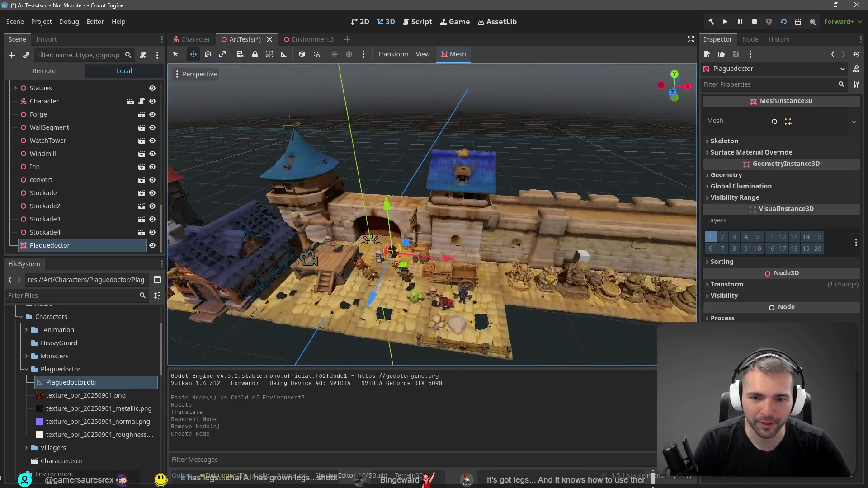
{"action": "scroll", "coordinate": [433, 215], "scroll_direction": "up", "scroll_amount": 10}
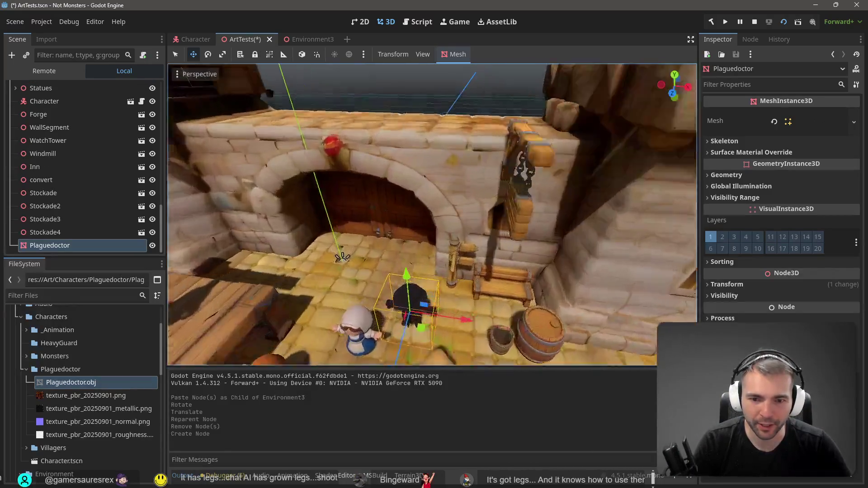
{"action": "key", "text": "f"}
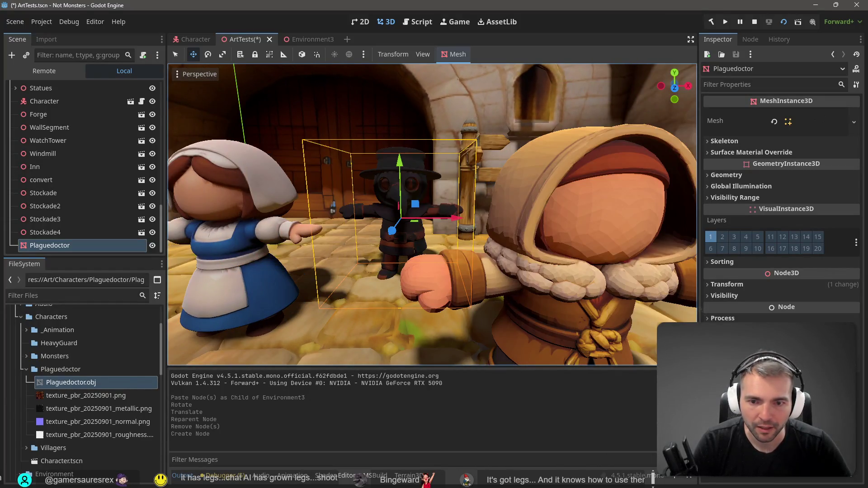
{"action": "right_click", "coordinate": [64, 384]}
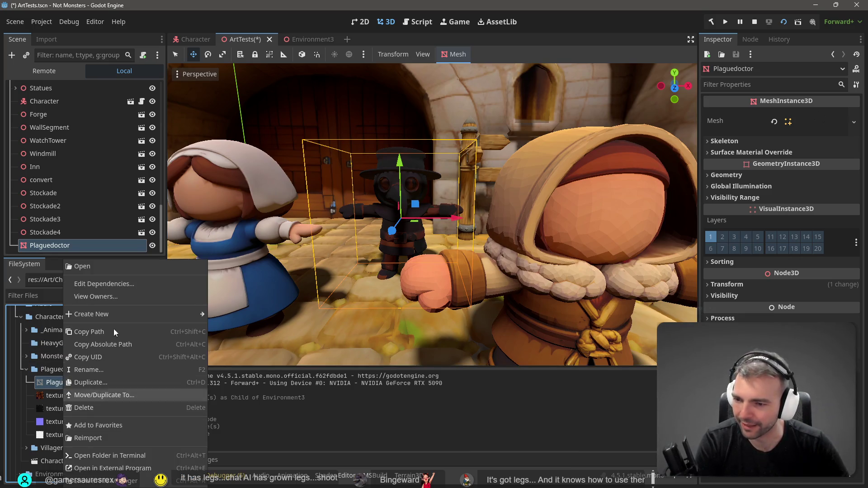
{"action": "left_click", "coordinate": [126, 439]}
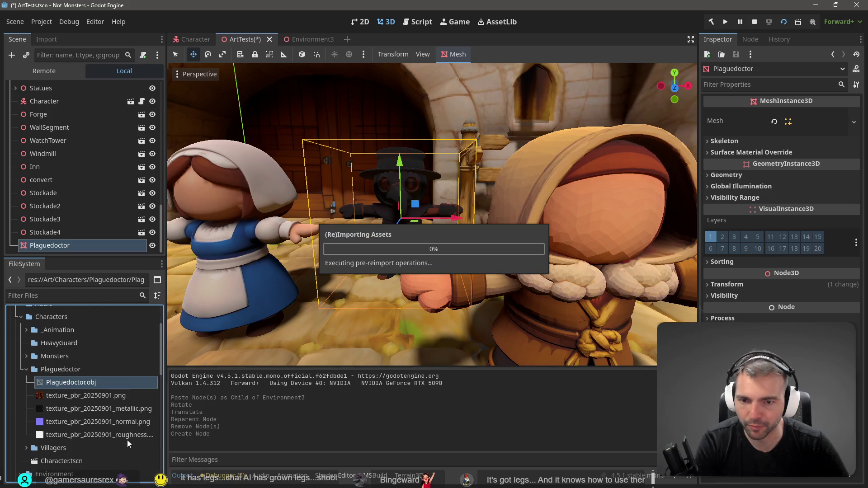
{"action": "scroll", "coordinate": [377, 212], "scroll_direction": "down", "scroll_amount": 5}
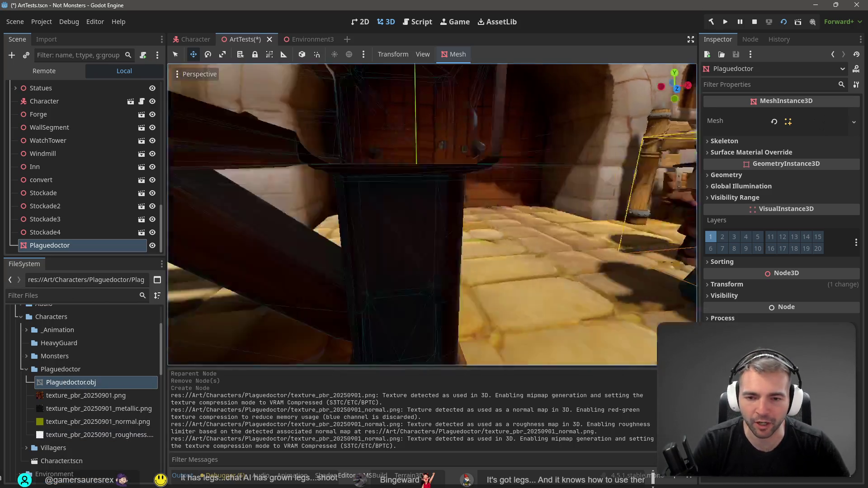
{"action": "key", "text": "f"}
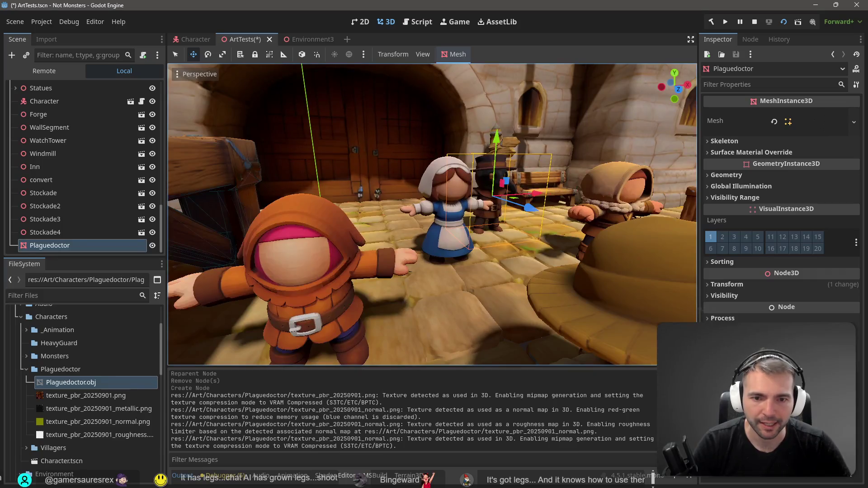
{"action": "key", "text": "s"}
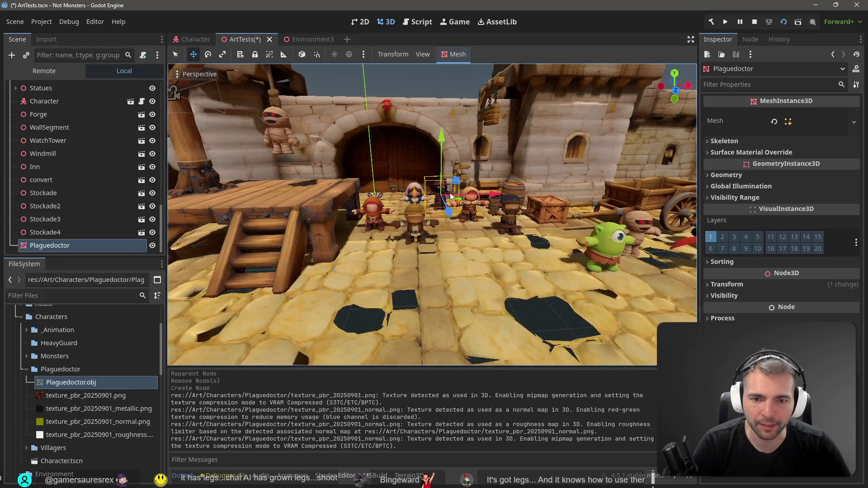
Nudge the Plaguedoctor along the Z axis and slightly along X among the villagers.
{"action": "mouse_move", "coordinate": [452, 215]}
{"action": "left_mouse_down"}
{"action": "mouse_move", "coordinate": [453, 244]}
{"action": "mouse_move", "coordinate": [471, 275]}
{"action": "mouse_move", "coordinate": [471, 264]}
{"action": "left_mouse_up"}
{"action": "left_click_drag", "start_coordinate": [508, 223], "coordinate": [522, 224]}
{"action": "left_click", "coordinate": [457, 99]}
{"action": "key", "text": "w"}
{"action": "key", "text": "s"}
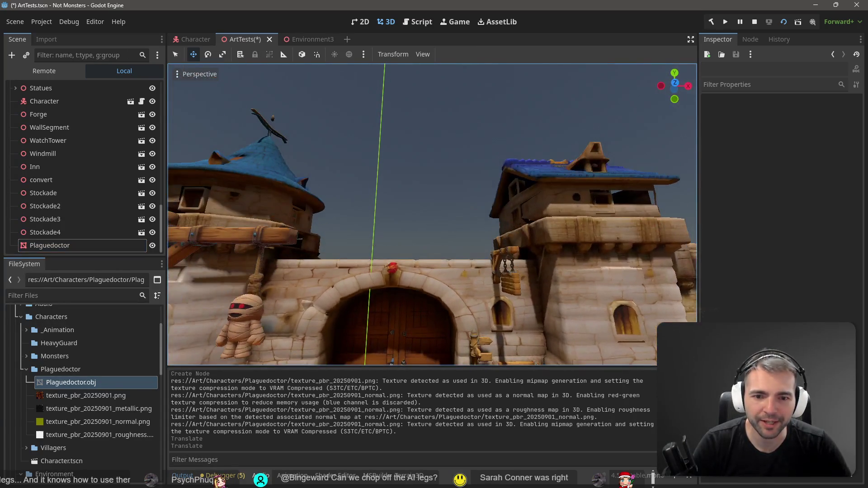
{"action": "key", "text": "w"}
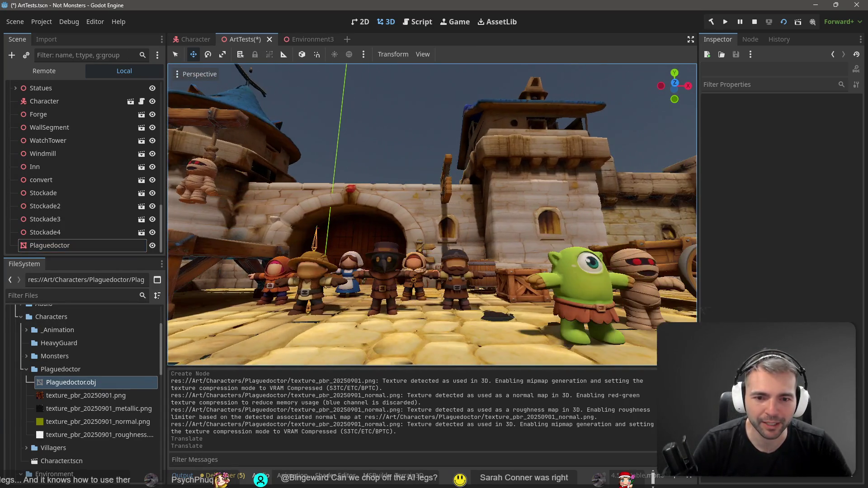
{"action": "key", "text": "s"}
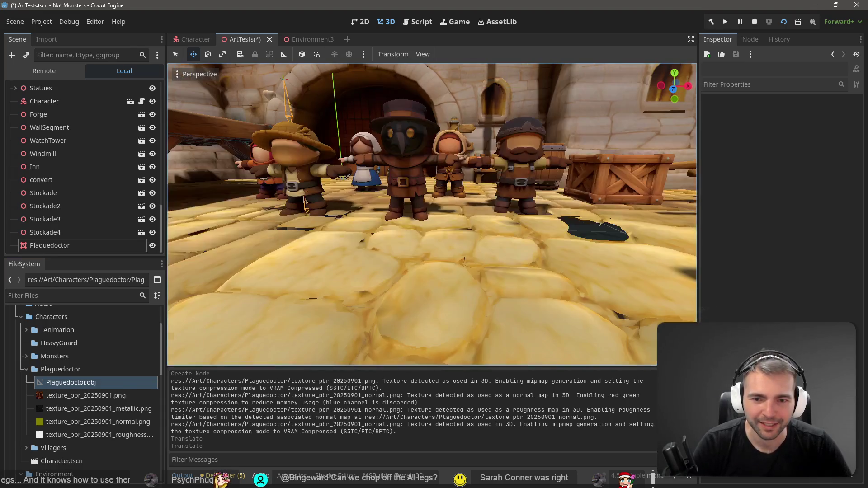
{"action": "key", "text": "w"}
{"action": "key", "text": "s"}
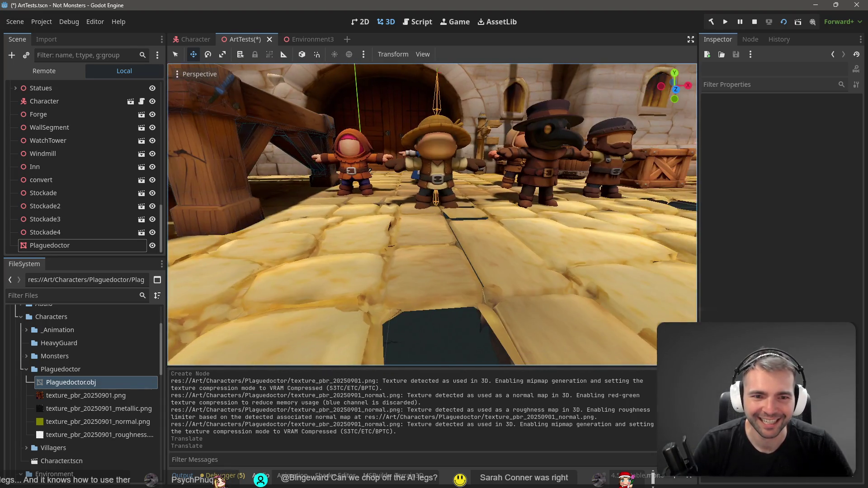
{"action": "key", "text": "s"}
Frame the Plaguedoctor and move it about 1.4 m forward along the Z axis.
{"action": "scroll", "coordinate": [440, 188], "scroll_direction": "down", "scroll_amount": 10}
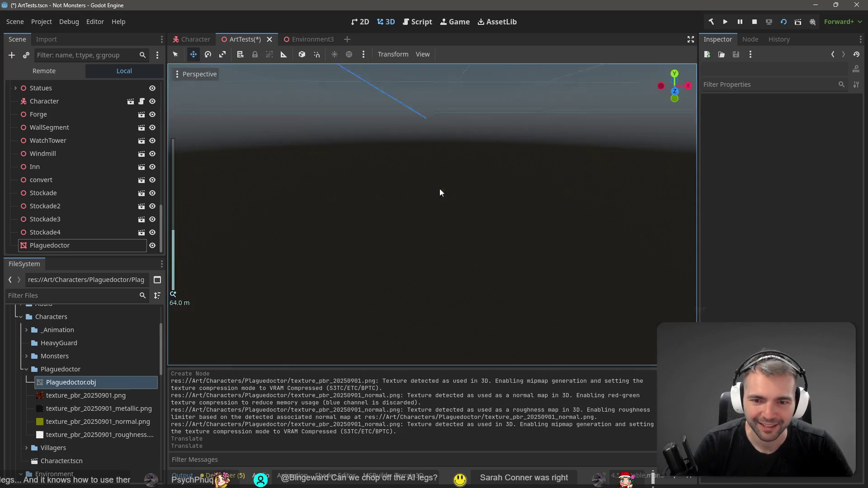
{"action": "key", "text": "f"}
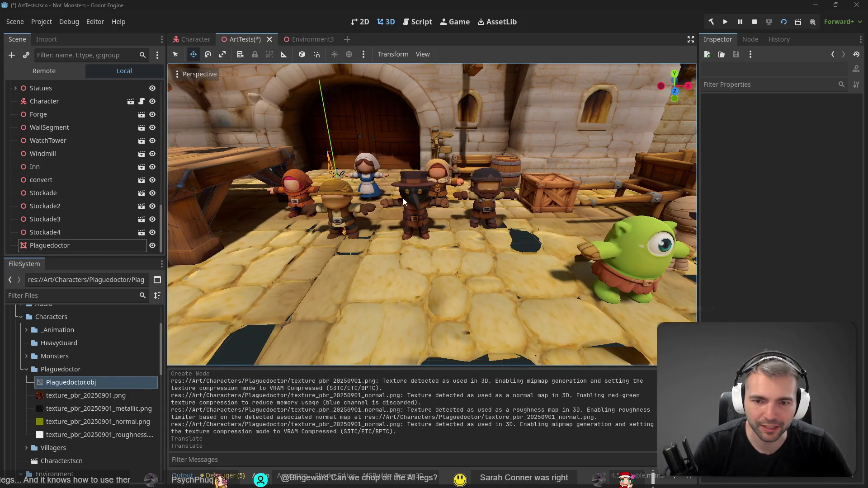
{"action": "scroll", "coordinate": [420, 220], "scroll_direction": "up", "scroll_amount": 5}
{"action": "key", "text": "a"}
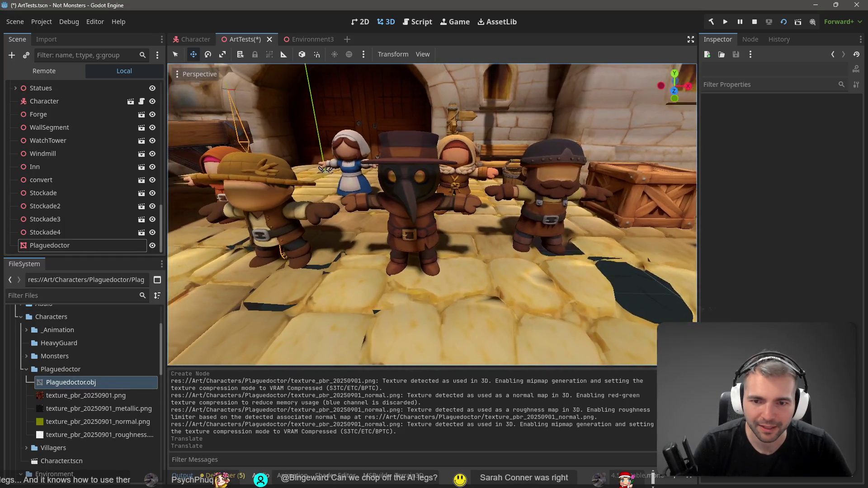
{"action": "key", "text": "d"}
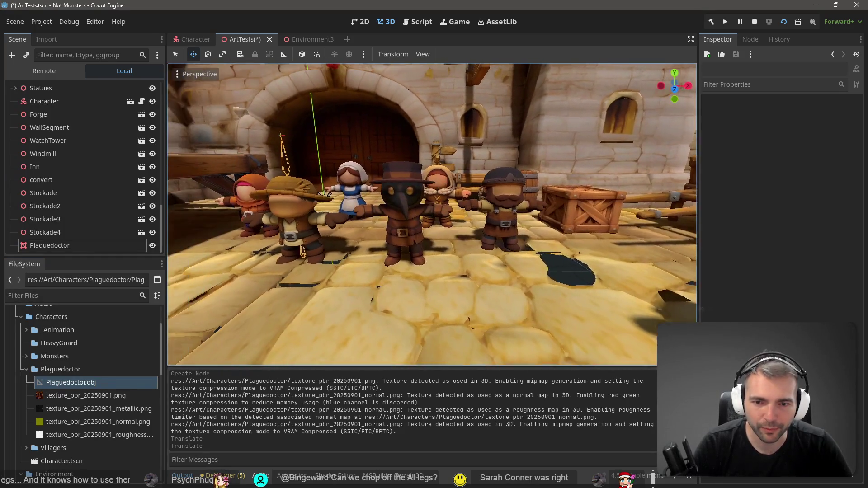
{"action": "key", "text": "w"}
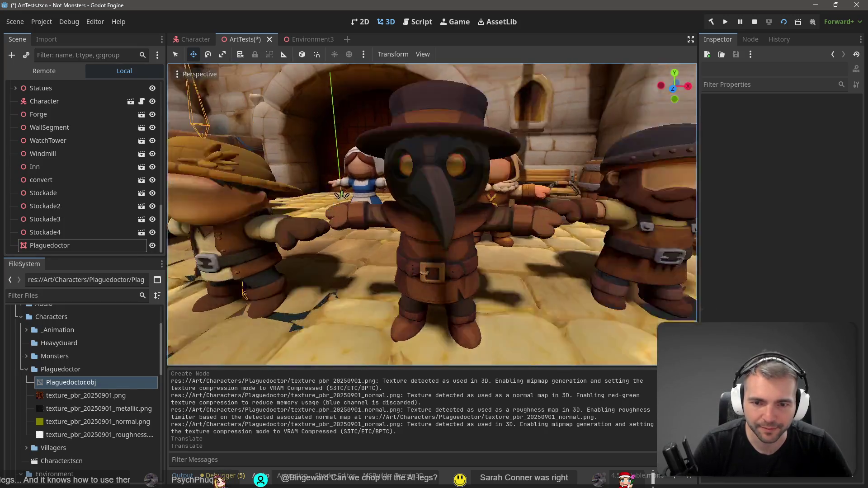
{"action": "key", "text": "s"}
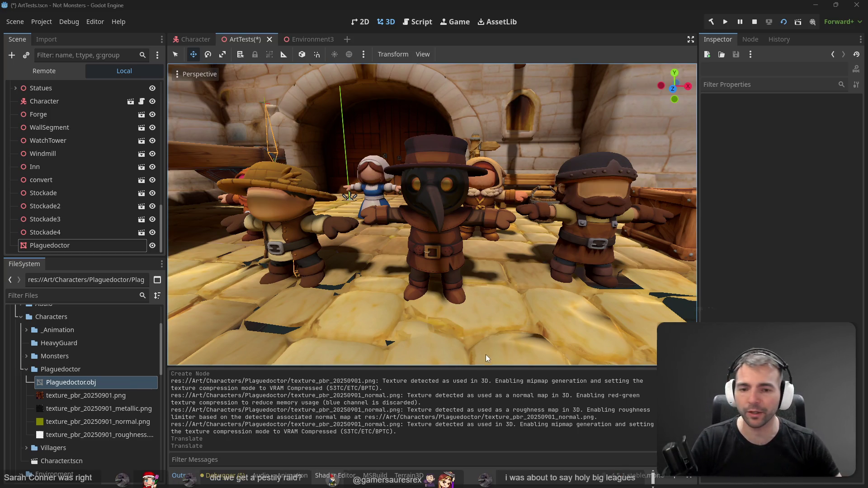
{"action": "key", "text": "s"}
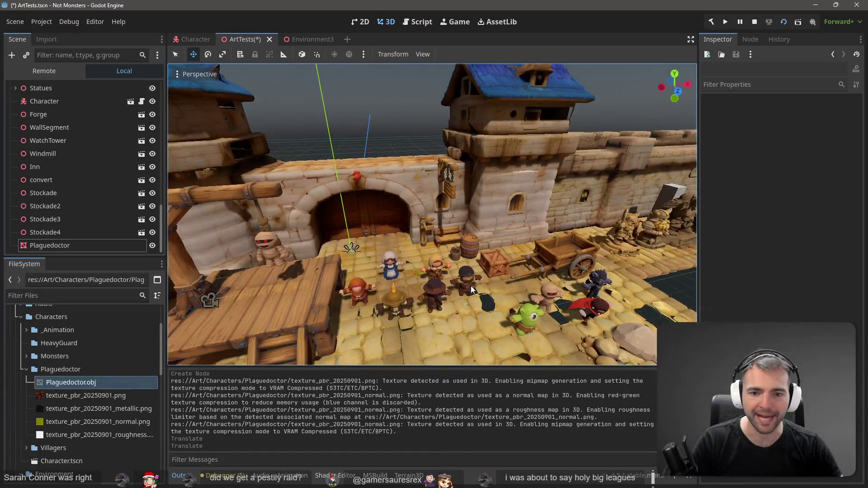
{"action": "left_click", "coordinate": [446, 316]}
{"action": "left_click_drag", "start_coordinate": [454, 340], "coordinate": [480, 375]}
Select the Cobblestones4 floor piece, try the rotate mode, then clear the selection.
{"action": "left_click", "coordinate": [426, 272]}
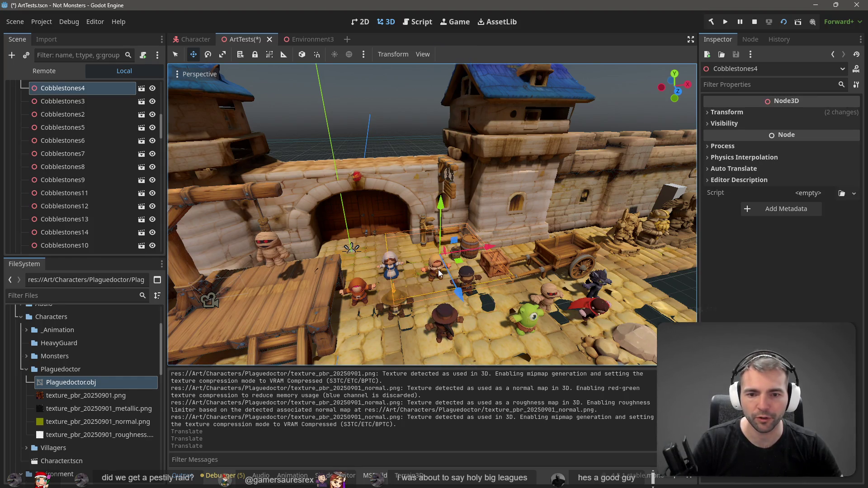
{"action": "key", "text": "Escape"}
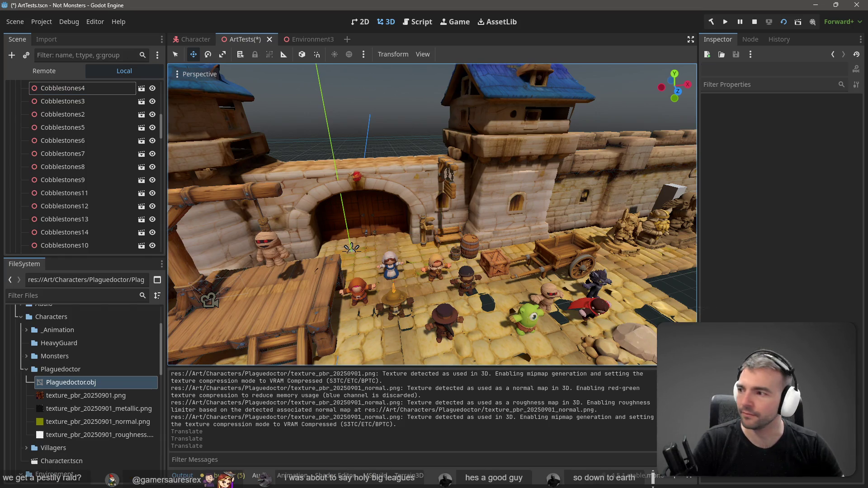
{"action": "scroll", "coordinate": [412, 126], "scroll_direction": "up", "scroll_amount": 3}
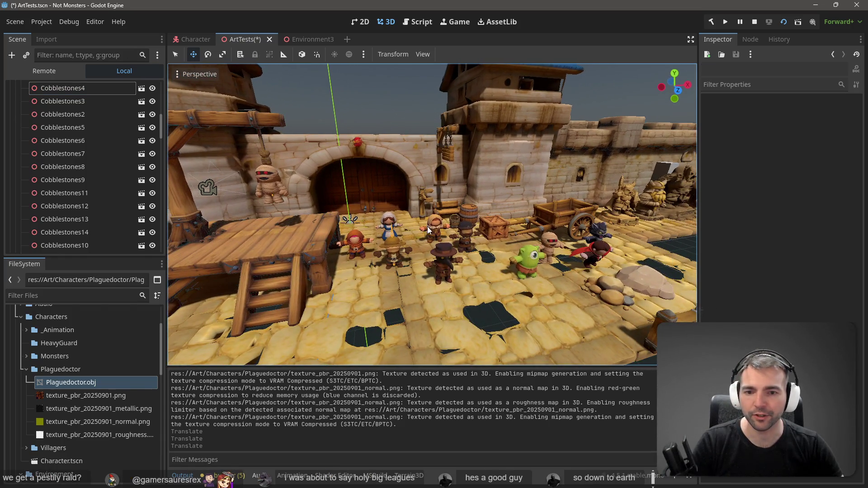
{"action": "left_click", "coordinate": [432, 230]}
{"action": "key", "text": "Escape"}
{"action": "scroll", "coordinate": [430, 215], "scroll_direction": "up", "scroll_amount": 5}
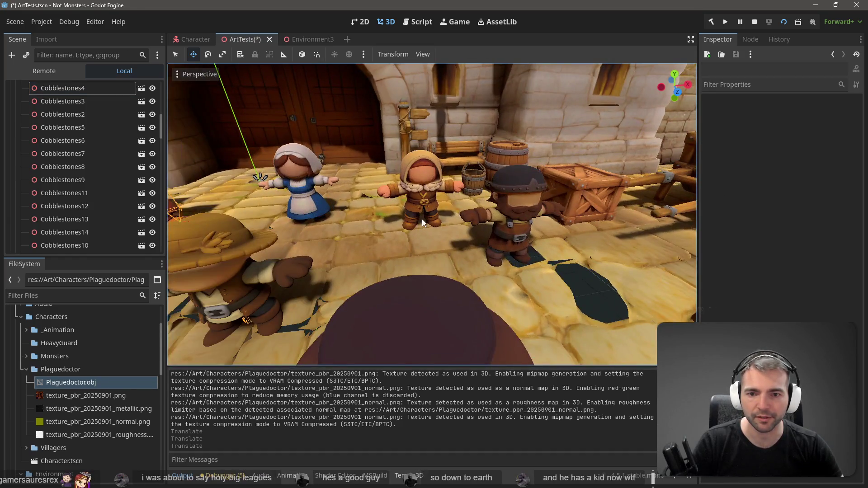
{"action": "left_click", "coordinate": [412, 186]}
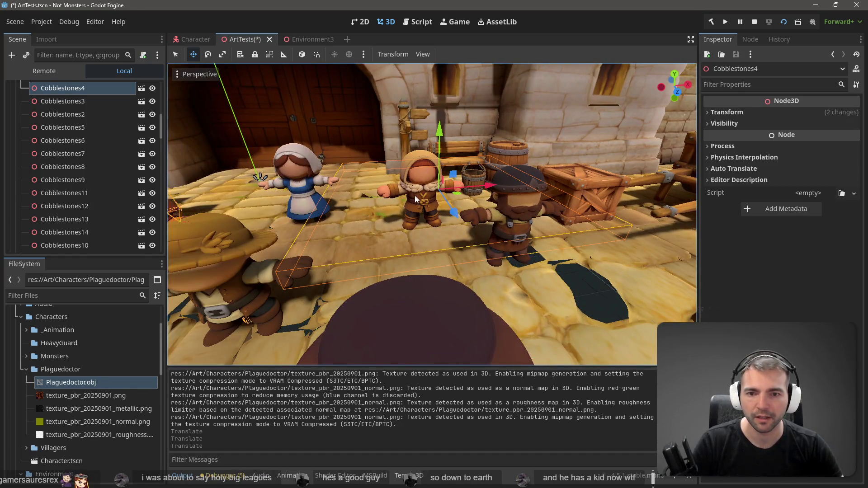
{"action": "scroll", "coordinate": [414, 195], "scroll_direction": "up", "scroll_amount": 5}
{"action": "key", "text": "e"}
{"action": "scroll", "coordinate": [409, 201], "scroll_direction": "down", "scroll_amount": 5}
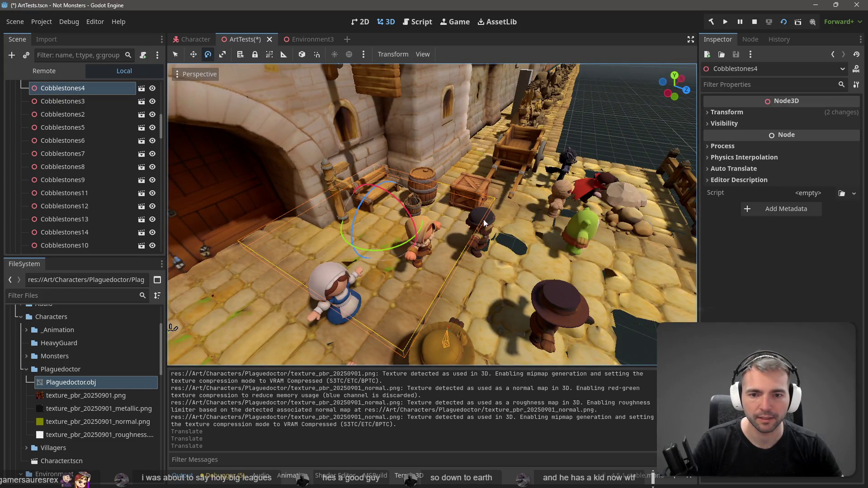
{"action": "key", "text": "Escape"}
{"action": "left_click", "coordinate": [464, 217]}
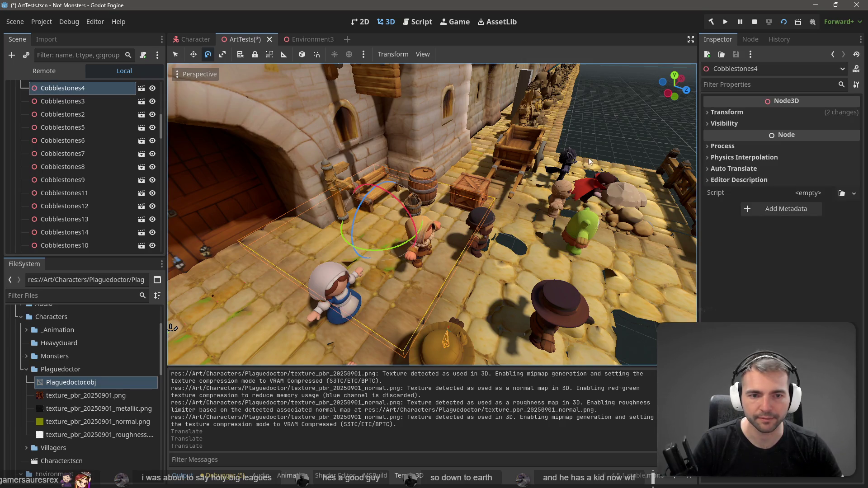
{"action": "key", "text": "Escape"}
{"action": "scroll", "coordinate": [432, 214], "scroll_direction": "down", "scroll_amount": 5}
Save the ArtTests scene with Ctrl+S.
{"action": "key", "text": "ctrl+s"}
{"action": "scroll", "coordinate": [620, 131], "scroll_direction": "down", "scroll_amount": 3}
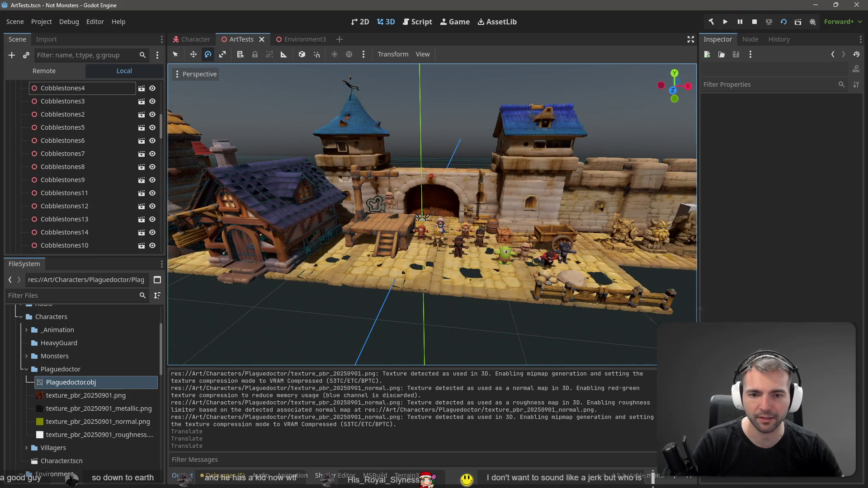
{"action": "scroll", "coordinate": [432, 215], "scroll_direction": "up", "scroll_amount": 5}
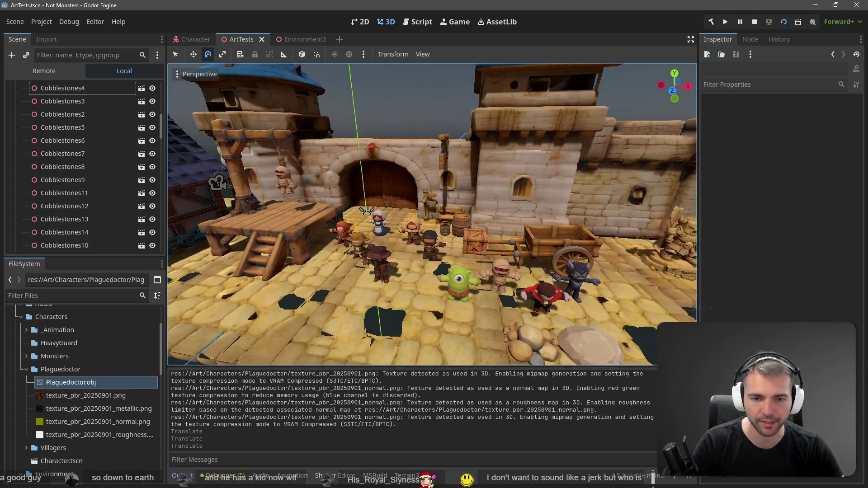
{"action": "scroll", "coordinate": [433, 215], "scroll_direction": "down", "scroll_amount": 5}
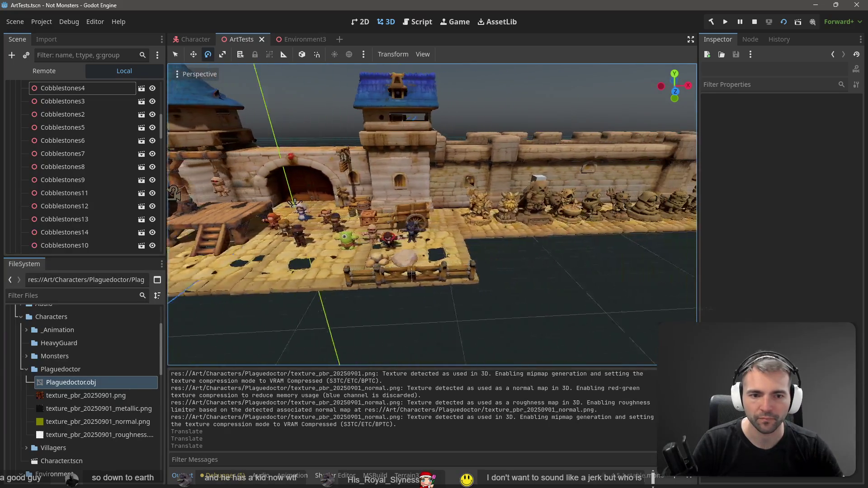
{"action": "scroll", "coordinate": [432, 214], "scroll_direction": "up", "scroll_amount": 5}
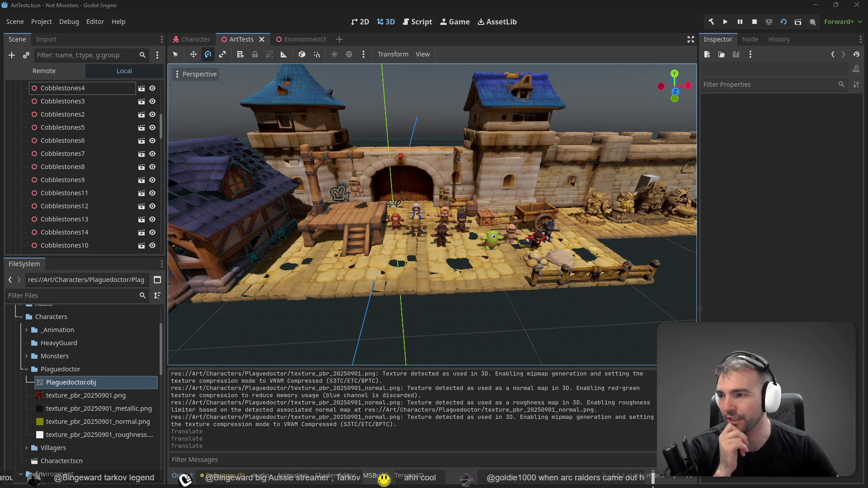
{"action": "mouse_move", "coordinate": [391, 98]}
{"action": "left_mouse_down"}
{"action": "mouse_move", "coordinate": [272, 109]}
{"action": "mouse_move", "coordinate": [392, 98]}
{"action": "left_mouse_up"}
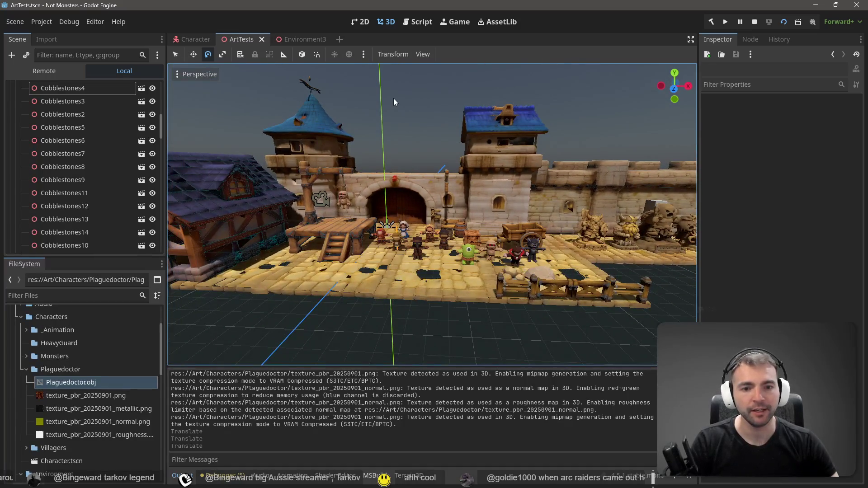
Switch to the Environment3 scene and fly the view toward the gallows on the cobblestone square.
{"action": "left_click", "coordinate": [191, 40]}
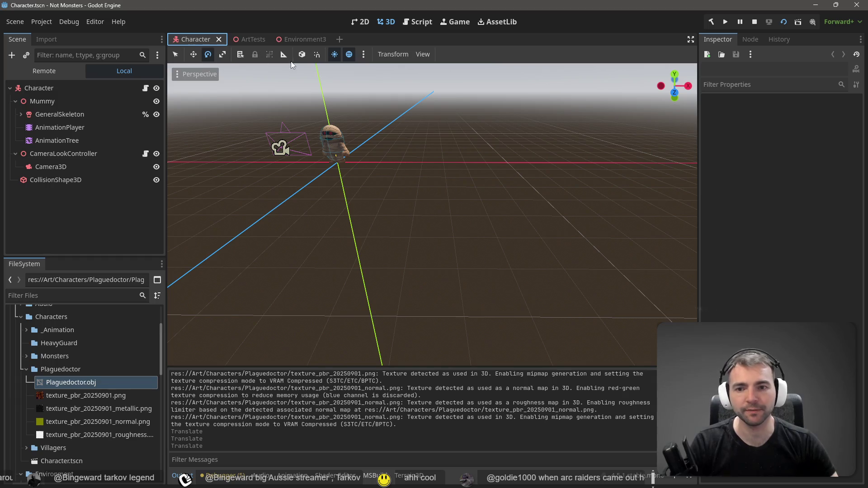
{"action": "left_click", "coordinate": [294, 40]}
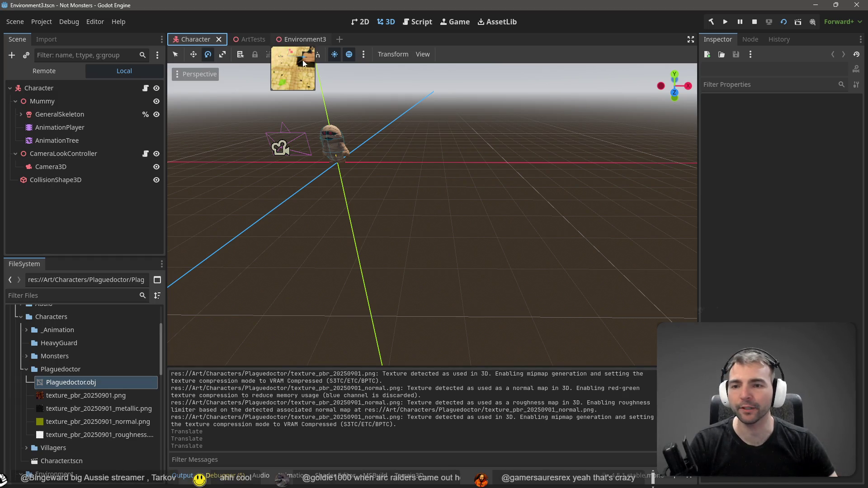
{"action": "mouse_move", "coordinate": [432, 215]}
{"action": "left_mouse_down"}
{"action": "mouse_move", "coordinate": [541, 210]}
{"action": "mouse_move", "coordinate": [559, 228]}
{"action": "left_mouse_up"}
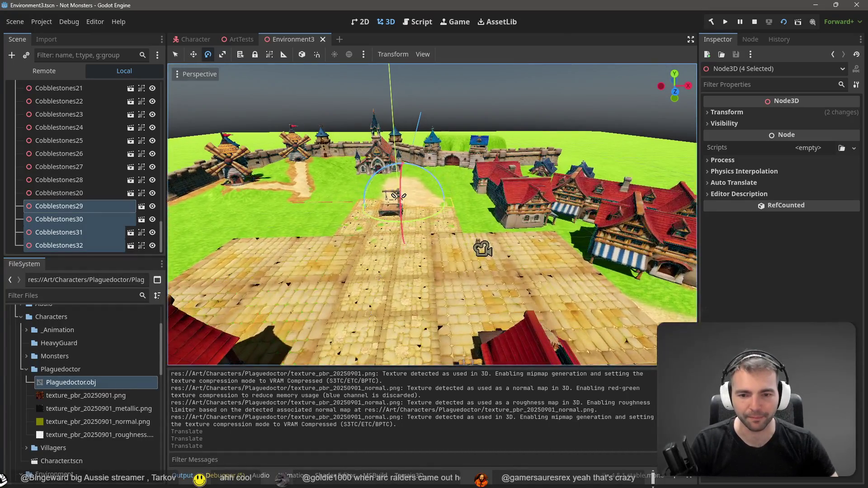
{"action": "left_click", "coordinate": [409, 261]}
{"action": "key", "text": "w"}
{"action": "left_click_drag", "start_coordinate": [408, 261], "coordinate": [455, 236]}
Set the Cobblestones10 patch's Y rotation to 90°.
{"action": "left_click", "coordinate": [400, 213]}
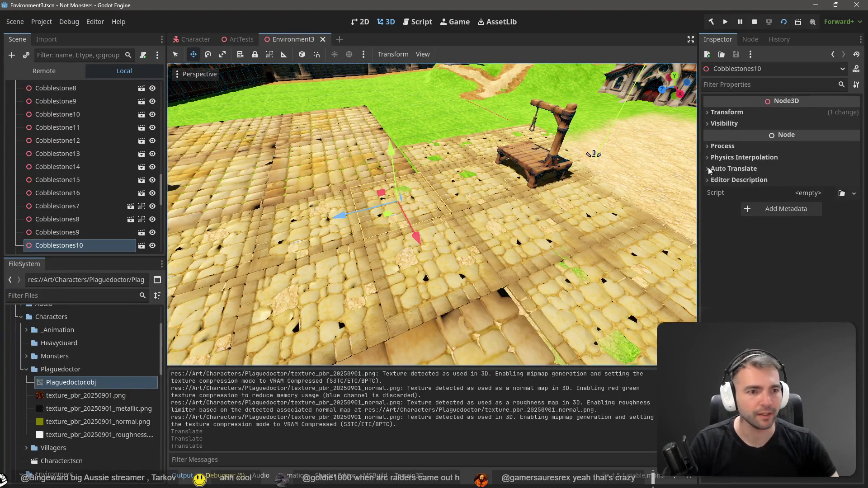
{"action": "left_click", "coordinate": [726, 112]}
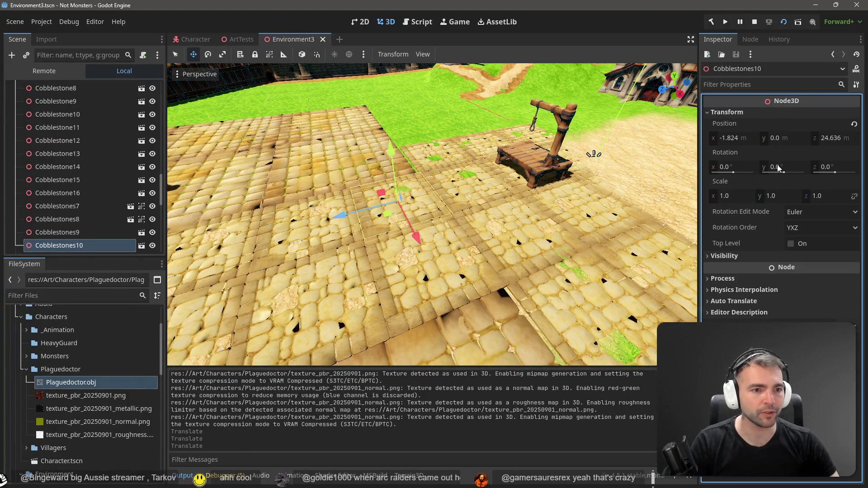
{"action": "left_click", "coordinate": [793, 167]}
{"action": "type", "text": "9"}
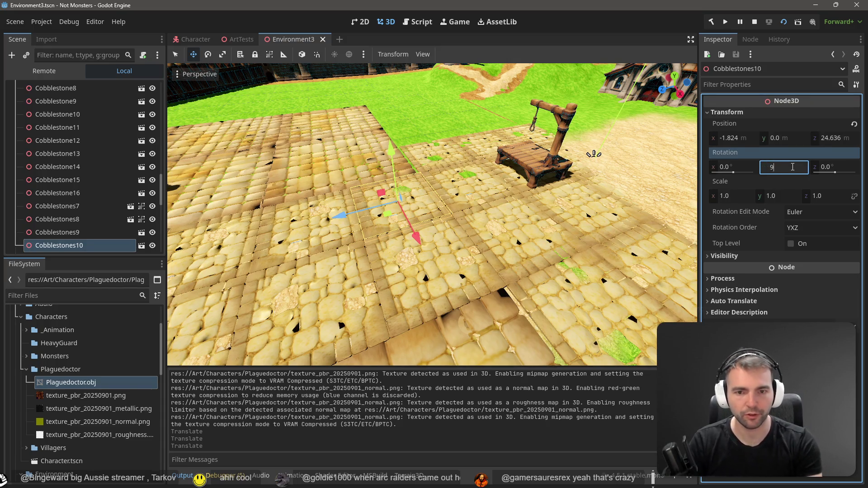
{"action": "type", "text": "0"}
{"action": "key", "text": "Return"}
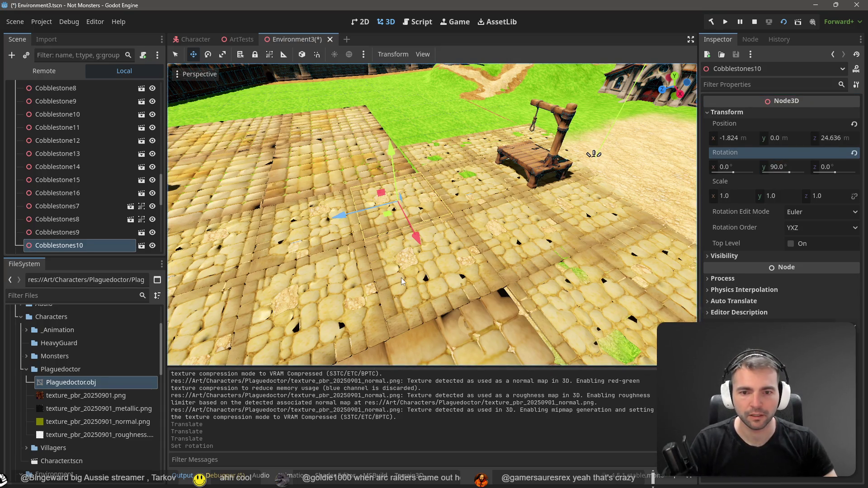
Set the Cobblestones9 patch's Y rotation to 180°.
{"action": "left_click", "coordinate": [406, 281]}
{"action": "left_click", "coordinate": [438, 285]}
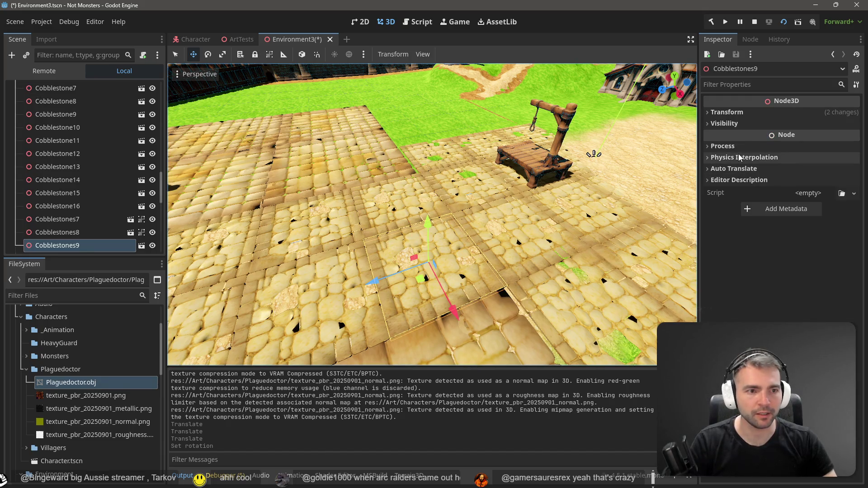
{"action": "left_click", "coordinate": [740, 113]}
{"action": "left_click", "coordinate": [781, 167]}
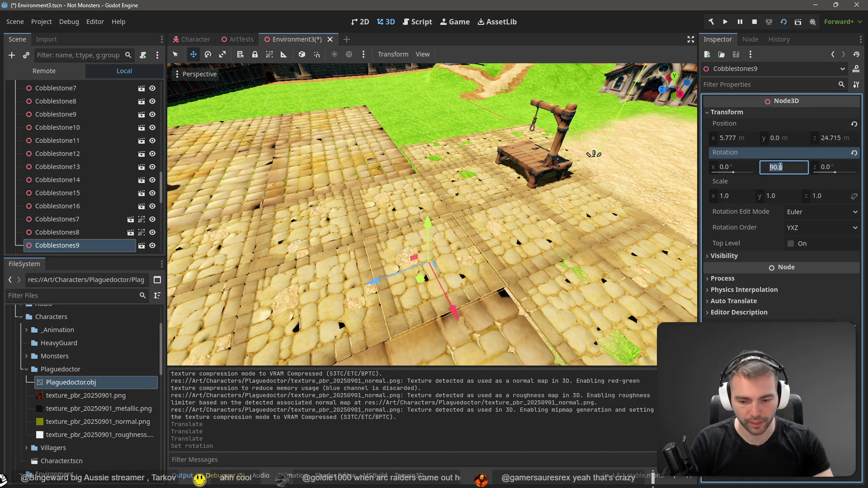
{"action": "type", "text": "180"}
{"action": "key", "text": "Return"}
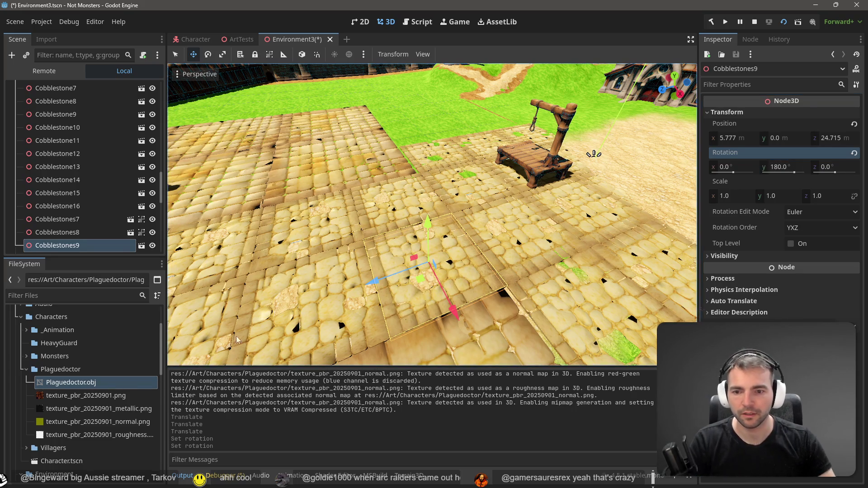
Set the Cobblestones11 patch's Y rotation to 270°.
{"action": "left_click", "coordinate": [301, 304]}
{"action": "left_click", "coordinate": [309, 301]}
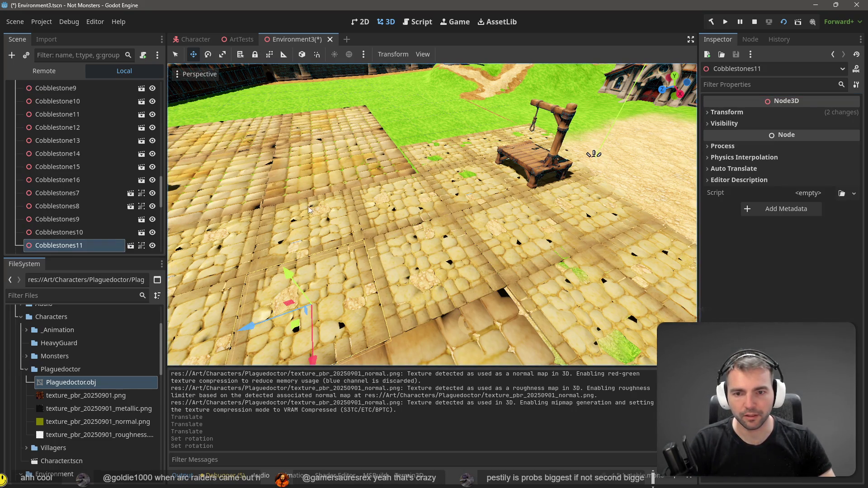
{"action": "left_click", "coordinate": [742, 113]}
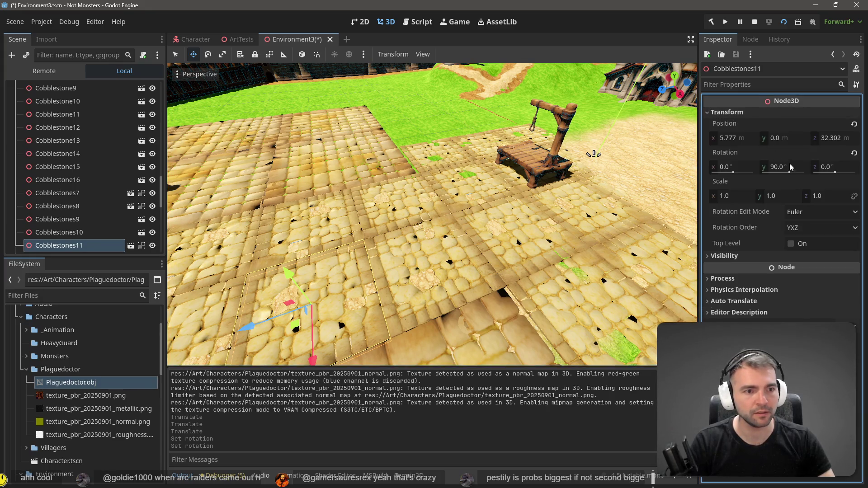
{"action": "left_click", "coordinate": [775, 167]}
{"action": "type", "text": "270"}
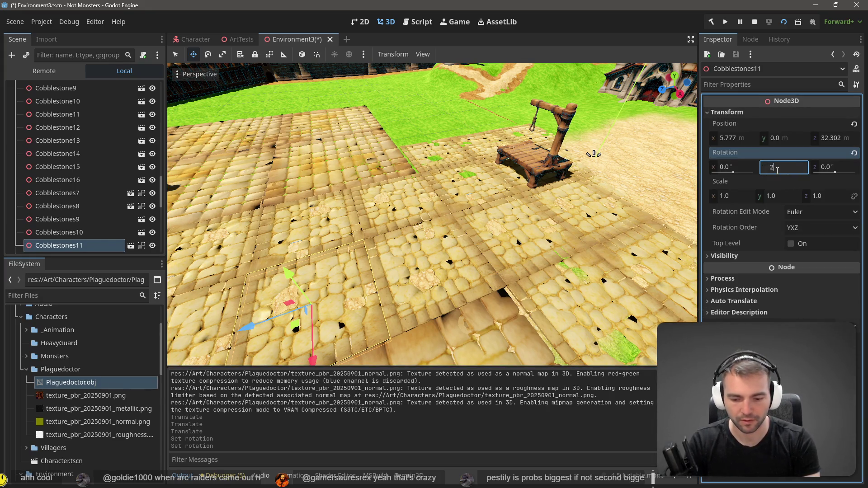
{"action": "key", "text": "Return"}
Set the Cobblestones16 patch's Y rotation to 180°.
{"action": "mouse_move", "coordinate": [543, 294]}
{"action": "left_mouse_down"}
{"action": "mouse_move", "coordinate": [647, 351]}
{"action": "mouse_move", "coordinate": [387, 289]}
{"action": "left_mouse_up"}
{"action": "left_click", "coordinate": [387, 289]}
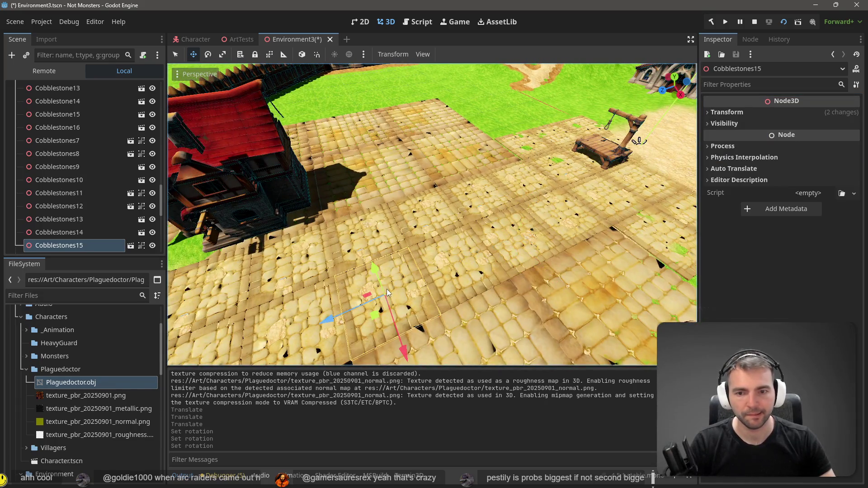
{"action": "left_click", "coordinate": [359, 234]}
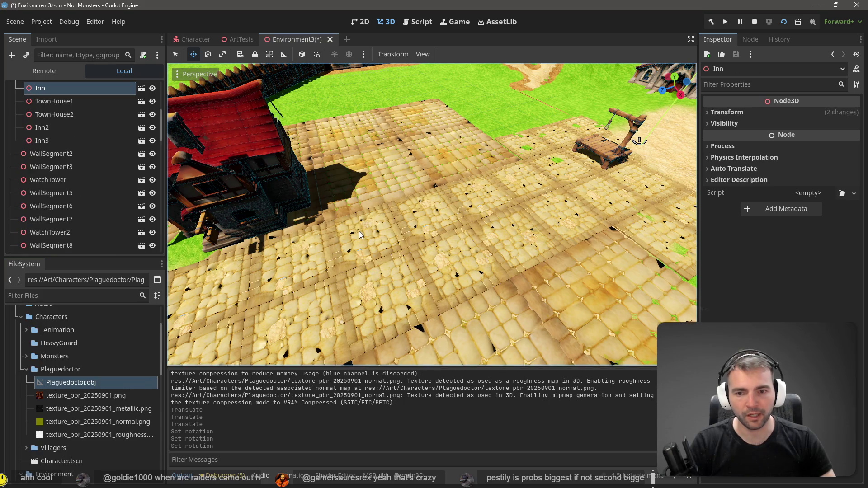
{"action": "left_click", "coordinate": [364, 233]}
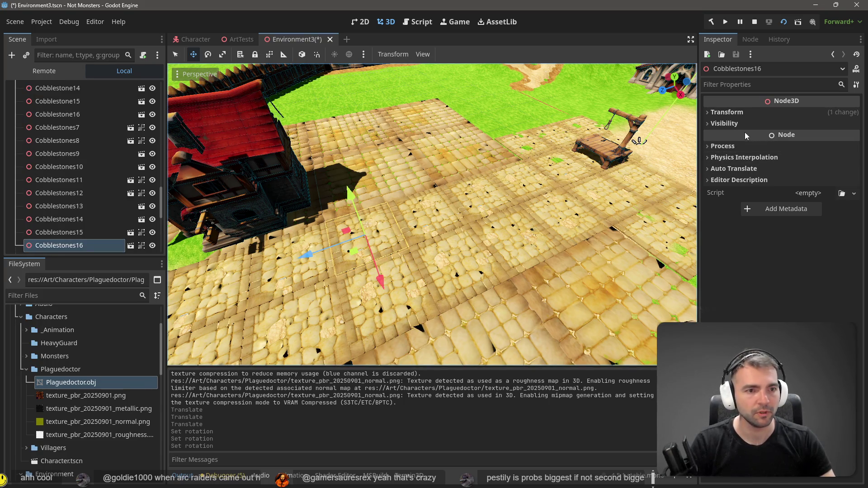
{"action": "left_click", "coordinate": [741, 112]}
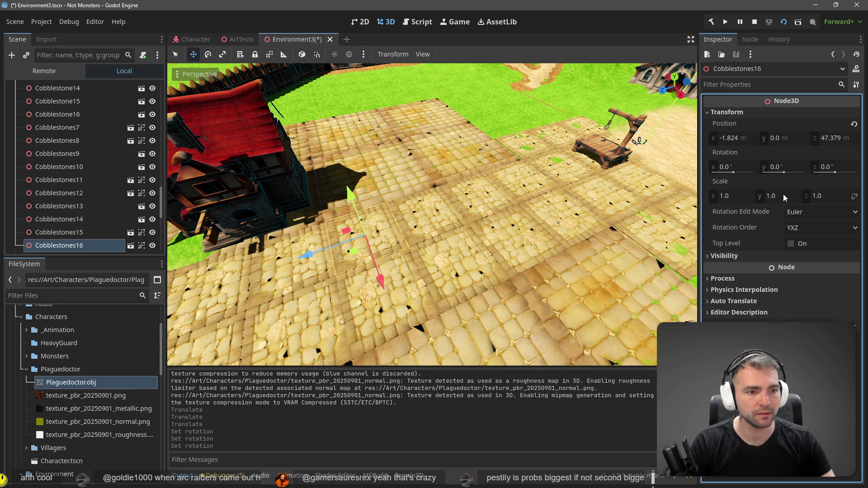
{"action": "left_click", "coordinate": [785, 167]}
{"action": "type", "text": "180"}
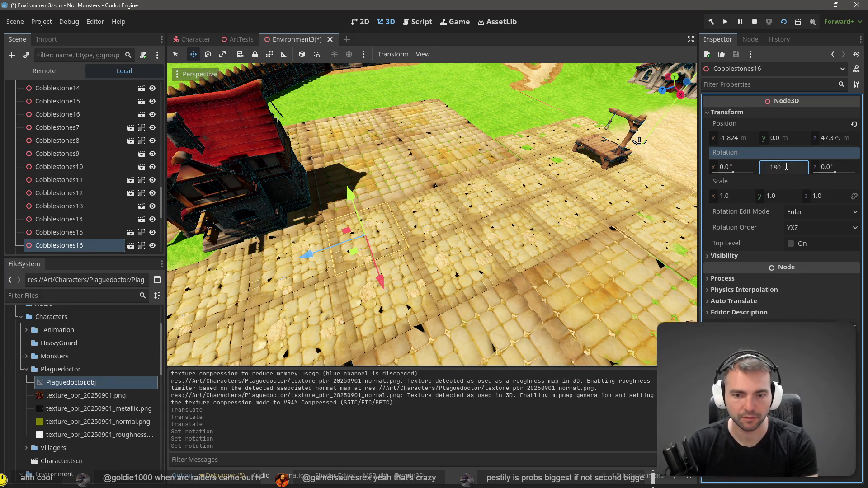
{"action": "key", "text": "Return"}
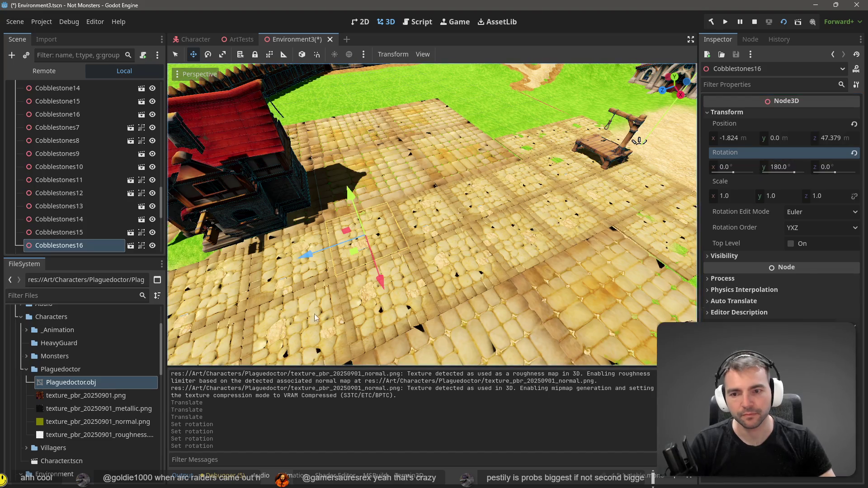
{"action": "left_click", "coordinate": [324, 279]}
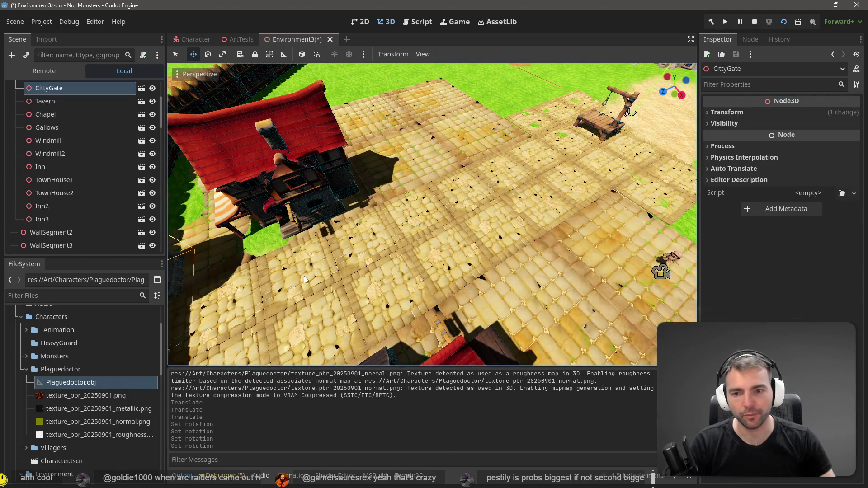
Set the Cobblestones20 patch's Y rotation to 90°.
{"action": "left_click", "coordinate": [304, 276]}
{"action": "left_click", "coordinate": [742, 146]}
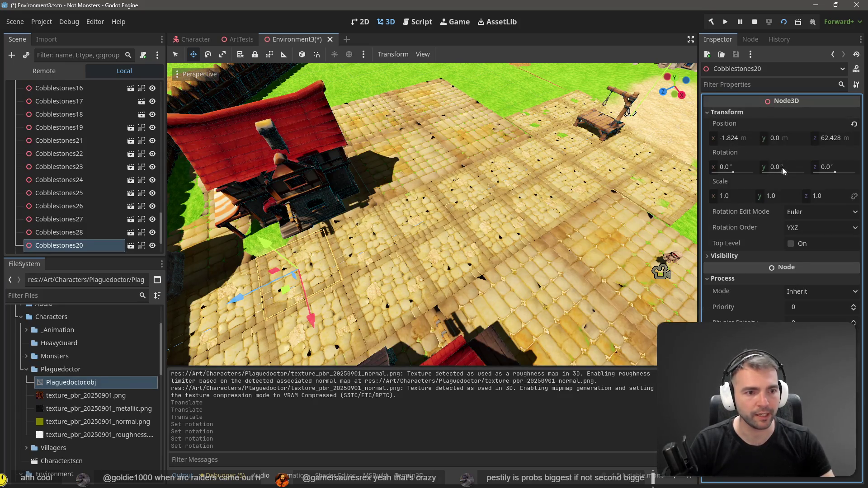
{"action": "left_click", "coordinate": [787, 166]}
{"action": "type", "text": "90"}
{"action": "key", "text": "Return"}
Reset the Cobblestones15 patch's Y rotation to 0°.
{"action": "left_click", "coordinate": [333, 337]}
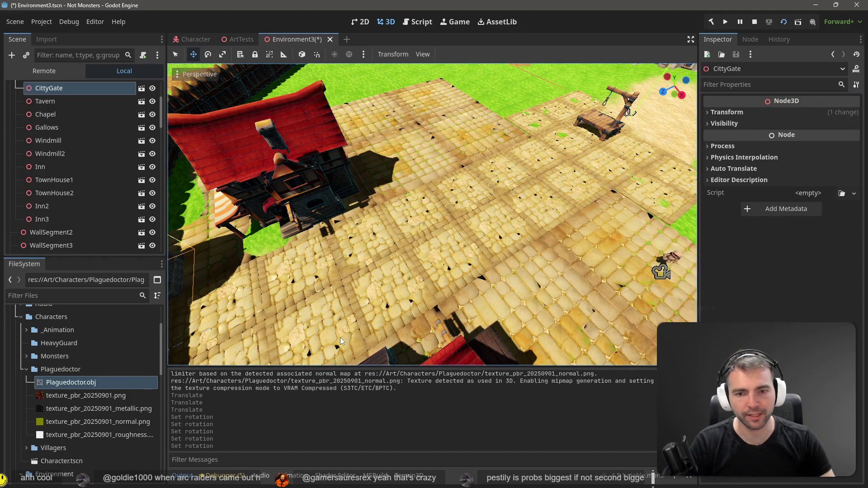
{"action": "left_click", "coordinate": [332, 330]}
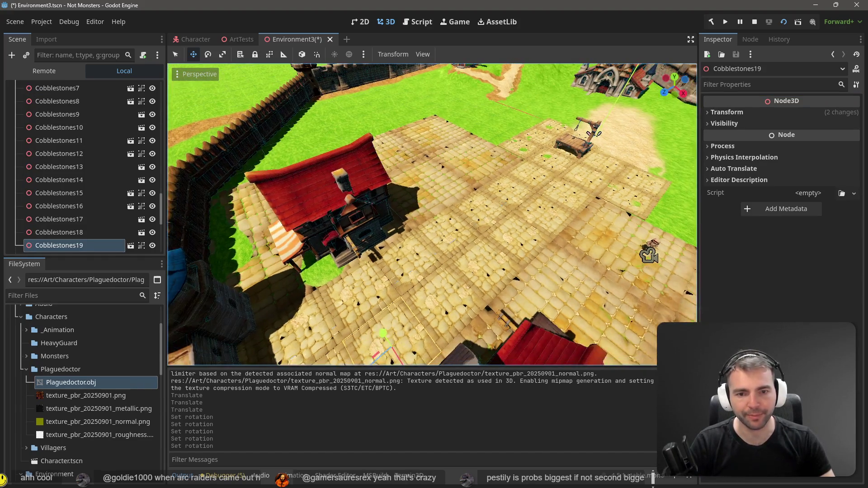
{"action": "key", "text": "w"}
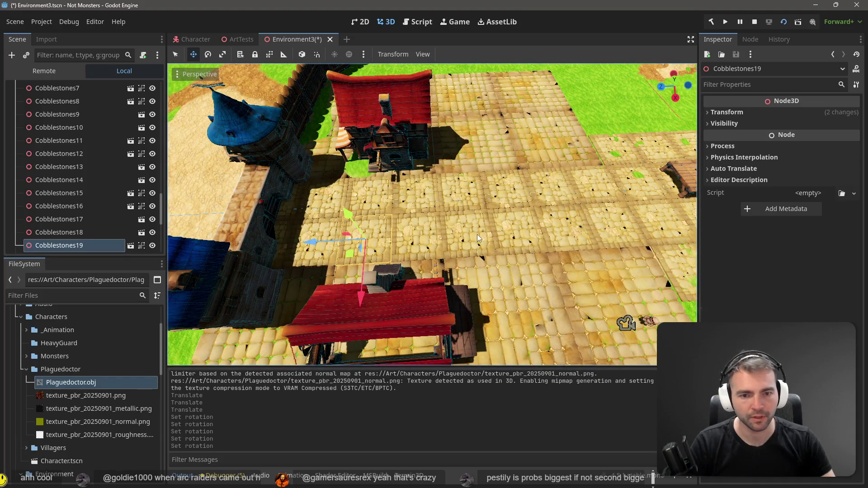
{"action": "left_click", "coordinate": [480, 240]}
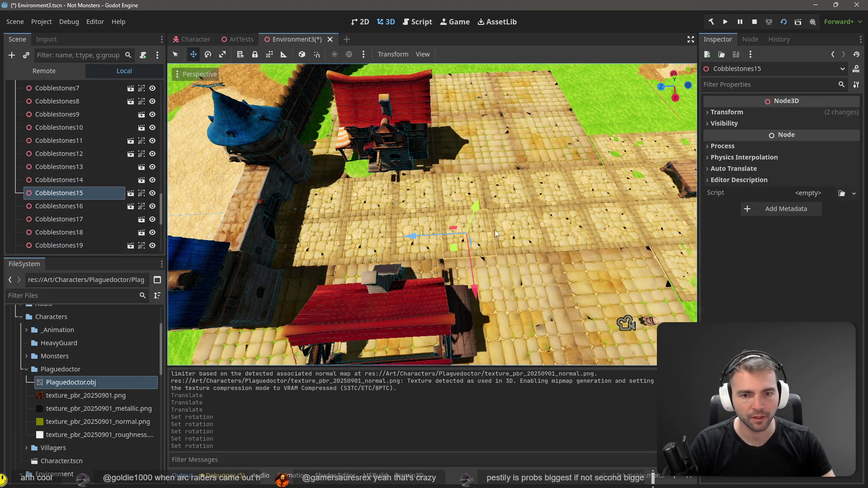
{"action": "left_click", "coordinate": [727, 112]}
{"action": "left_click", "coordinate": [797, 167]}
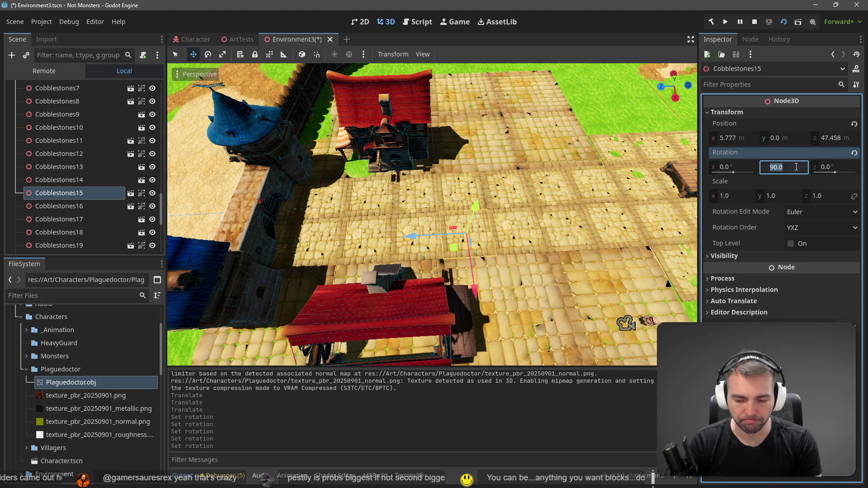
{"action": "type", "text": "90"}
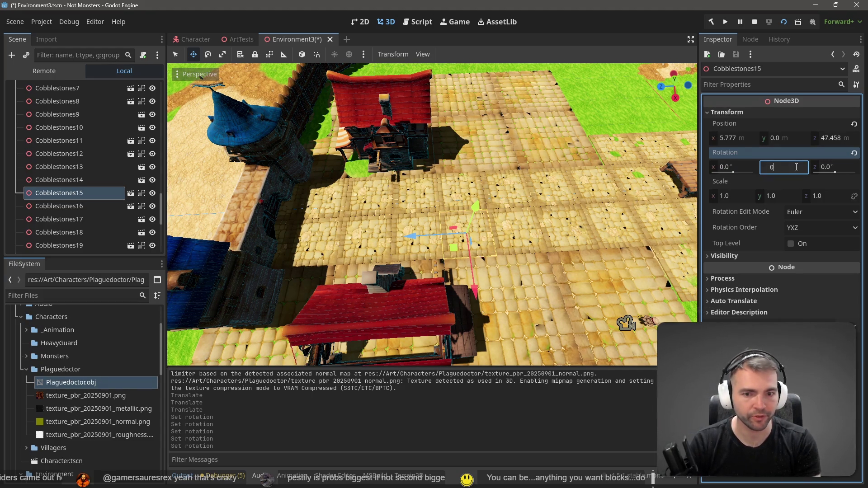
{"action": "key", "text": "Return"}
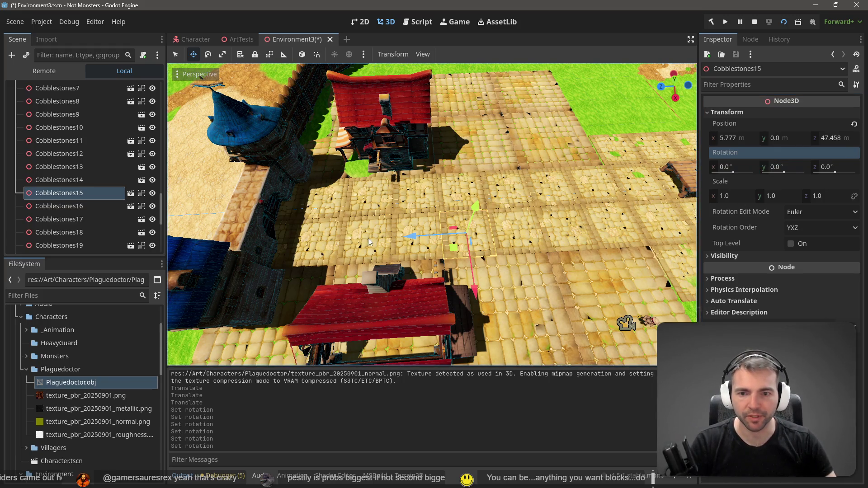
Set the Cobblestones19 patch's Y rotation to 270°.
{"action": "left_click", "coordinate": [369, 241]}
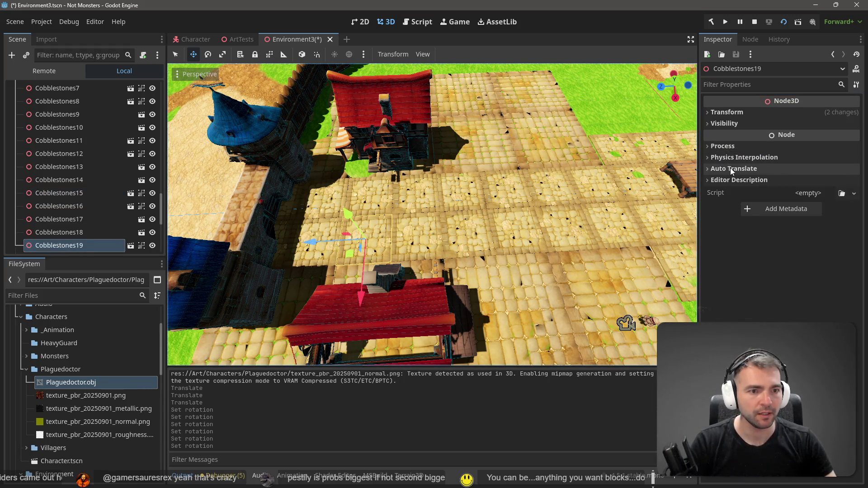
{"action": "left_click", "coordinate": [726, 112]}
{"action": "left_click", "coordinate": [802, 166]}
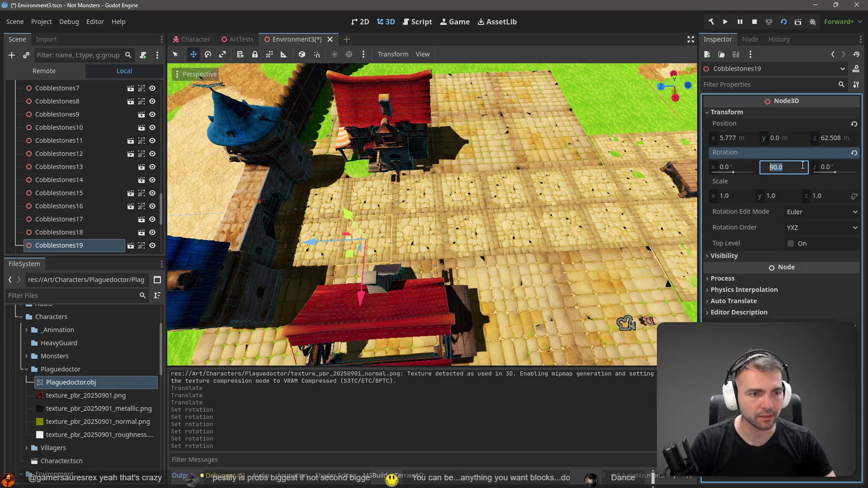
{"action": "type", "text": "270"}
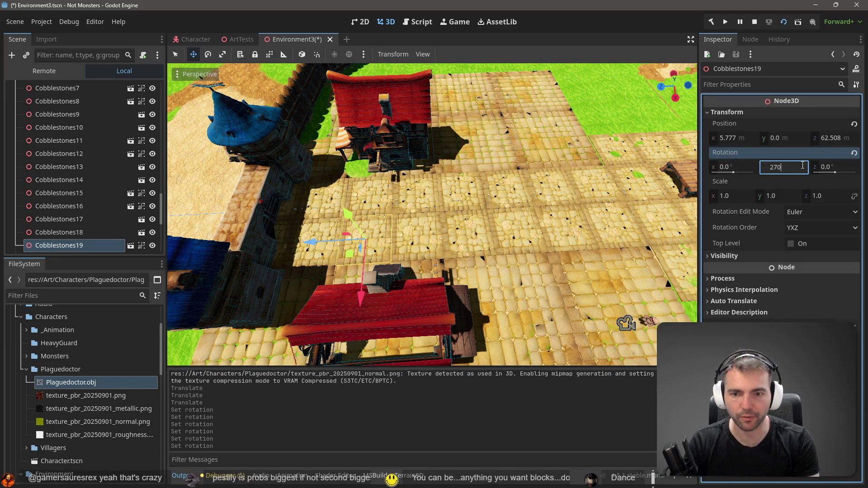
{"action": "key", "text": "Return"}
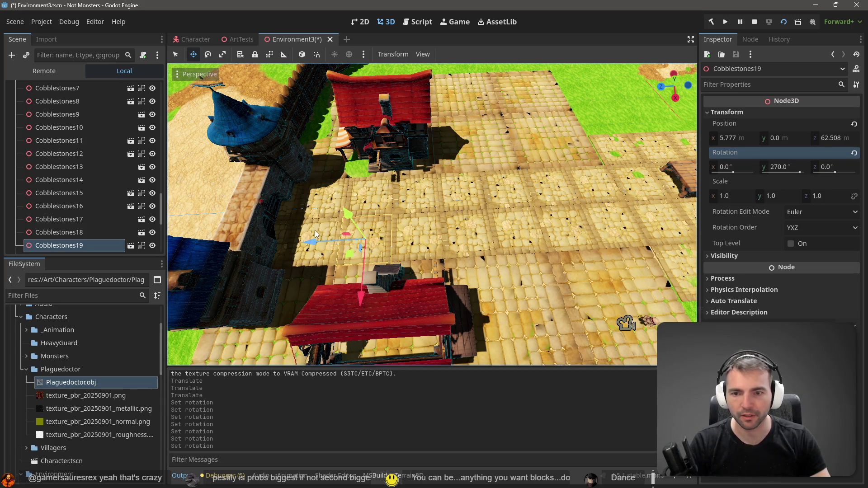
Save the Environment3 scene and look over the paved square.
{"action": "left_click", "coordinate": [316, 208]}
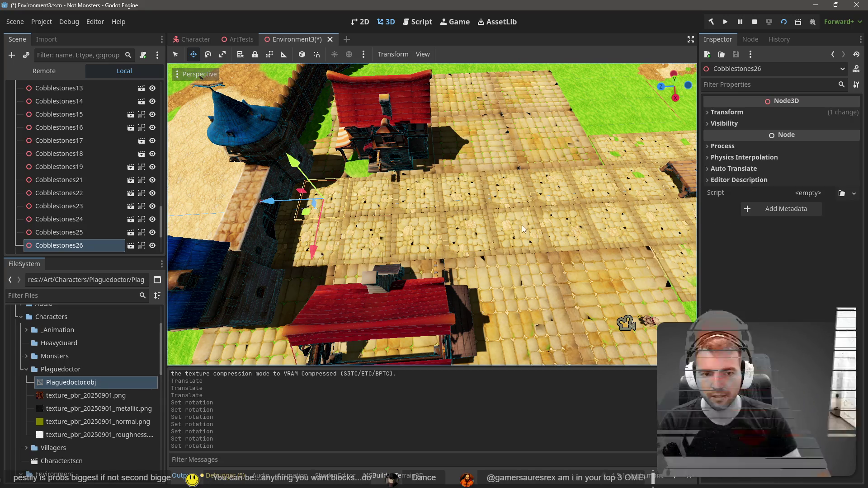
{"action": "scroll", "coordinate": [523, 229], "scroll_direction": "down", "scroll_amount": 5}
{"action": "key", "text": "ctrl+s"}
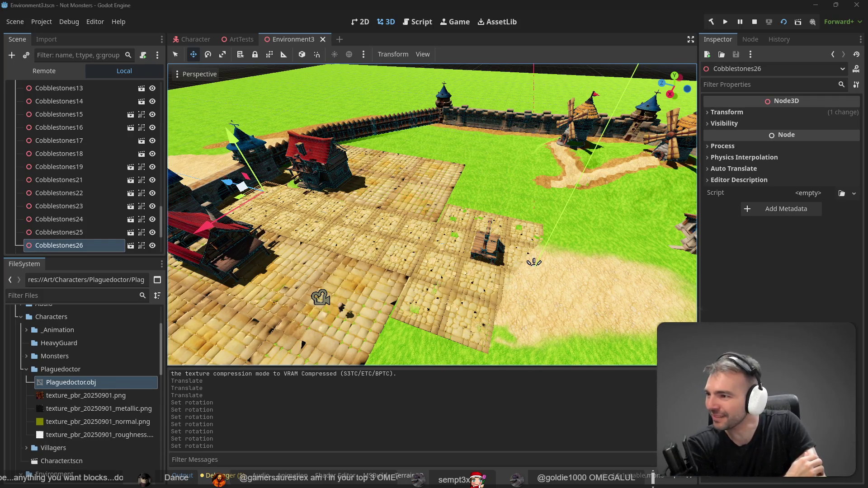
{"action": "left_click_drag", "start_coordinate": [379, 196], "coordinate": [379, 196]}
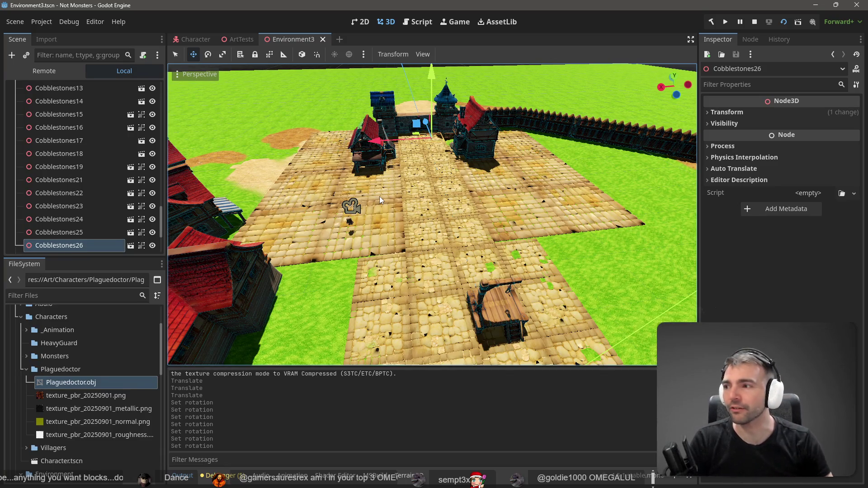
{"action": "left_click_drag", "start_coordinate": [379, 196], "coordinate": [379, 196]}
Paint sand around the plaza on Terrain3D with a 35 m brush, then select the Paint Texture tool.
{"action": "scroll", "coordinate": [432, 214], "scroll_direction": "down", "scroll_amount": 5}
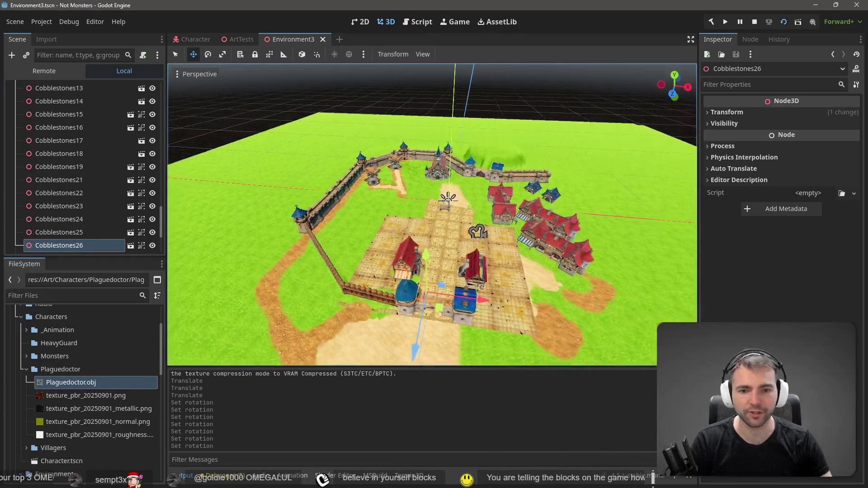
{"action": "scroll", "coordinate": [433, 215], "scroll_direction": "up", "scroll_amount": 3}
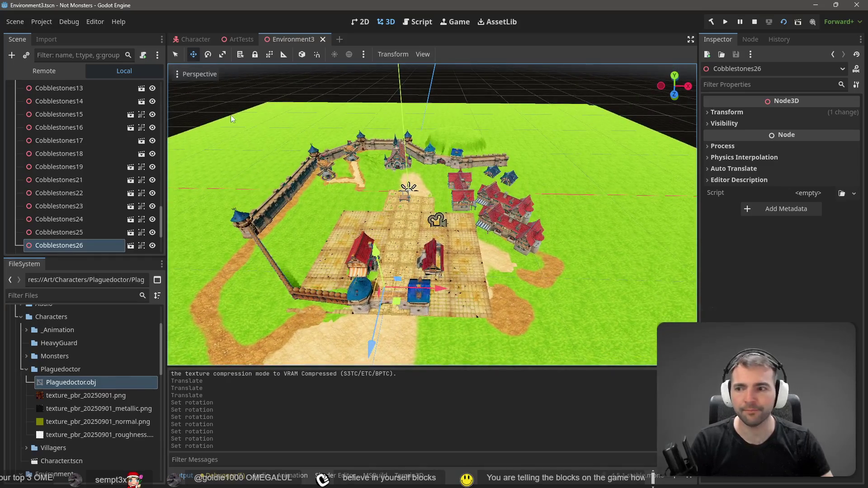
{"action": "scroll", "coordinate": [88, 135], "scroll_direction": "up", "scroll_amount": 5}
{"action": "scroll", "coordinate": [87, 139], "scroll_direction": "up", "scroll_amount": 10}
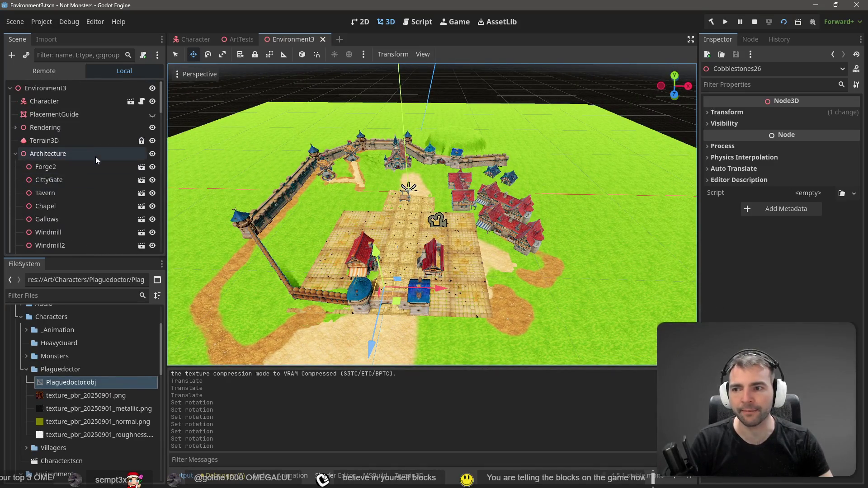
{"action": "left_click", "coordinate": [66, 140]}
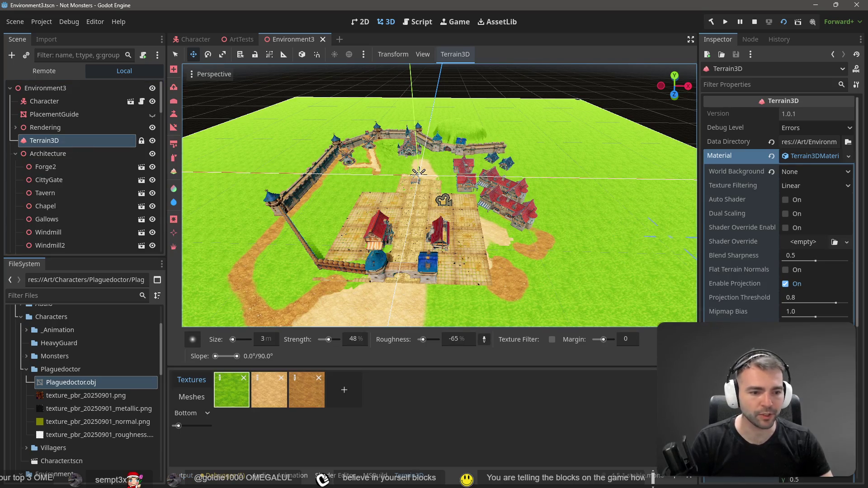
{"action": "left_click", "coordinate": [281, 380]}
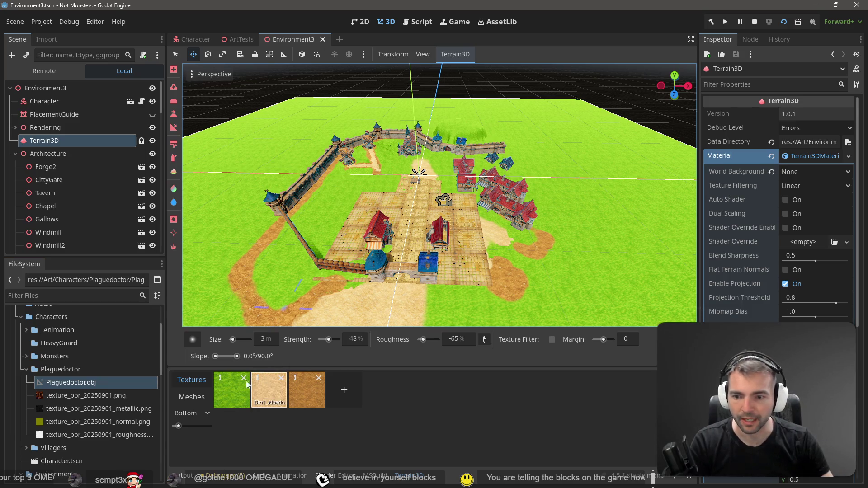
{"action": "left_click_drag", "start_coordinate": [240, 340], "coordinate": [231, 340]}
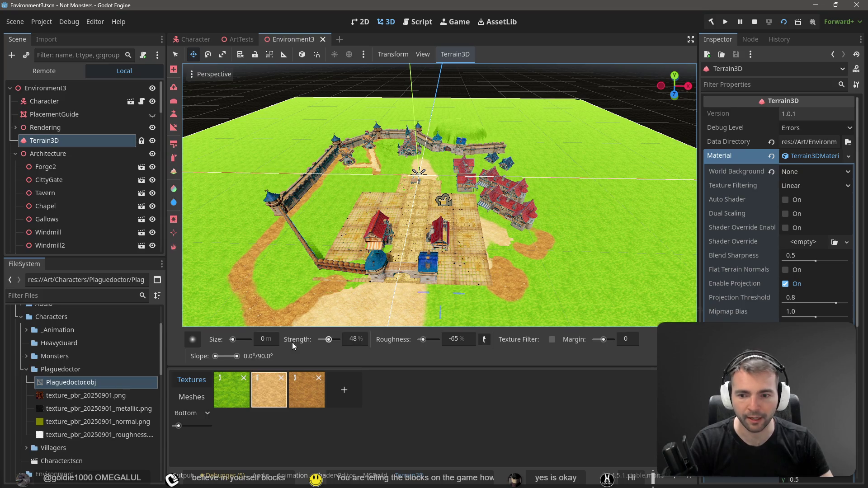
{"action": "left_click_drag", "start_coordinate": [233, 340], "coordinate": [235, 342]}
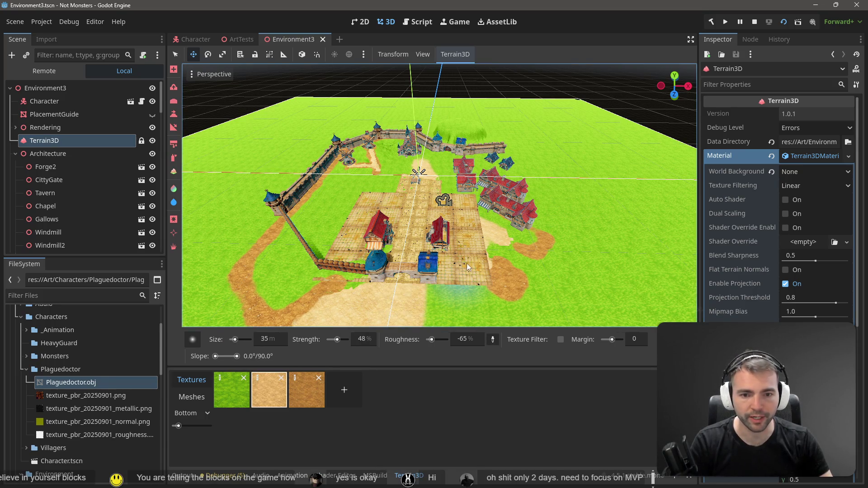
{"action": "left_click_drag", "start_coordinate": [483, 266], "coordinate": [484, 276]}
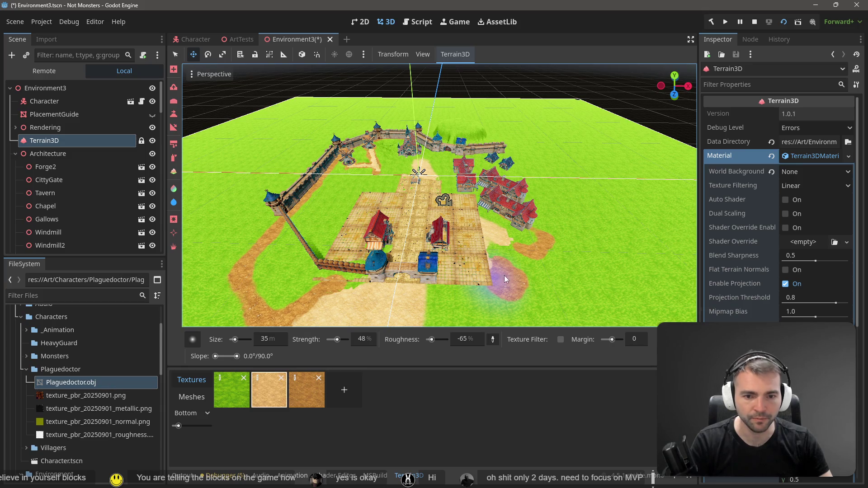
{"action": "left_click", "coordinate": [174, 157]}
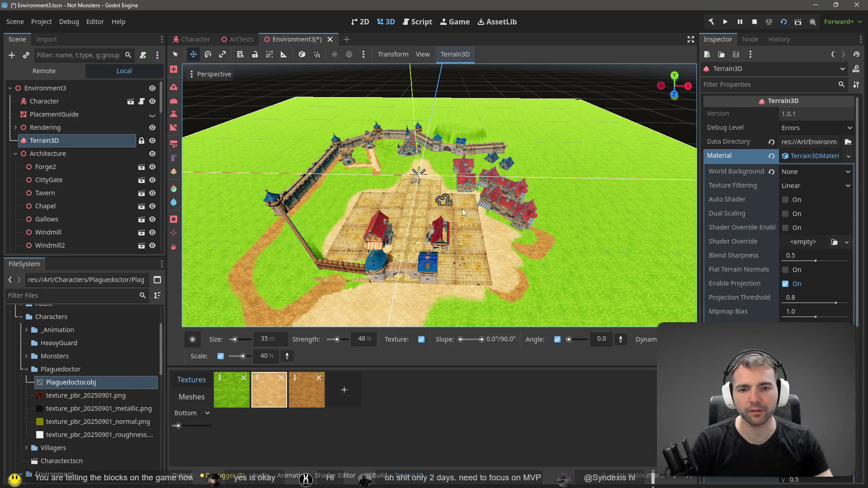
{"action": "scroll", "coordinate": [418, 173], "scroll_direction": "up", "scroll_amount": 5}
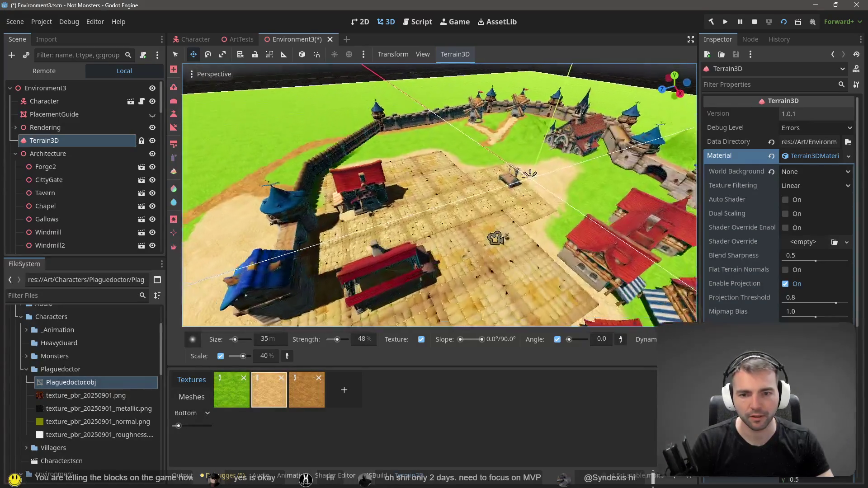
Paint grass over the sandy patch by the house with a 20 m brush.
{"action": "scroll", "coordinate": [616, 256], "scroll_direction": "up", "scroll_amount": 10}
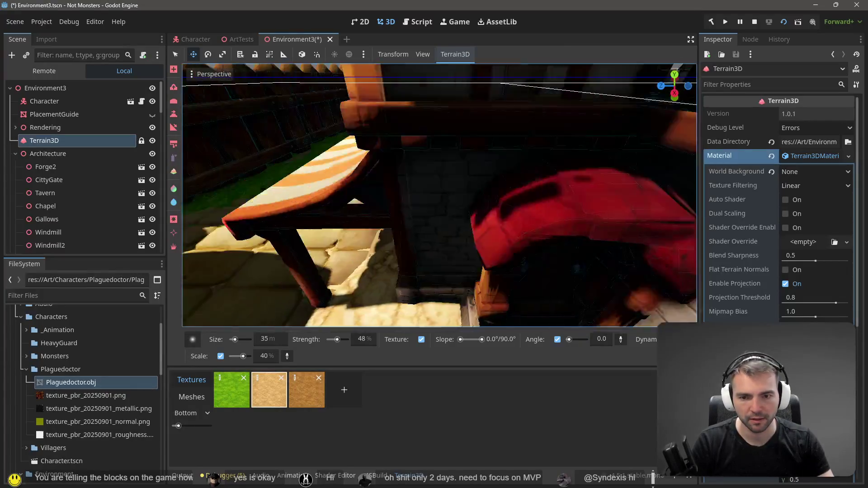
{"action": "scroll", "coordinate": [456, 224], "scroll_direction": "down", "scroll_amount": 6}
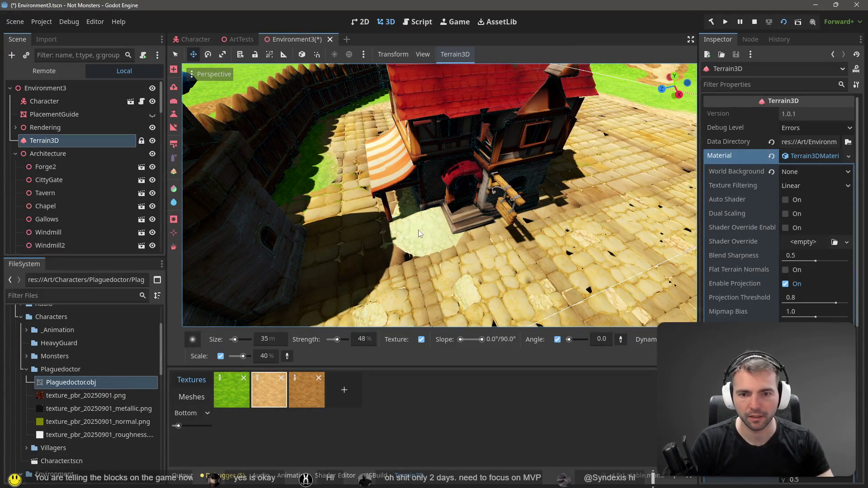
{"action": "left_click", "coordinate": [231, 390]}
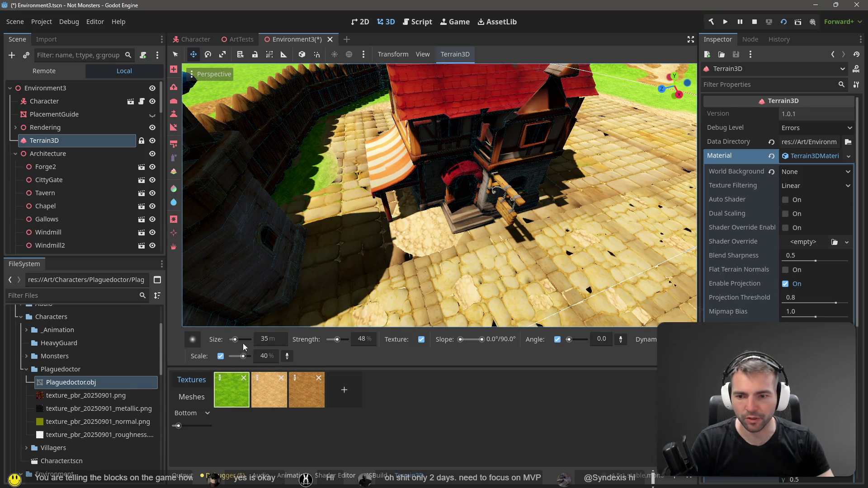
{"action": "left_click", "coordinate": [265, 340]}
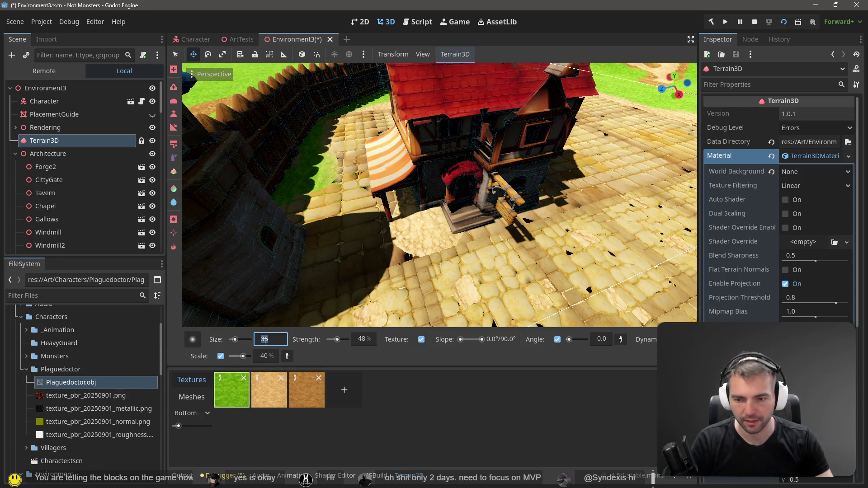
{"action": "type", "text": "20"}
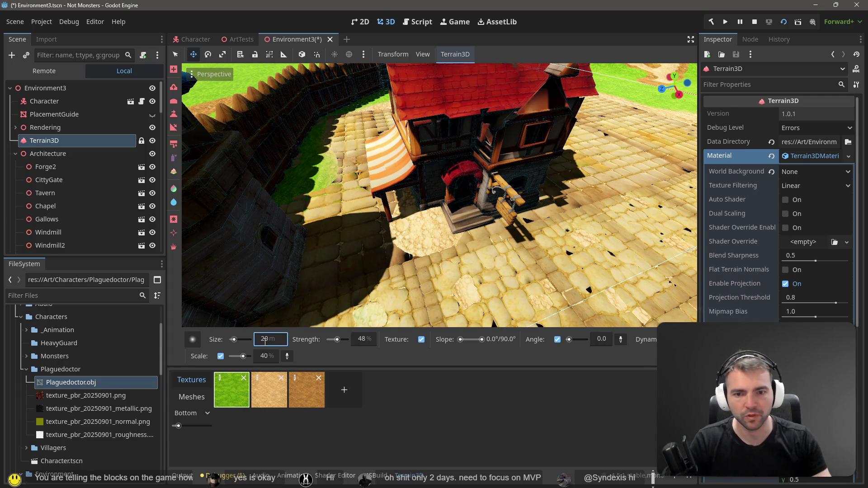
{"action": "key", "text": "Return"}
{"action": "left_click_drag", "start_coordinate": [430, 213], "coordinate": [443, 221]}
Use another terrain tool at 7% strength to darken the ground in the house's shadow.
{"action": "left_click_drag", "start_coordinate": [515, 208], "coordinate": [533, 207]}
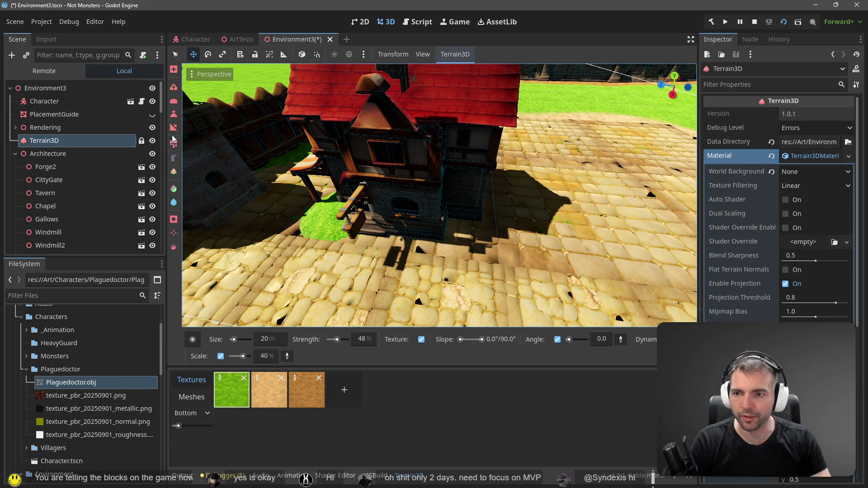
{"action": "left_click", "coordinate": [173, 88]}
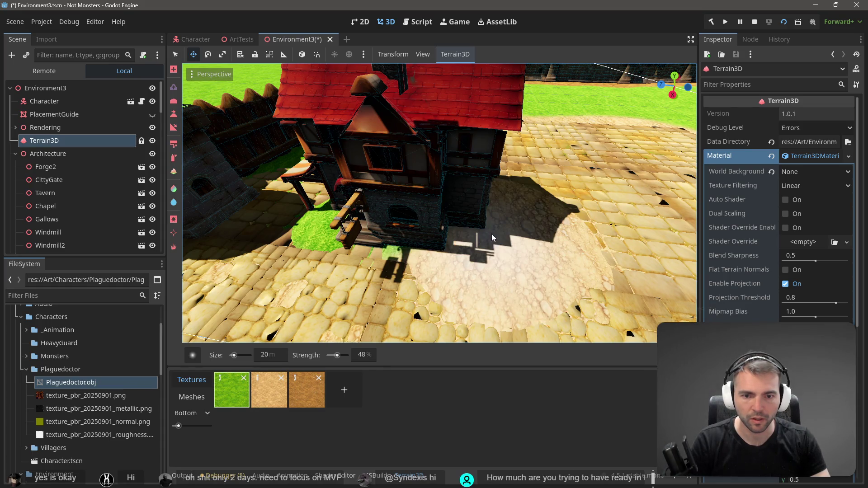
{"action": "left_click_drag", "start_coordinate": [337, 355], "coordinate": [331, 356]}
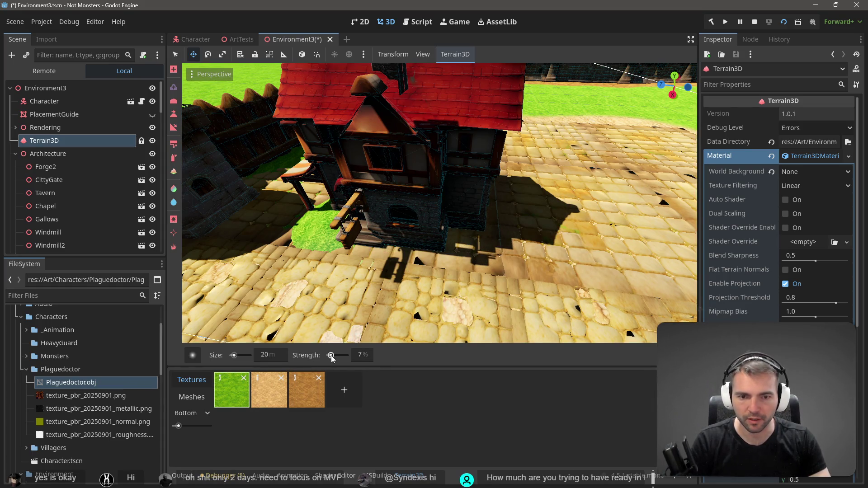
{"action": "left_click_drag", "start_coordinate": [482, 222], "coordinate": [475, 219]}
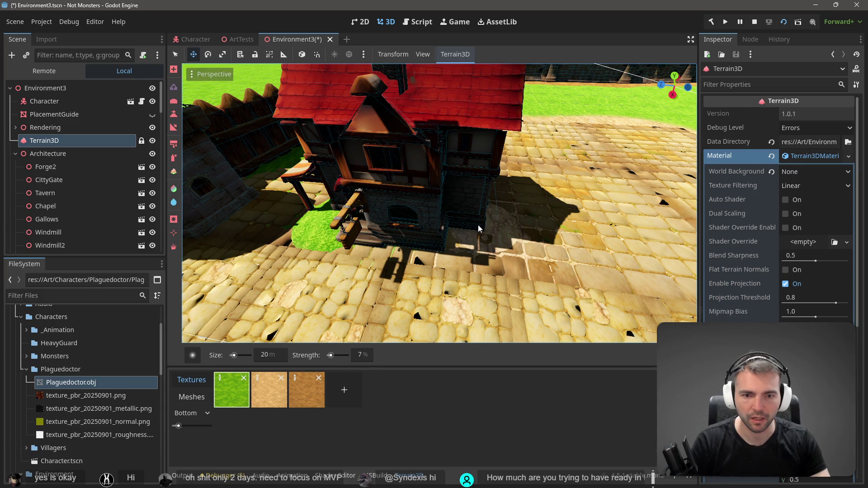
{"action": "scroll", "coordinate": [512, 204], "scroll_direction": "up", "scroll_amount": 3}
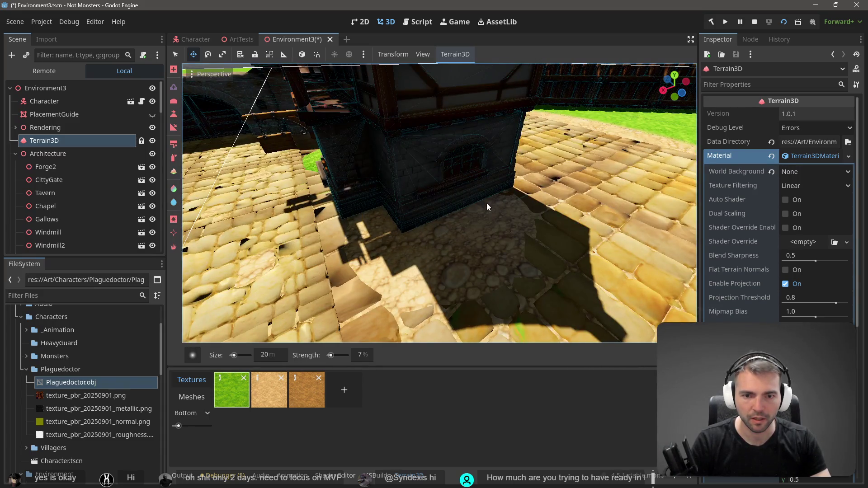
{"action": "mouse_move", "coordinate": [531, 206]}
{"action": "left_mouse_down"}
{"action": "mouse_move", "coordinate": [510, 178]}
{"action": "mouse_move", "coordinate": [462, 154]}
{"action": "mouse_move", "coordinate": [455, 199]}
{"action": "mouse_move", "coordinate": [429, 229]}
{"action": "left_mouse_up"}
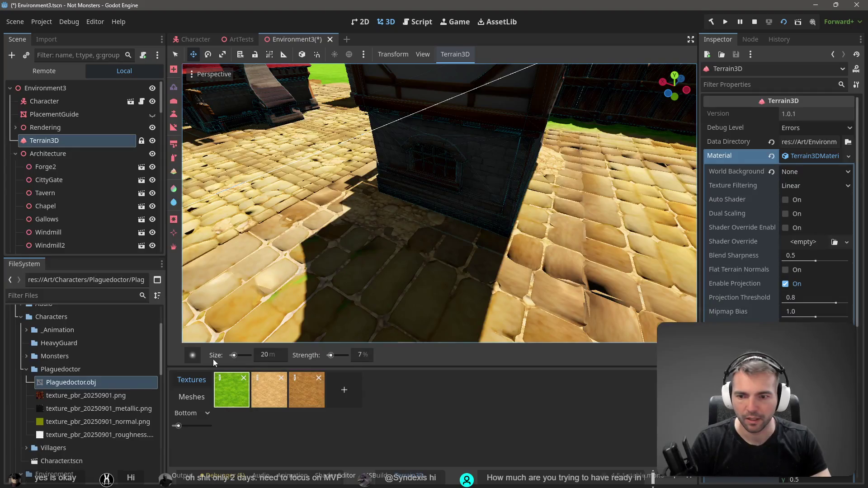
Set the brush size to 10 m and paint grass around the awning post.
{"action": "left_click", "coordinate": [265, 355]}
{"action": "type", "text": "10"}
{"action": "key", "text": "Return"}
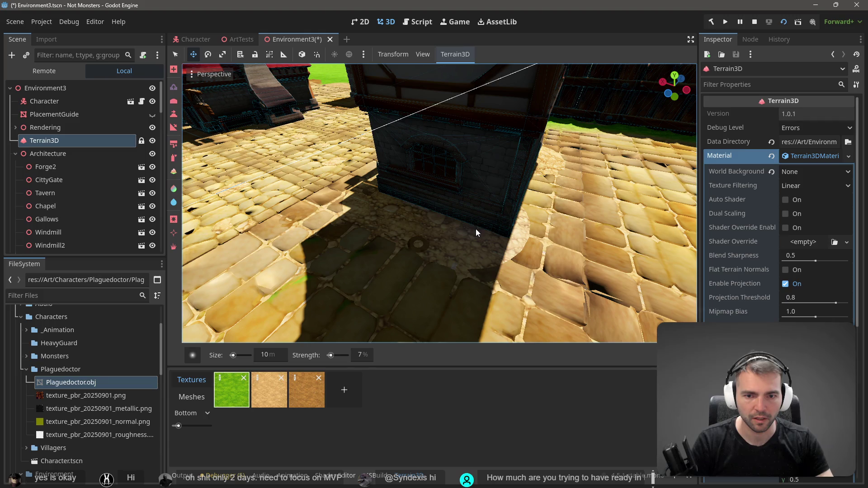
{"action": "mouse_move", "coordinate": [533, 218]}
{"action": "left_mouse_down"}
{"action": "mouse_move", "coordinate": [506, 217]}
{"action": "mouse_move", "coordinate": [542, 213]}
{"action": "mouse_move", "coordinate": [493, 214]}
{"action": "left_mouse_up"}
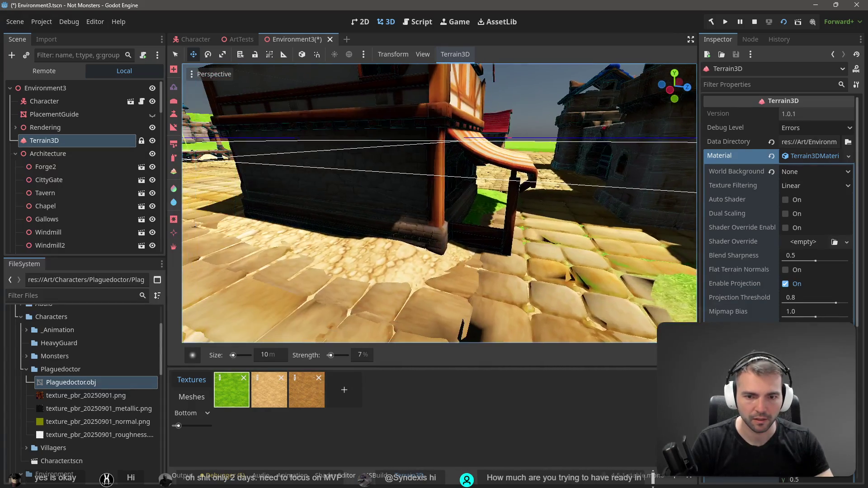
{"action": "mouse_move", "coordinate": [506, 242]}
{"action": "left_mouse_down"}
{"action": "mouse_move", "coordinate": [502, 216]}
{"action": "mouse_move", "coordinate": [496, 222]}
{"action": "left_mouse_up"}
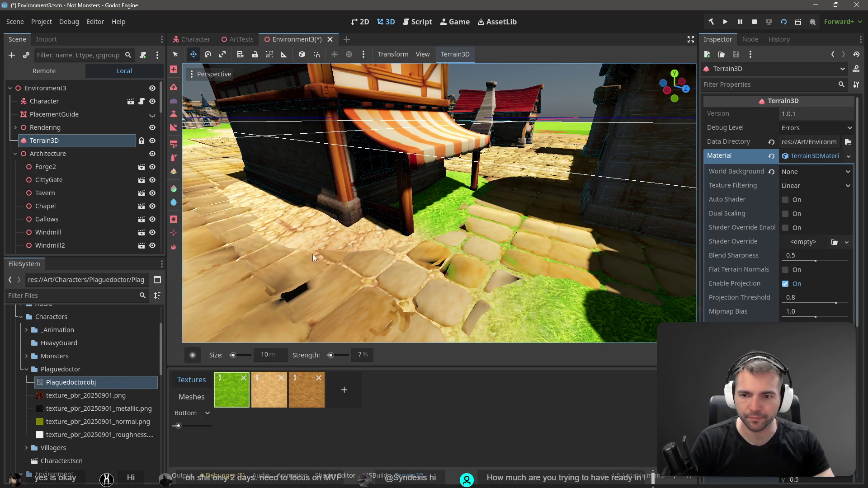
Fly close to the house wall, reselect the grass texture and raise brush strength to 24%.
{"action": "left_click_drag", "start_coordinate": [308, 244], "coordinate": [344, 235]}
{"action": "key", "text": "s"}
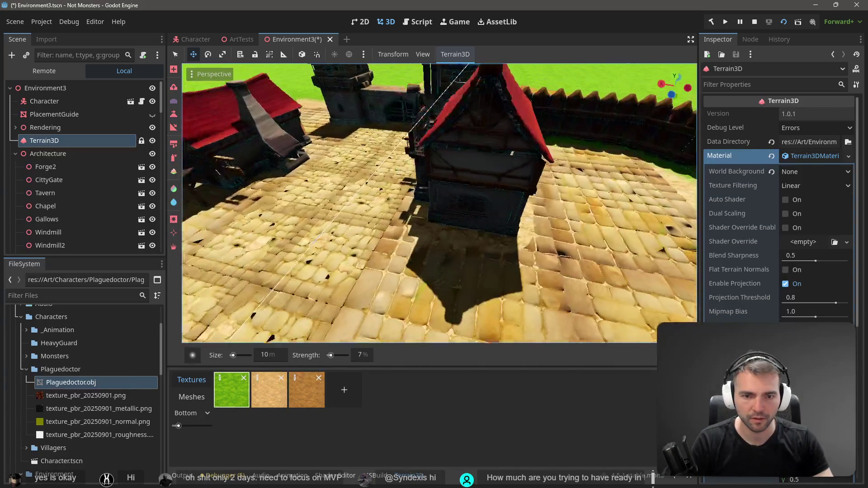
{"action": "key", "text": "w"}
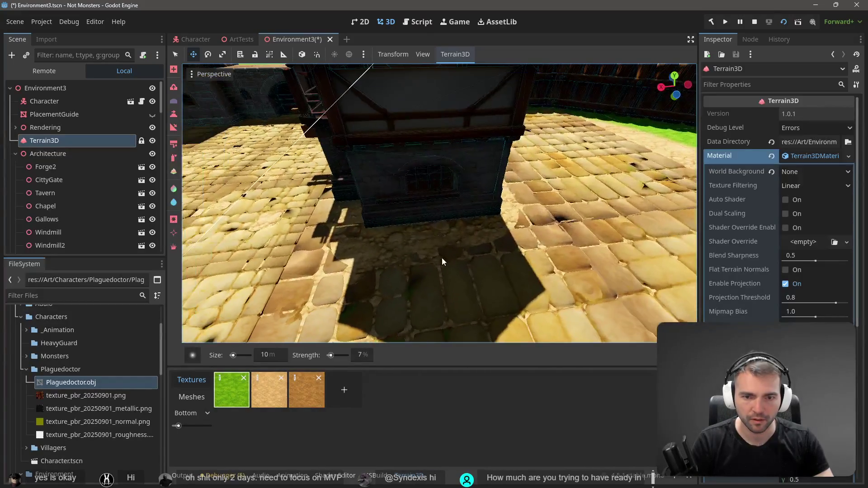
{"action": "left_click", "coordinate": [235, 388]}
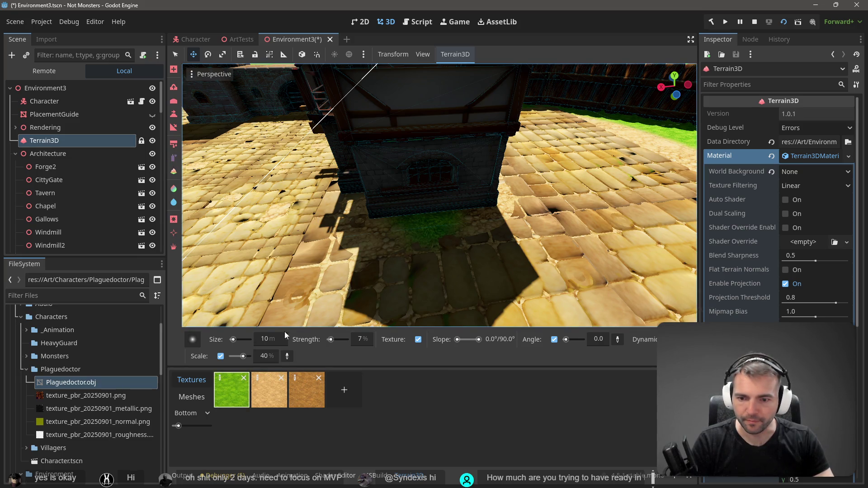
{"action": "left_click_drag", "start_coordinate": [331, 342], "coordinate": [334, 342]}
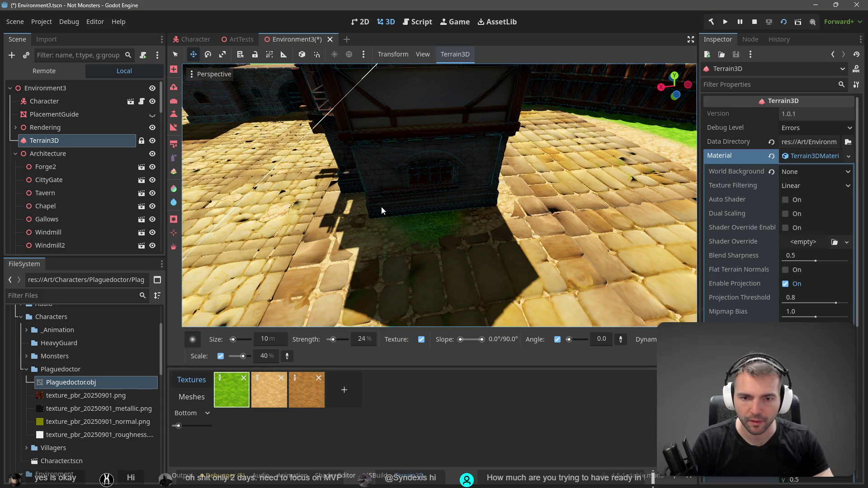
Briefly try the Roughness brush, then paint a grass strip along the house wall's base.
{"action": "left_click_drag", "start_coordinate": [370, 202], "coordinate": [378, 208]}
{"action": "key", "text": "w"}
{"action": "mouse_move", "coordinate": [444, 204]}
{"action": "left_mouse_down"}
{"action": "mouse_move", "coordinate": [471, 209]}
{"action": "mouse_move", "coordinate": [452, 216]}
{"action": "mouse_move", "coordinate": [474, 217]}
{"action": "left_mouse_up"}
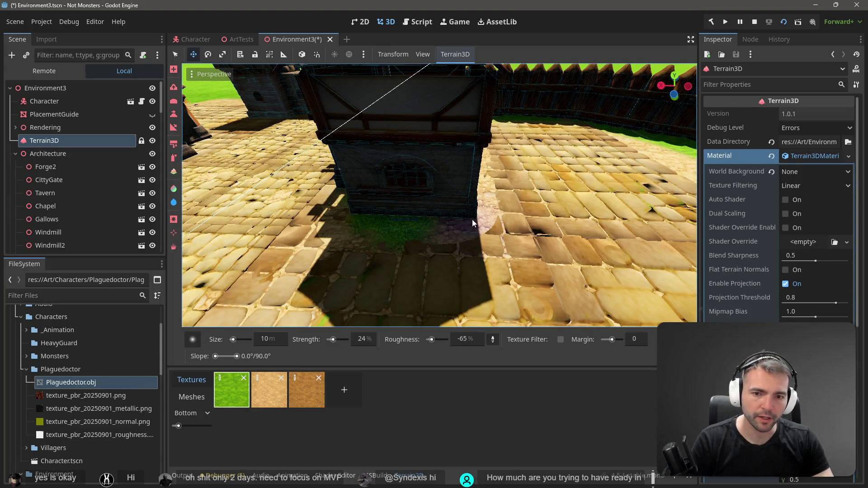
{"action": "left_click_drag", "start_coordinate": [484, 213], "coordinate": [492, 169]}
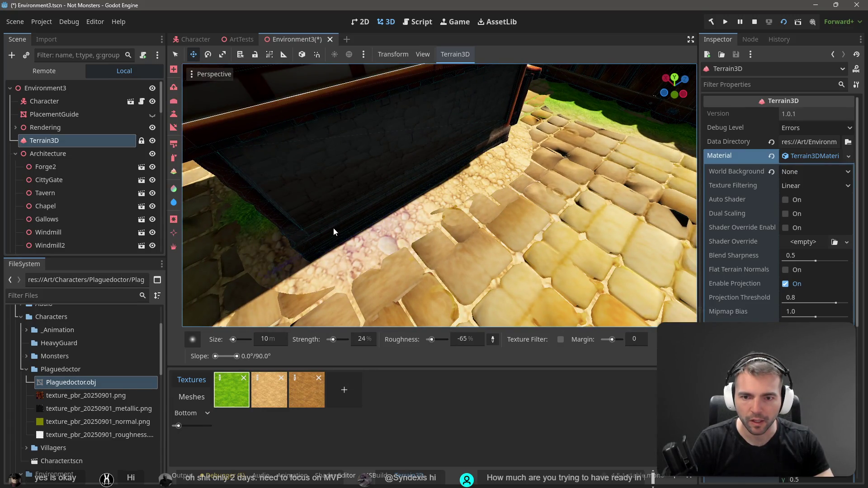
{"action": "mouse_move", "coordinate": [381, 207]}
{"action": "left_mouse_down"}
{"action": "mouse_move", "coordinate": [381, 190]}
{"action": "mouse_move", "coordinate": [416, 199]}
{"action": "left_mouse_up"}
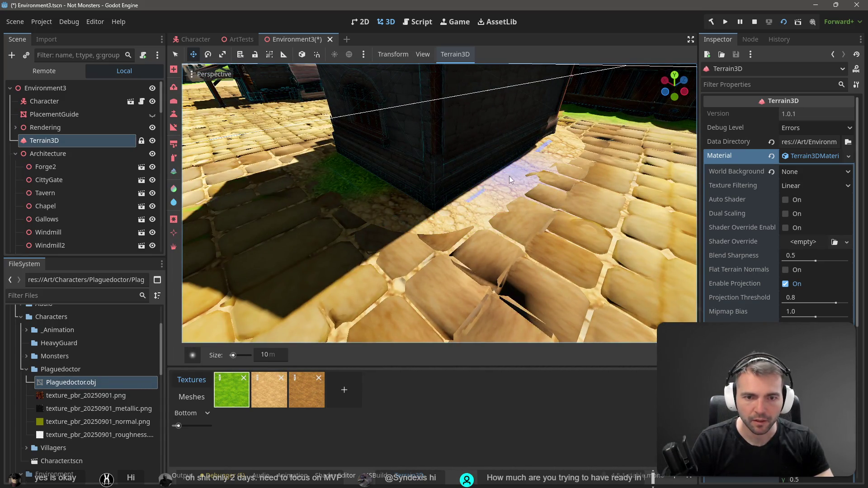
{"action": "left_click", "coordinate": [234, 393]}
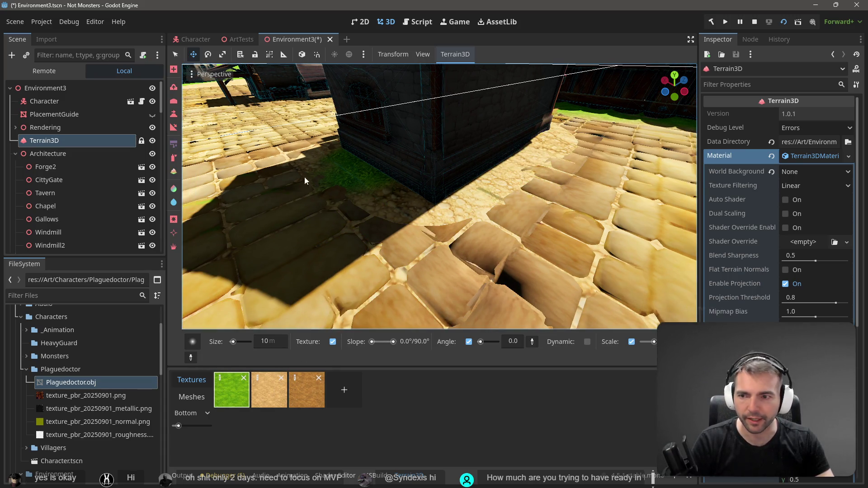
{"action": "key", "text": "v"}
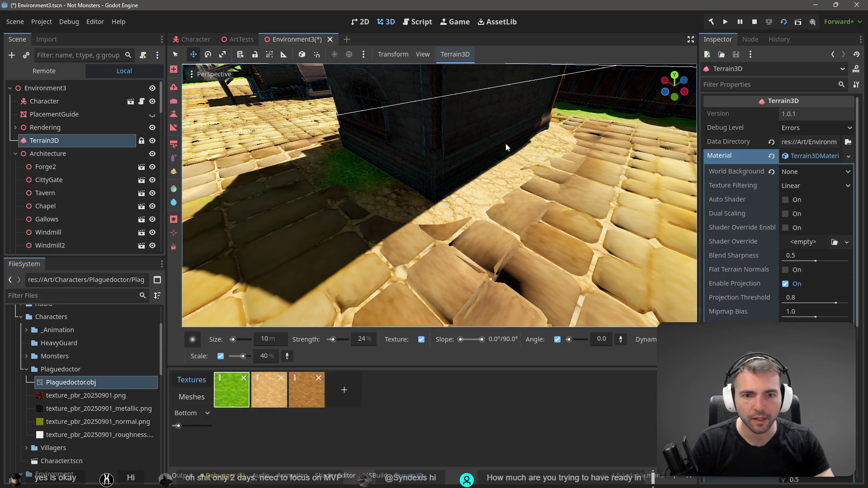
{"action": "mouse_move", "coordinate": [536, 142]}
{"action": "left_mouse_down"}
{"action": "mouse_move", "coordinate": [468, 156]}
{"action": "mouse_move", "coordinate": [457, 169]}
{"action": "mouse_move", "coordinate": [488, 179]}
{"action": "mouse_move", "coordinate": [423, 186]}
{"action": "mouse_move", "coordinate": [276, 250]}
{"action": "left_mouse_up"}
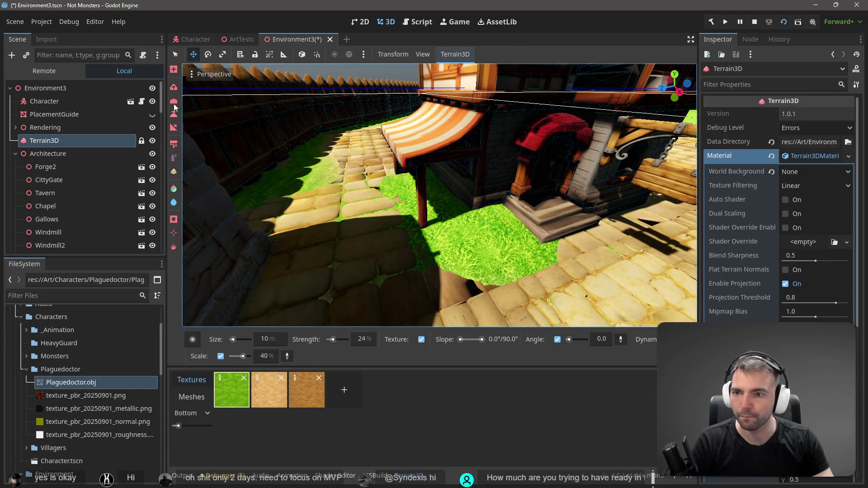
Paint cobblestone back over the grass along the path and its left edge.
{"action": "left_click", "coordinate": [175, 88]}
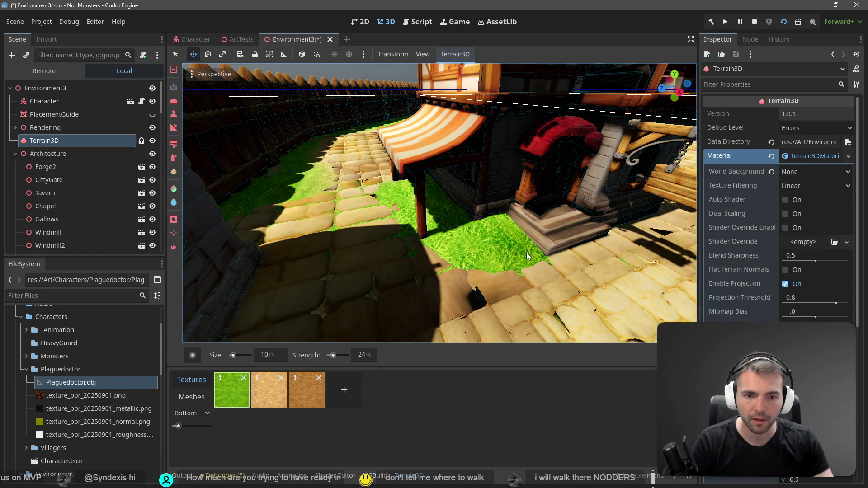
{"action": "mouse_move", "coordinate": [390, 242]}
{"action": "left_mouse_down"}
{"action": "mouse_move", "coordinate": [373, 190]}
{"action": "mouse_move", "coordinate": [350, 213]}
{"action": "mouse_move", "coordinate": [354, 205]}
{"action": "mouse_move", "coordinate": [312, 171]}
{"action": "mouse_move", "coordinate": [327, 170]}
{"action": "mouse_move", "coordinate": [323, 150]}
{"action": "left_mouse_up"}
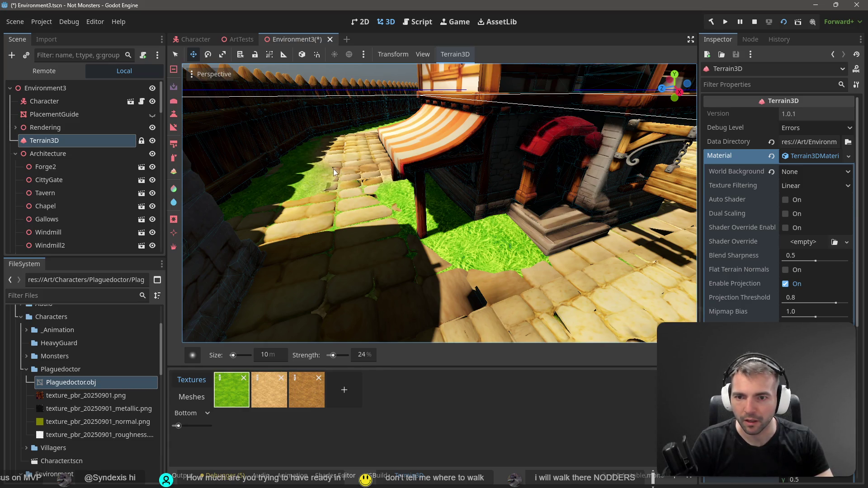
{"action": "mouse_move", "coordinate": [306, 185]}
{"action": "left_mouse_down"}
{"action": "mouse_move", "coordinate": [285, 183]}
{"action": "mouse_move", "coordinate": [296, 213]}
{"action": "left_mouse_up"}
Shrink the brush to 5 m, inspect the grass at street level, and save the scene.
{"action": "left_click", "coordinate": [265, 356]}
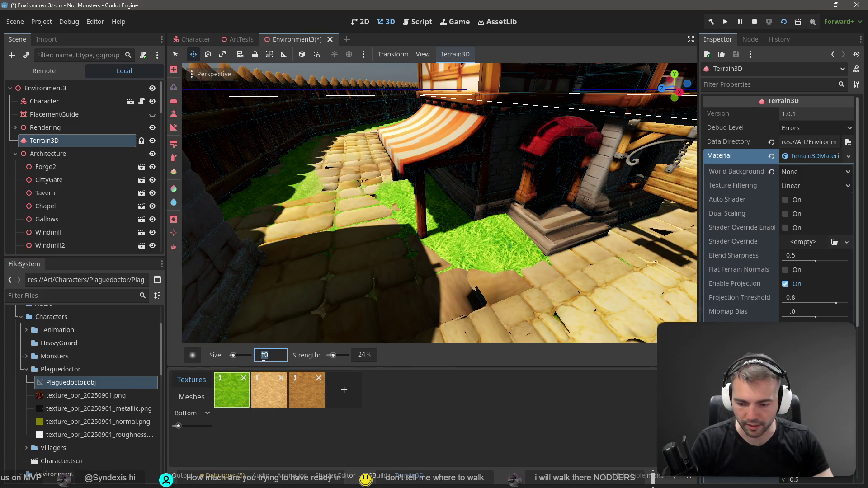
{"action": "type", "text": "5"}
{"action": "key", "text": "Return"}
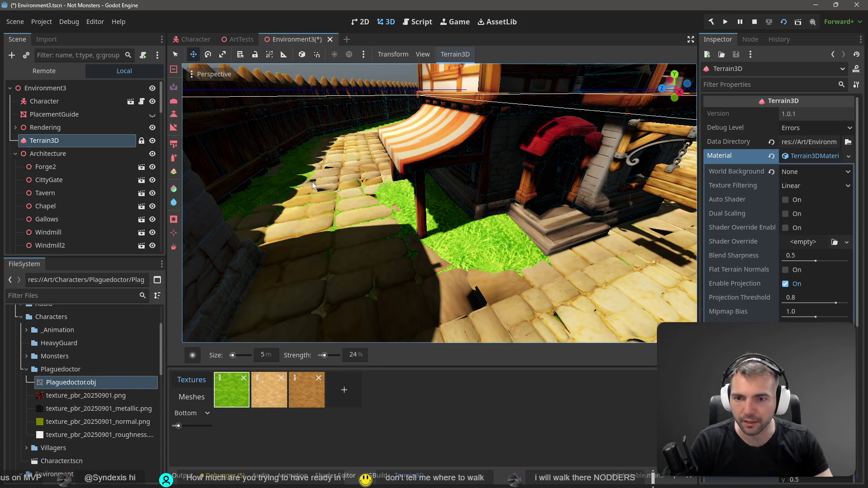
{"action": "scroll", "coordinate": [312, 182], "scroll_direction": "down", "scroll_amount": 5}
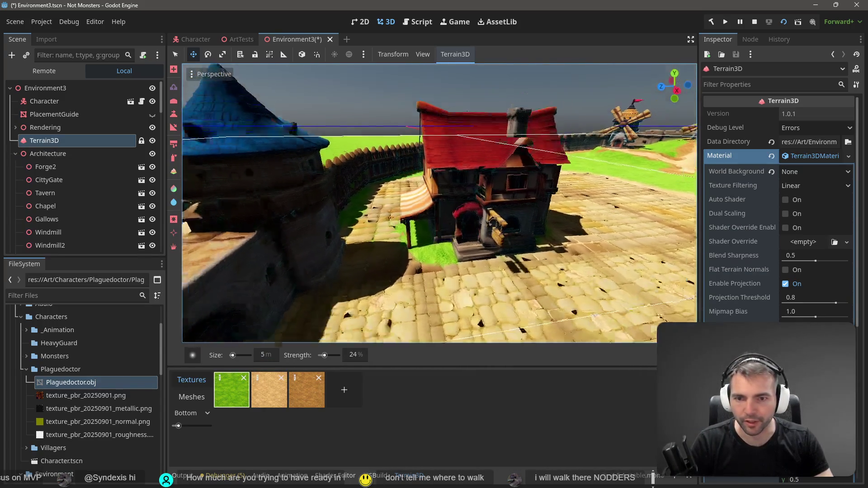
{"action": "key", "text": "w"}
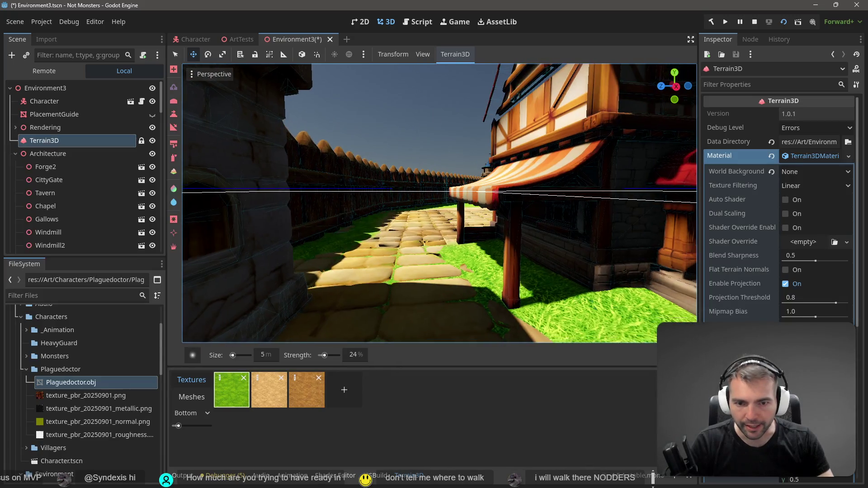
{"action": "key", "text": "w"}
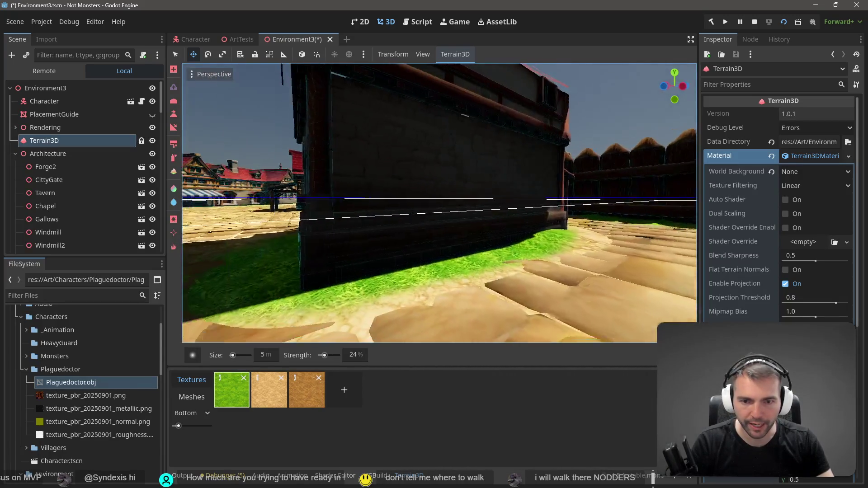
{"action": "key", "text": "w"}
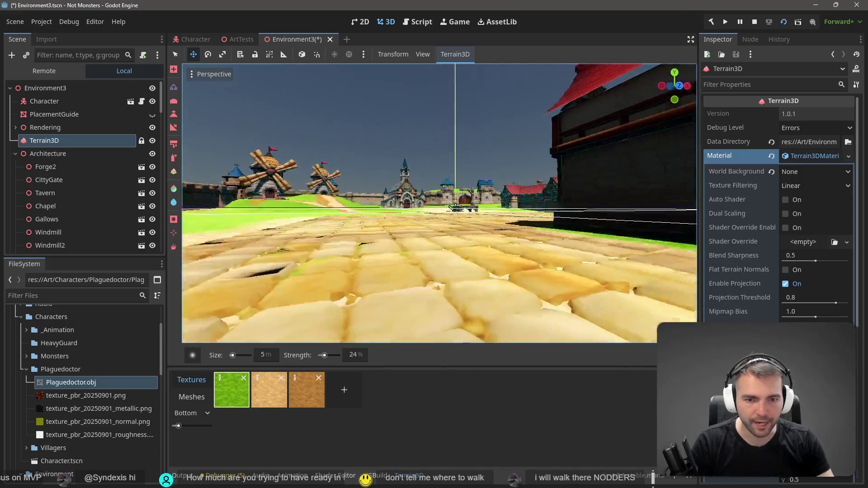
{"action": "key", "text": "w"}
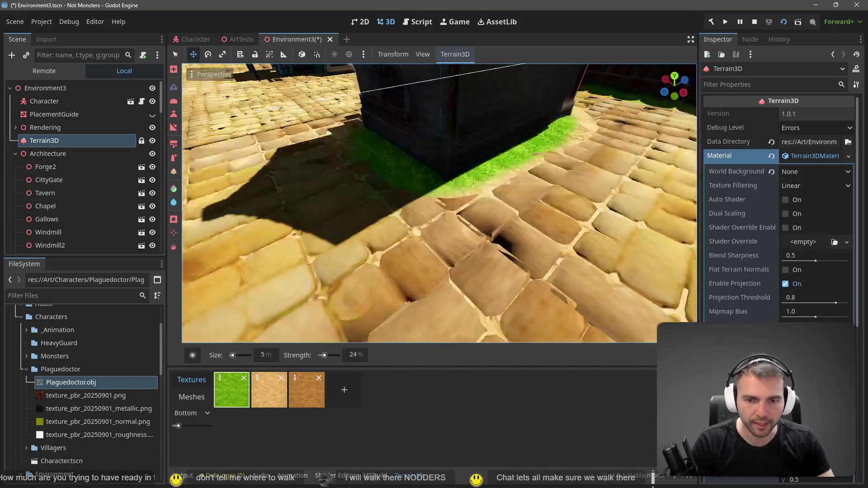
{"action": "key", "text": "s"}
{"action": "key", "text": "ctrl+s"}
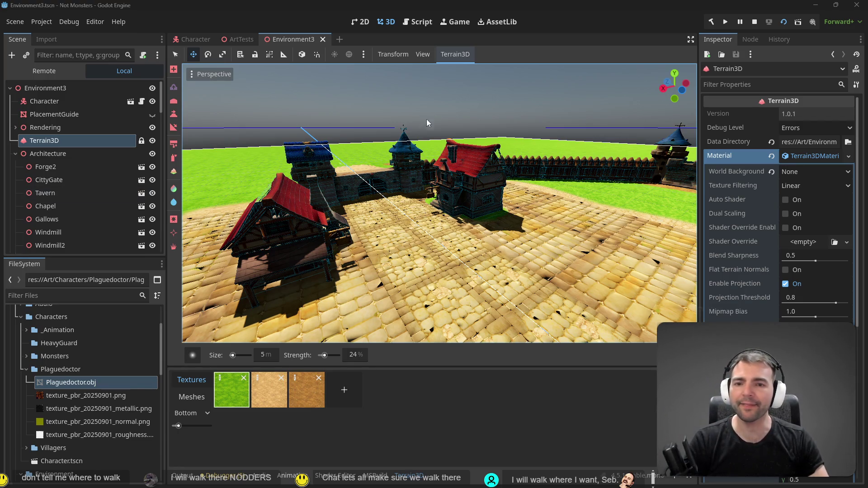
Survey the walled town from the gate to the red-roofed square, then run the project with F5.
{"action": "key", "text": "w"}
{"action": "key", "text": "w"}
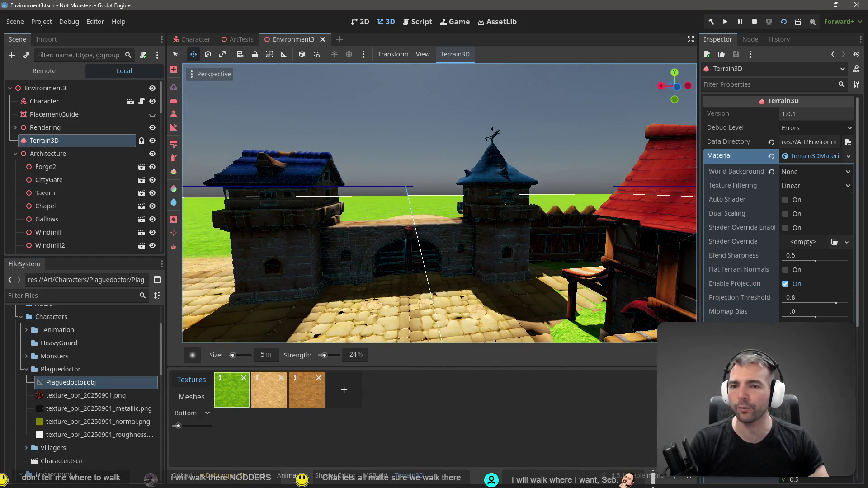
{"action": "key", "text": "s"}
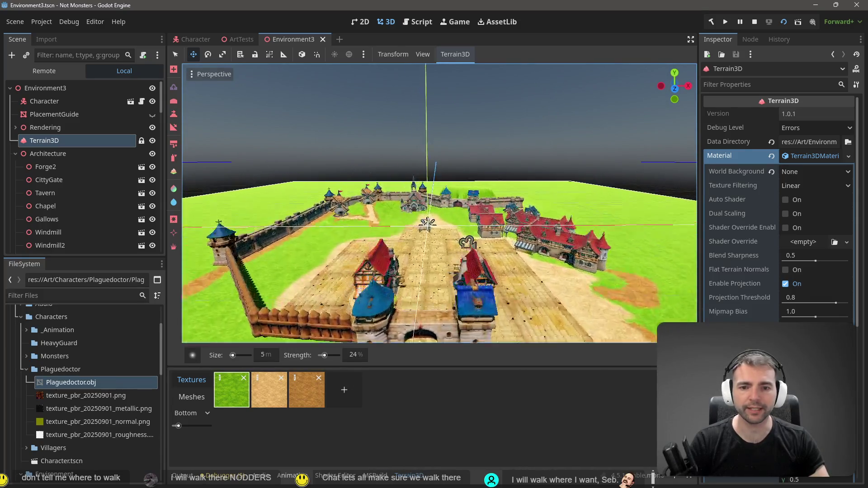
{"action": "key", "text": "w"}
{"action": "key", "text": "s"}
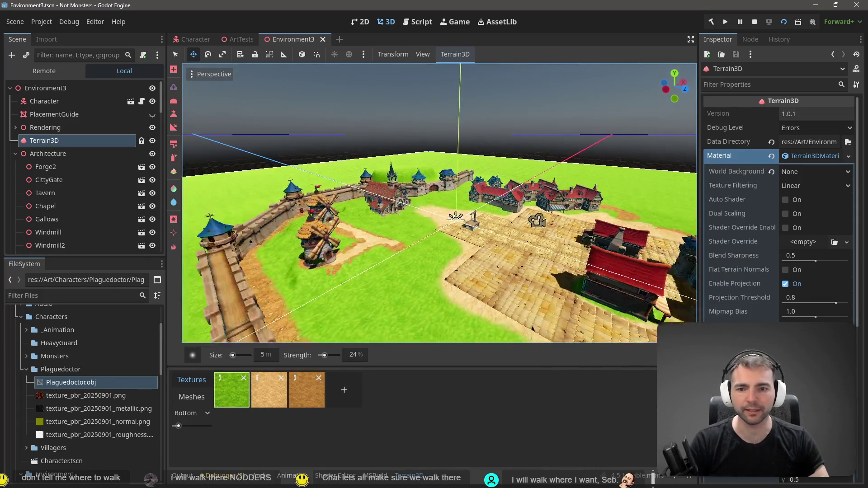
{"action": "key", "text": "s"}
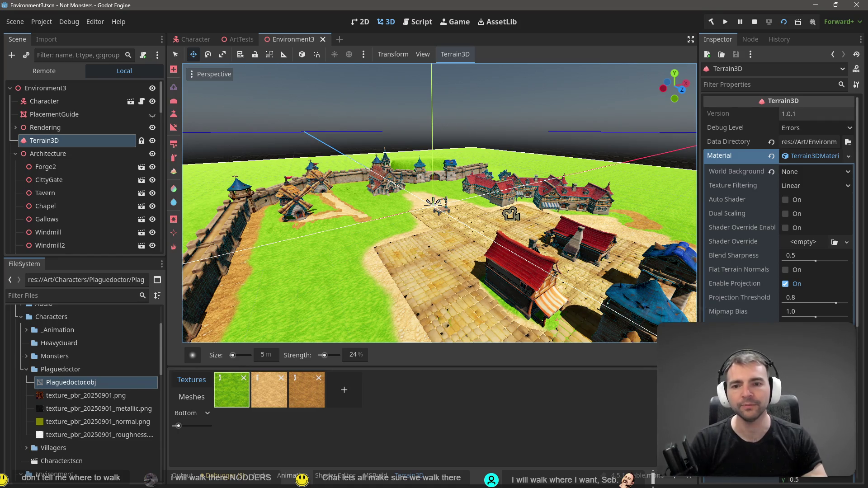
{"action": "key", "text": "w"}
{"action": "key", "text": "w"}
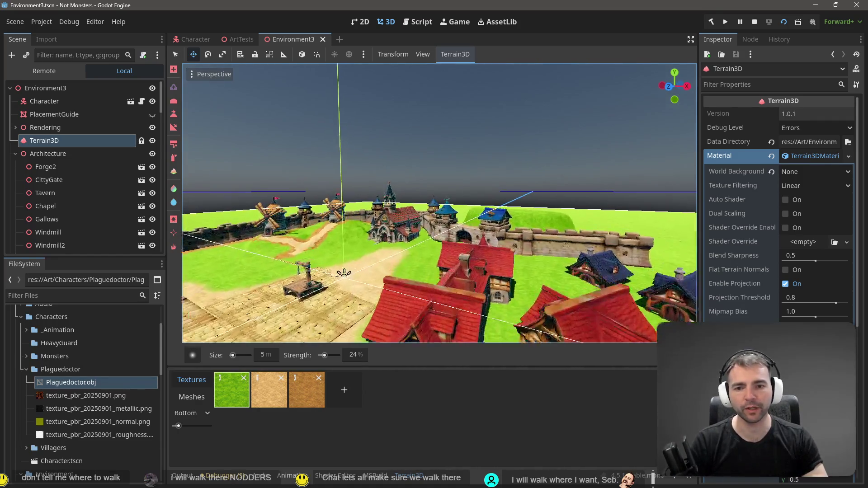
{"action": "key", "text": "s"}
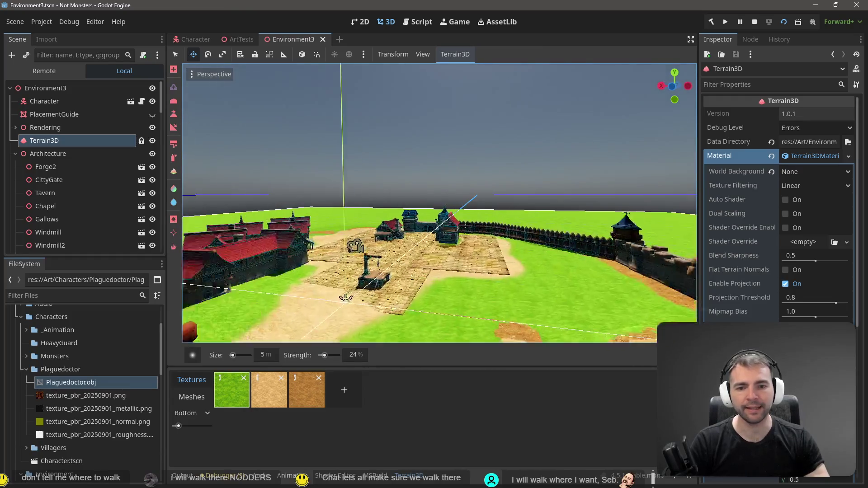
{"action": "key", "text": "w"}
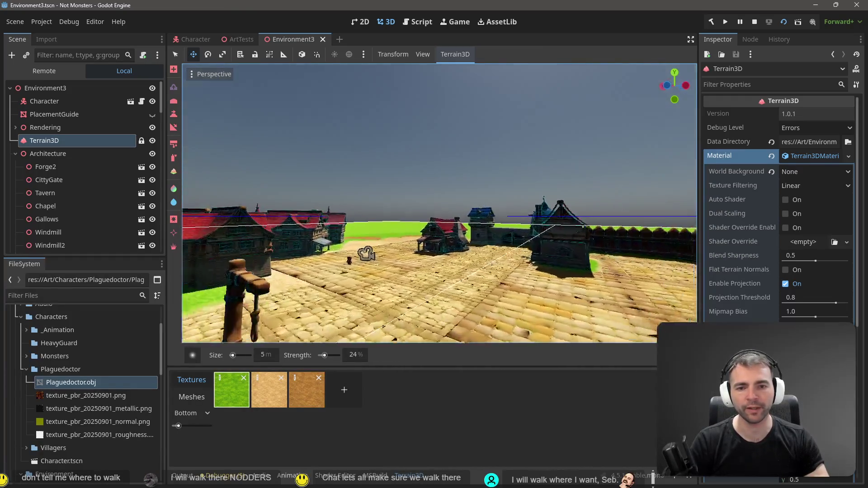
{"action": "key", "text": "s"}
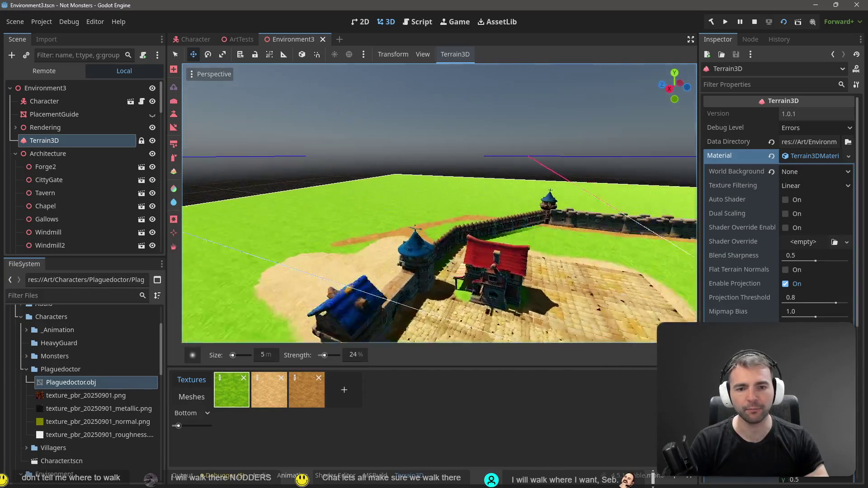
{"action": "key", "text": "s"}
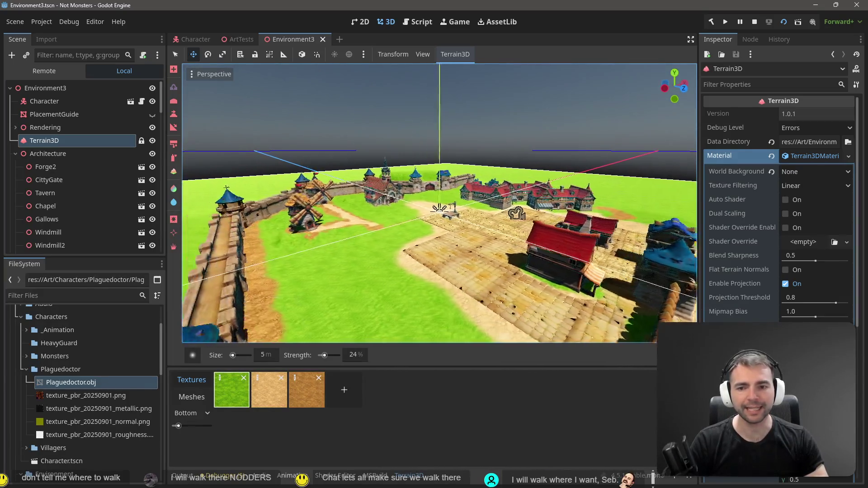
{"action": "key", "text": "w"}
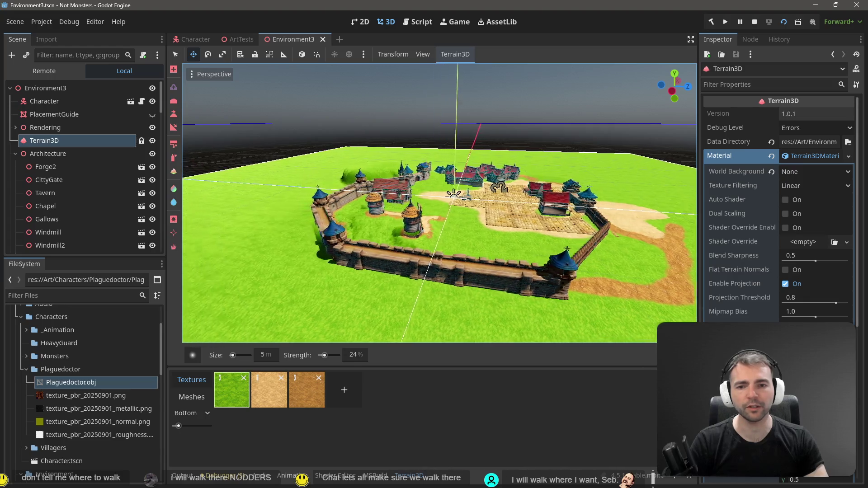
{"action": "key", "text": "F5"}
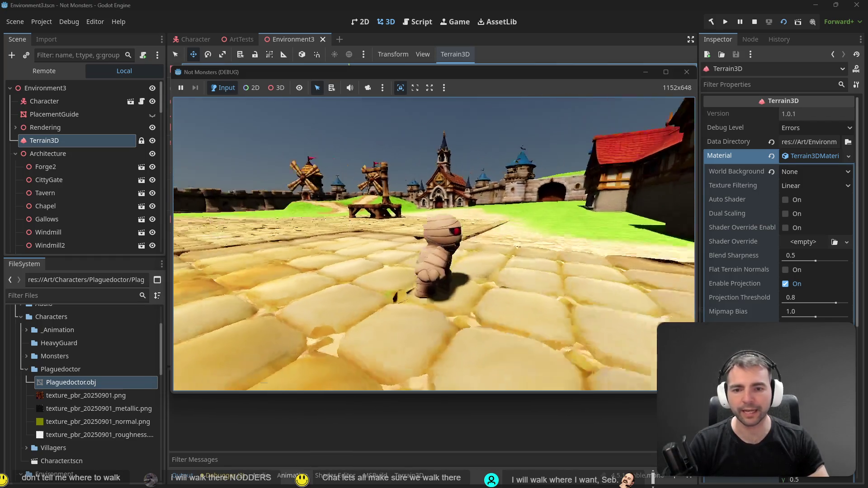
Walk the character toward the gate, along the fenced path, and back past the house wall.
{"action": "key", "text": "w"}
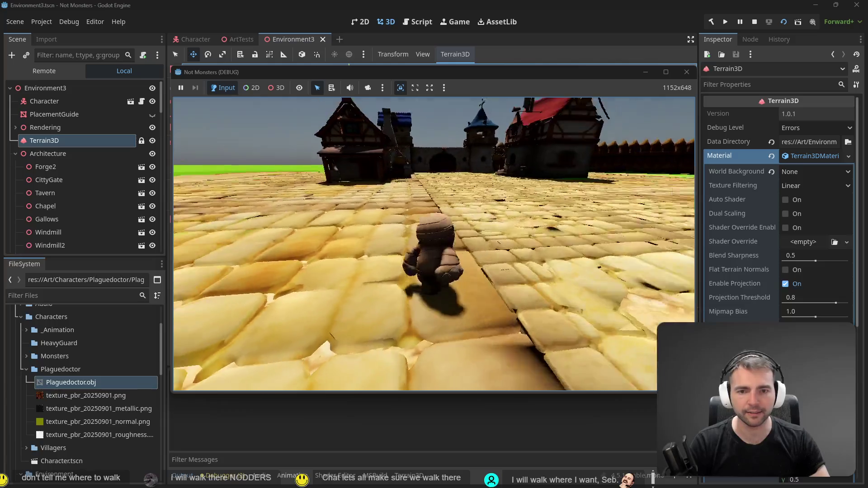
{"action": "key", "text": "w"}
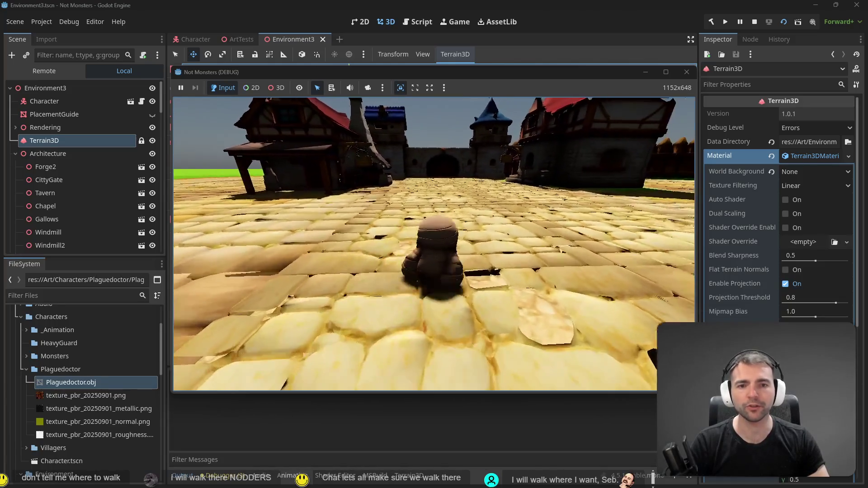
{"action": "key", "text": "w"}
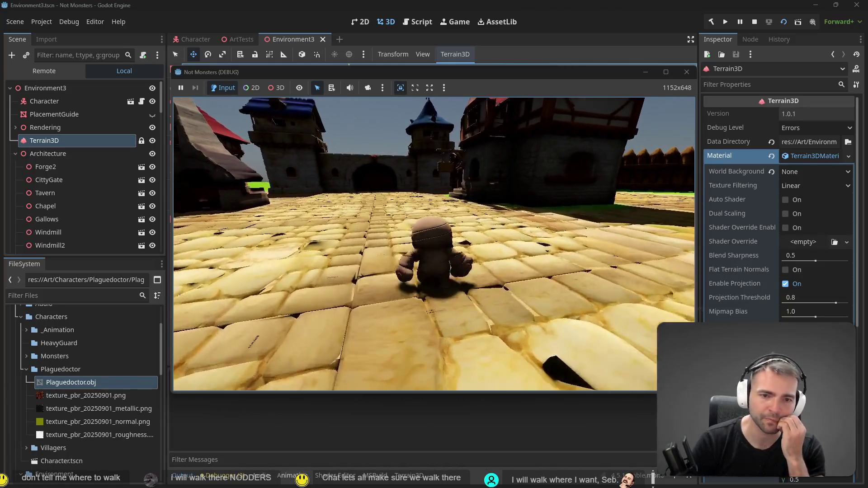
{"action": "key", "text": "w"}
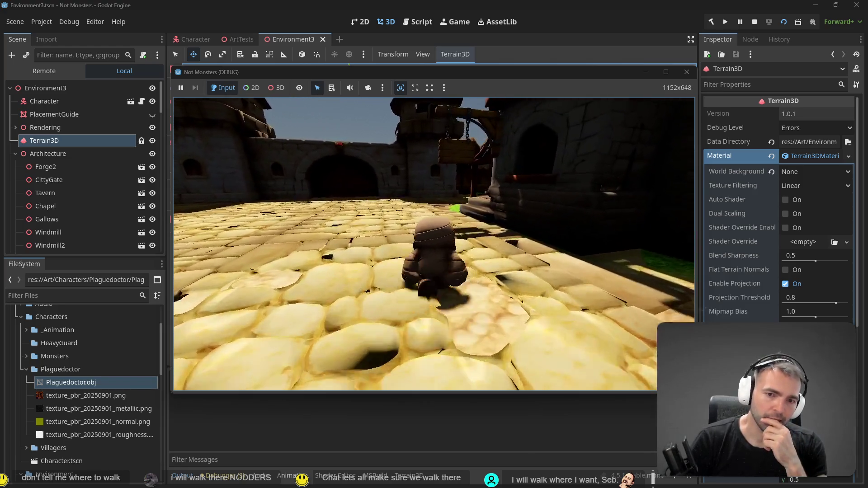
{"action": "key", "text": "w"}
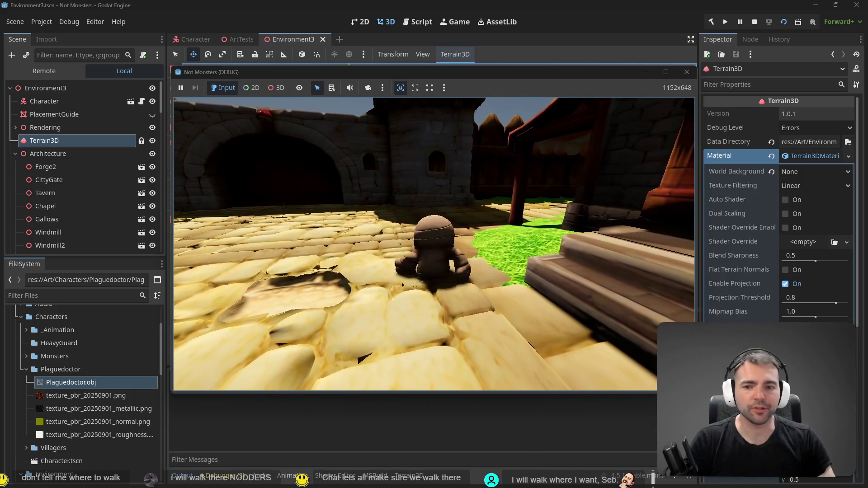
{"action": "key", "text": "w"}
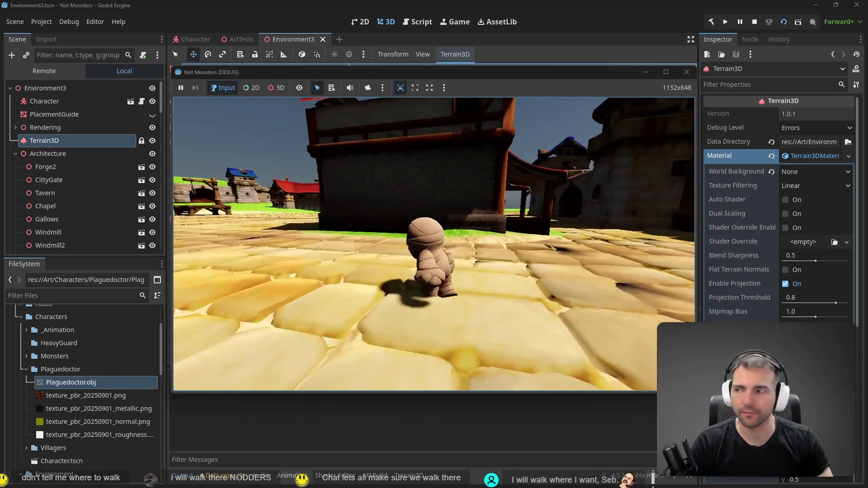
{"action": "key", "text": "w"}
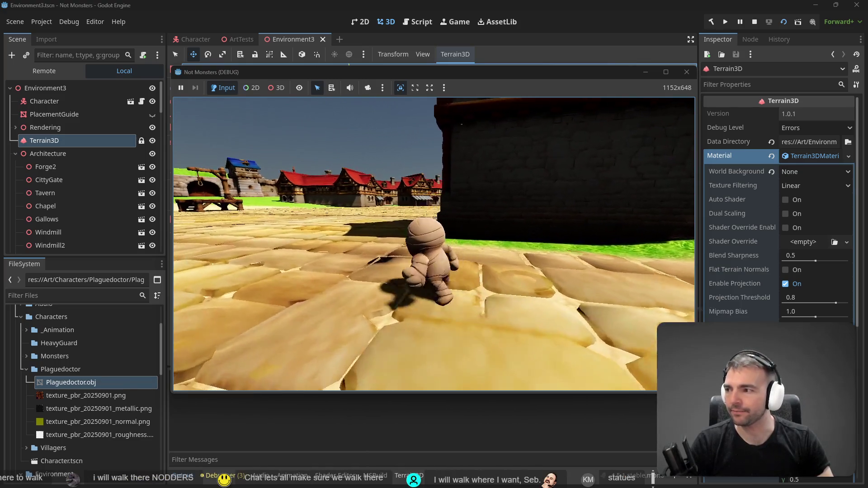
{"action": "key", "text": "s"}
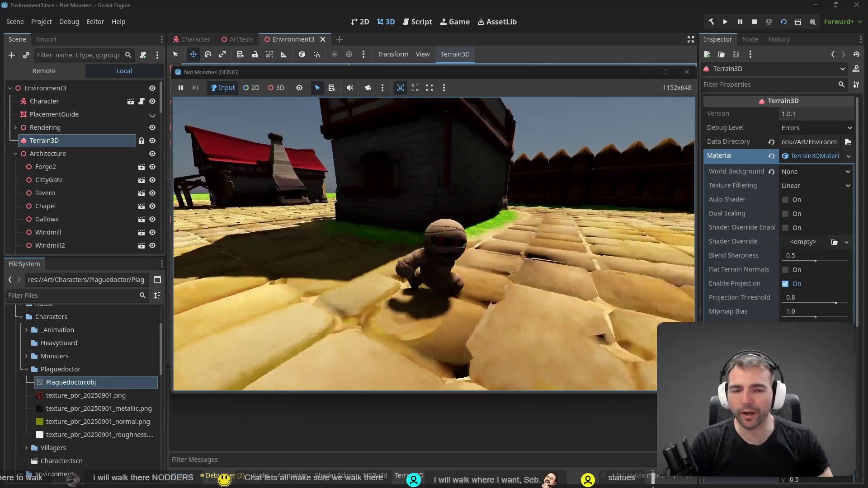
{"action": "key", "text": "w"}
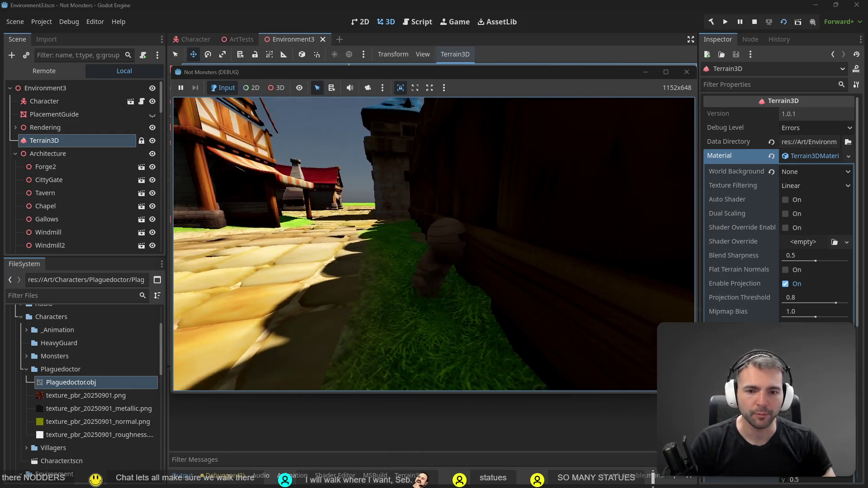
{"action": "key", "text": "w"}
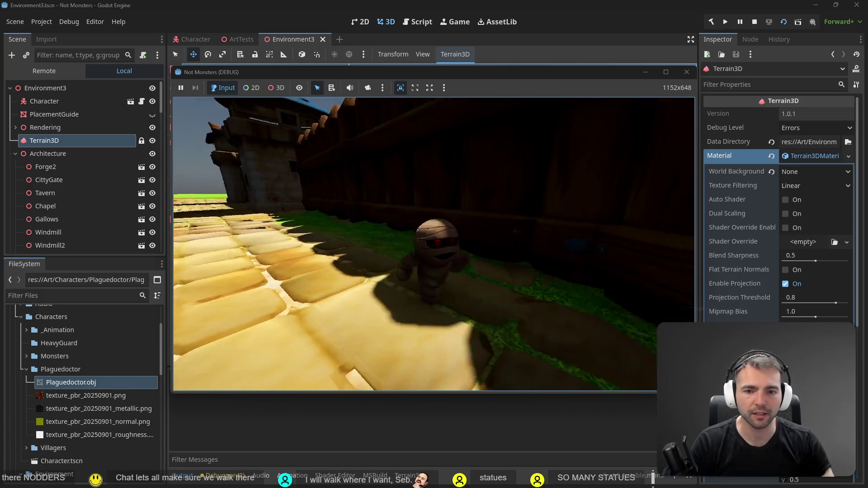
{"action": "key", "text": "w"}
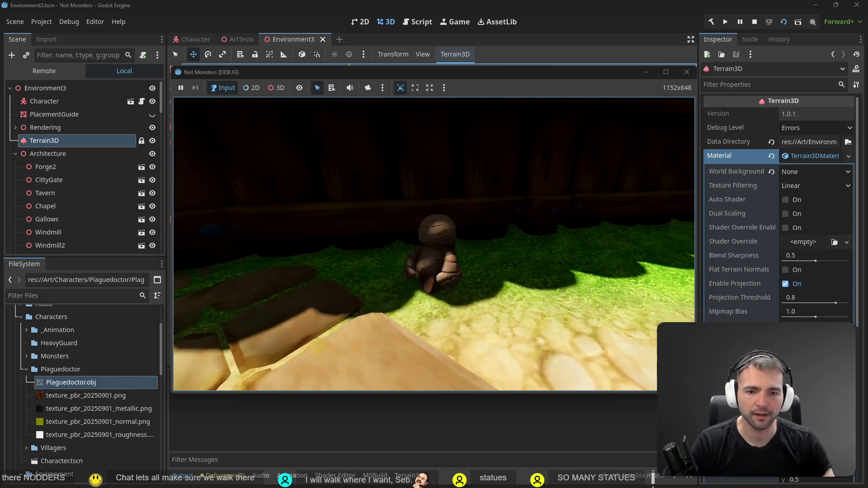
{"action": "key", "text": "w"}
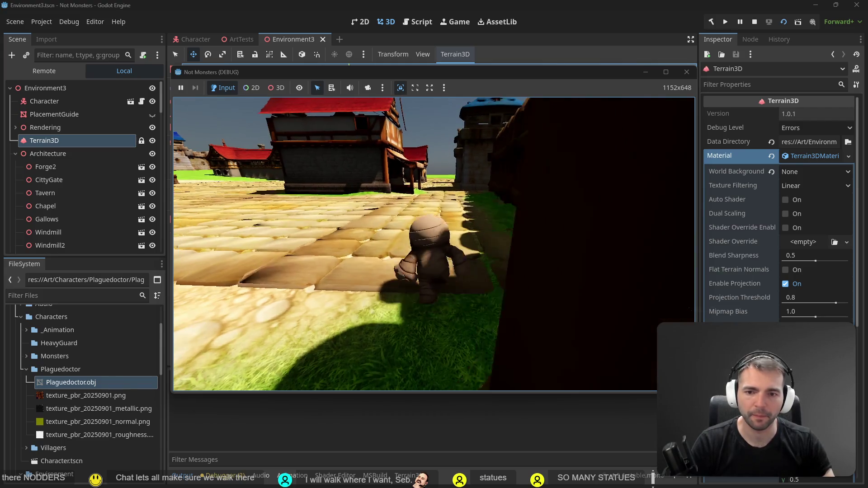
Walk across the cobblestones toward the tower, gate and wooden building, then stop the game with F8.
{"action": "key", "text": "w"}
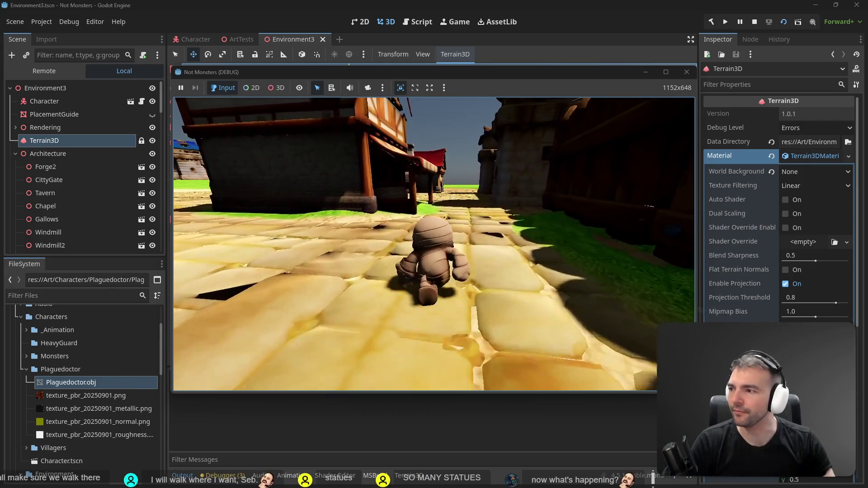
{"action": "key", "text": "w"}
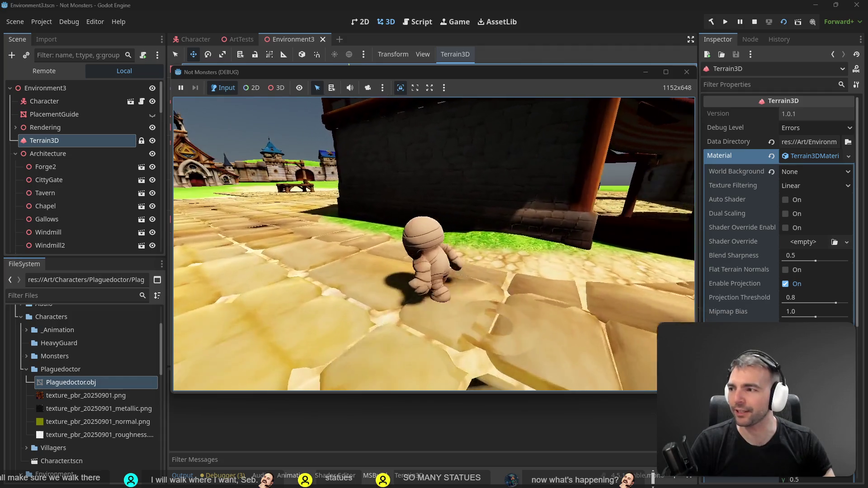
{"action": "key", "text": "w"}
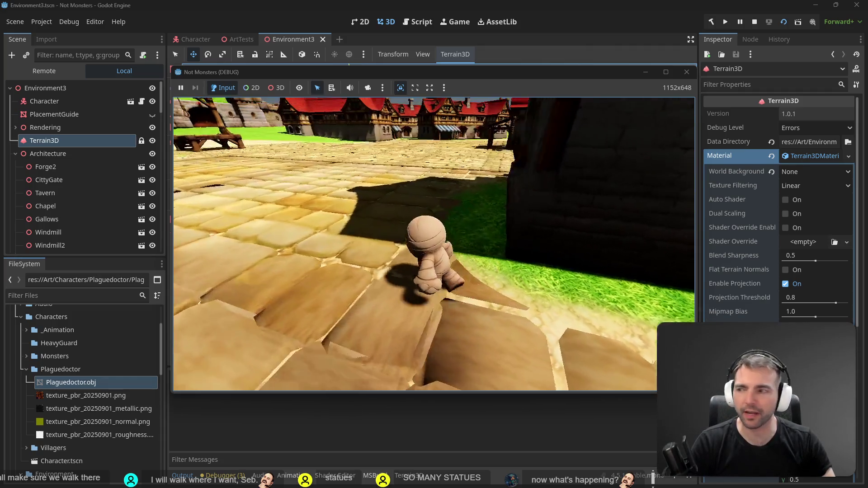
{"action": "key", "text": "w"}
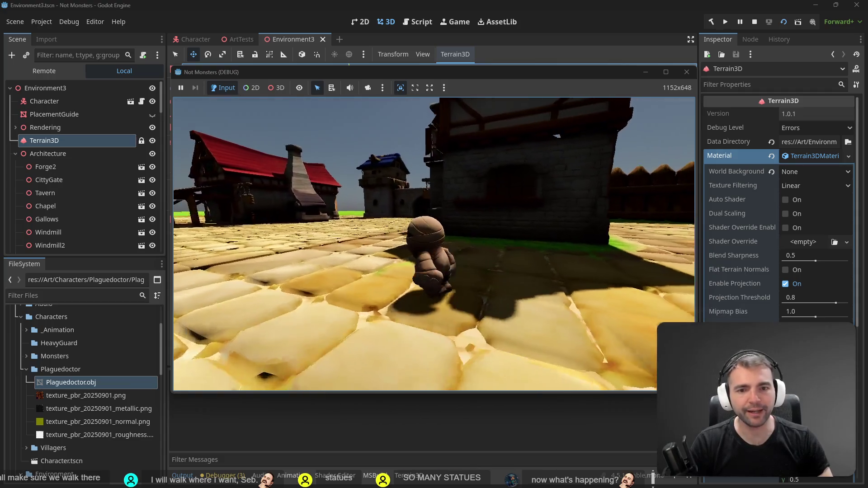
{"action": "key", "text": "w"}
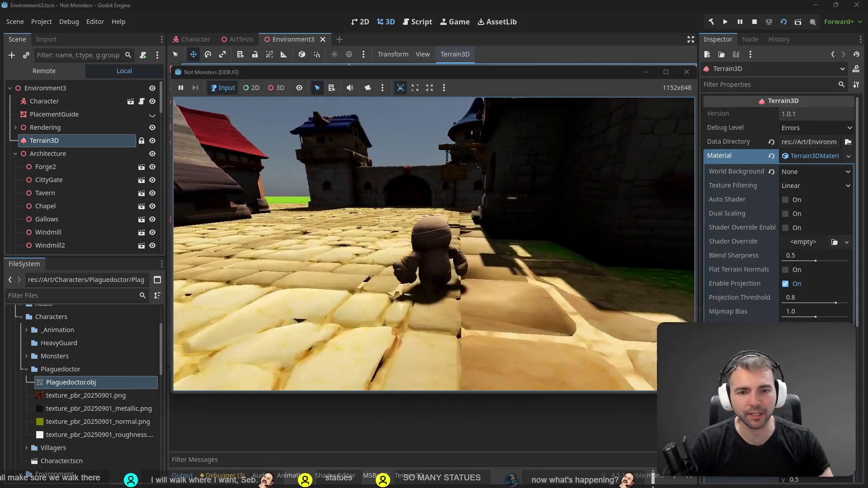
{"action": "key", "text": "w"}
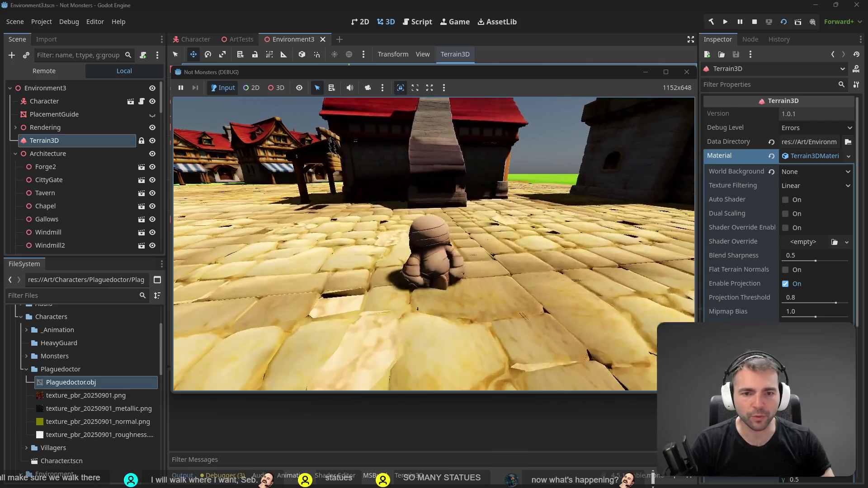
{"action": "key", "text": "w"}
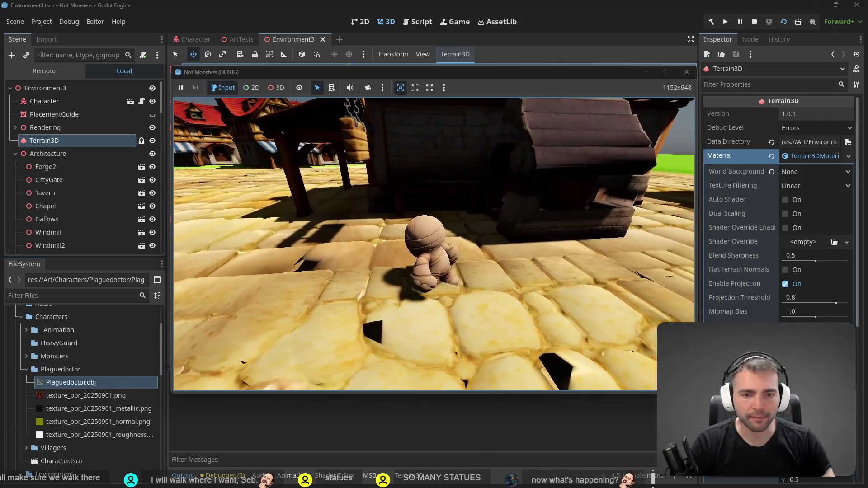
{"action": "key", "text": "w"}
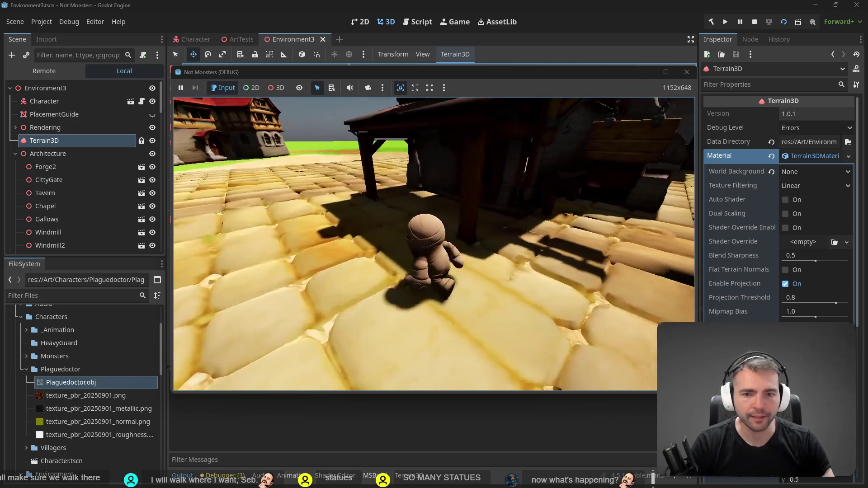
{"action": "key", "text": "w"}
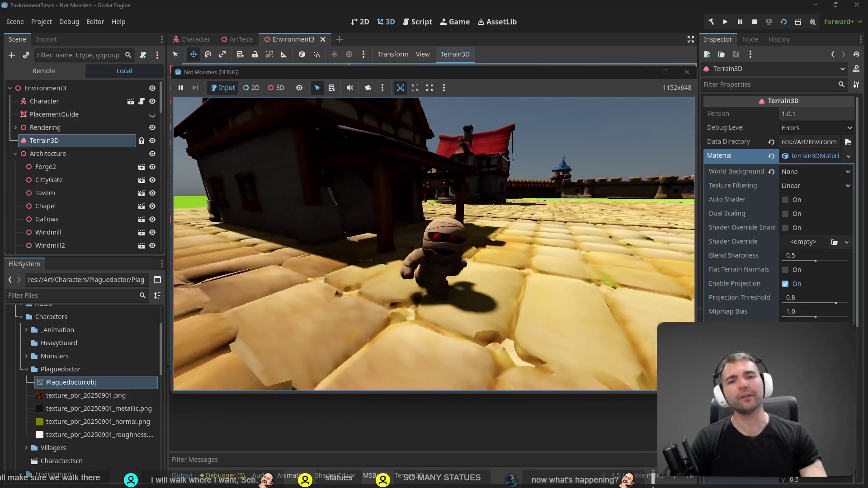
{"action": "key", "text": "F8"}
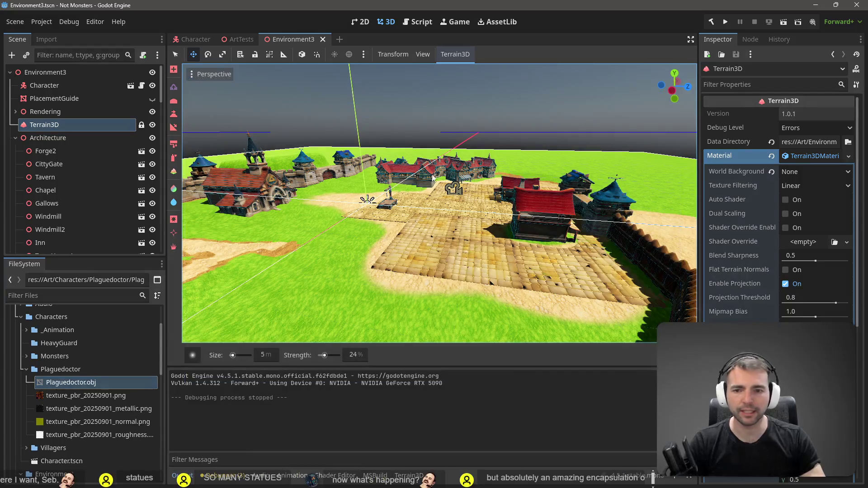
Select DirectionalLight3D under Rendering and try a Pancake Size change, reverting it to 20.0.
{"action": "left_click", "coordinate": [14, 113]}
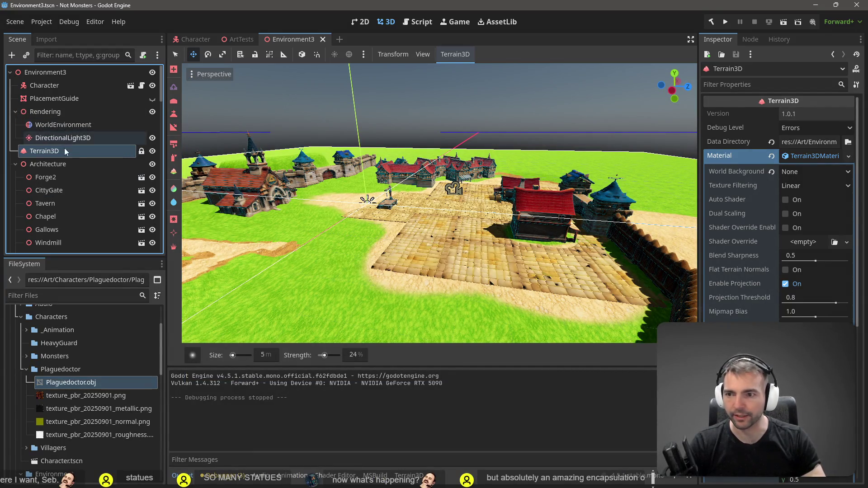
{"action": "left_click", "coordinate": [58, 139]}
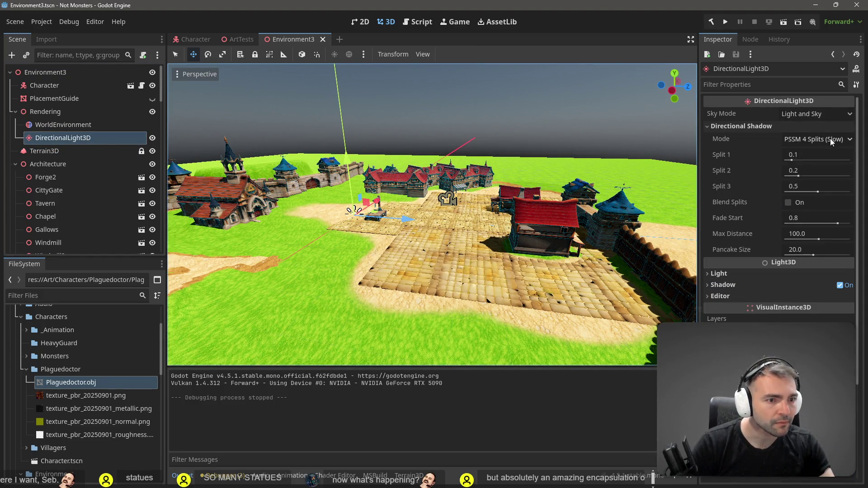
{"action": "mouse_move", "coordinate": [813, 257]}
{"action": "left_mouse_down"}
{"action": "mouse_move", "coordinate": [841, 257]}
{"action": "mouse_move", "coordinate": [806, 269]}
{"action": "left_mouse_up"}
{"action": "key", "text": "ctrl+z"}
{"action": "key", "text": "ctrl+z"}
Experiment with lower shadow Fade Start values, then revert it to 1.0.
{"action": "left_click_drag", "start_coordinate": [838, 225], "coordinate": [822, 226]}
{"action": "mouse_move", "coordinate": [820, 227]}
{"action": "left_mouse_down"}
{"action": "mouse_move", "coordinate": [813, 227]}
{"action": "mouse_move", "coordinate": [851, 223]}
{"action": "left_mouse_up"}
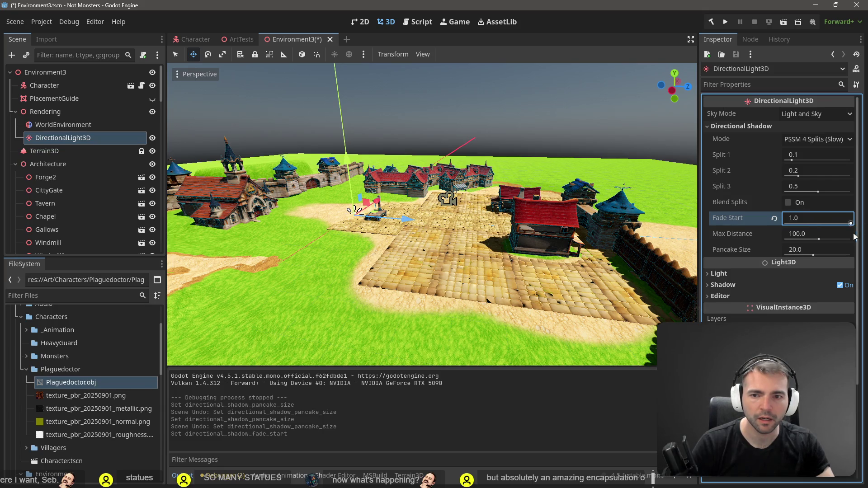
{"action": "key", "text": "ctrl+z"}
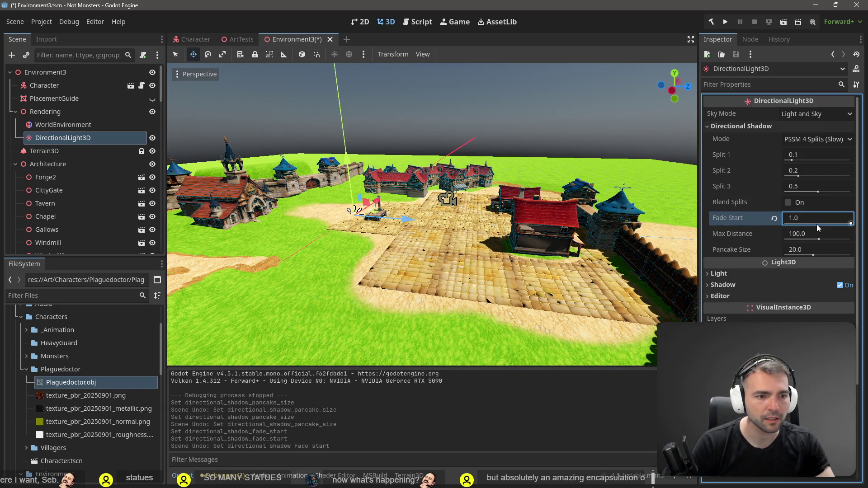
{"action": "left_click_drag", "start_coordinate": [852, 225], "coordinate": [768, 230]}
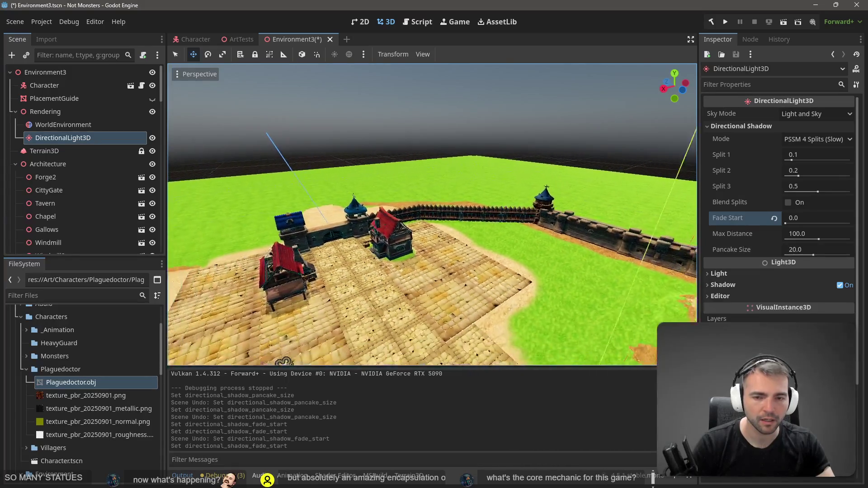
{"action": "key", "text": "w"}
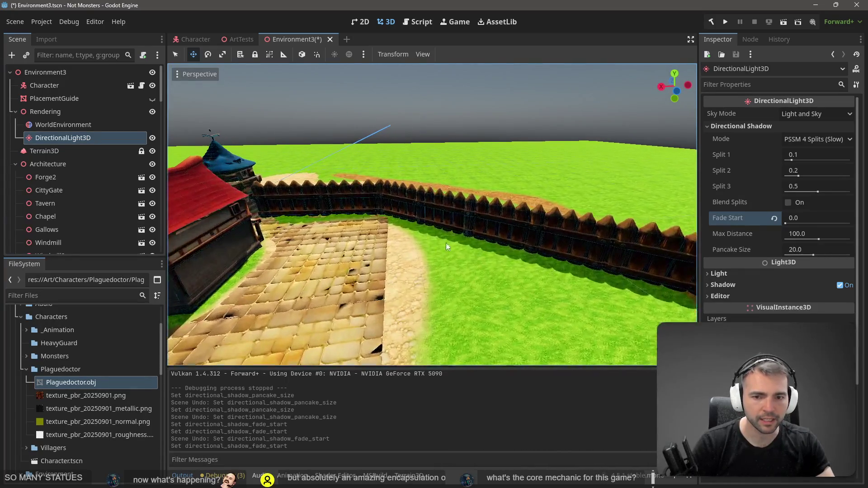
{"action": "key", "text": "ctrl+z"}
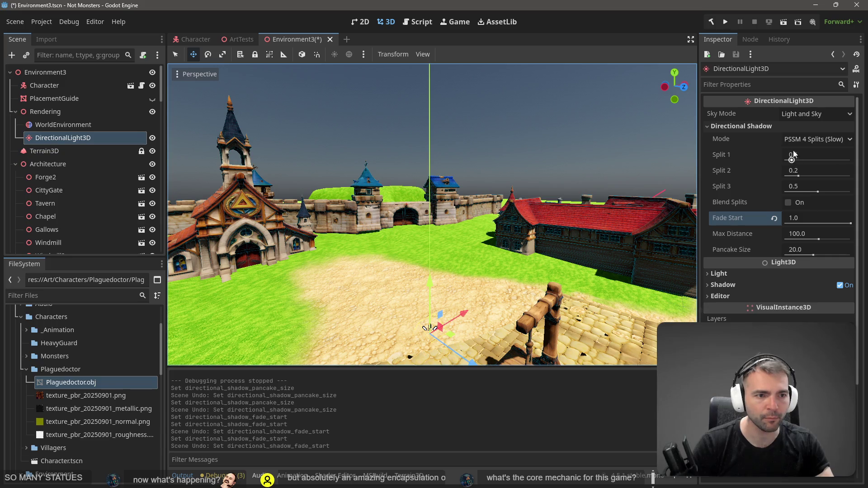
Try other Sky Mode options, keep PSSM 4 Splits, and undo back to Light and Sky.
{"action": "left_click", "coordinate": [815, 114]}
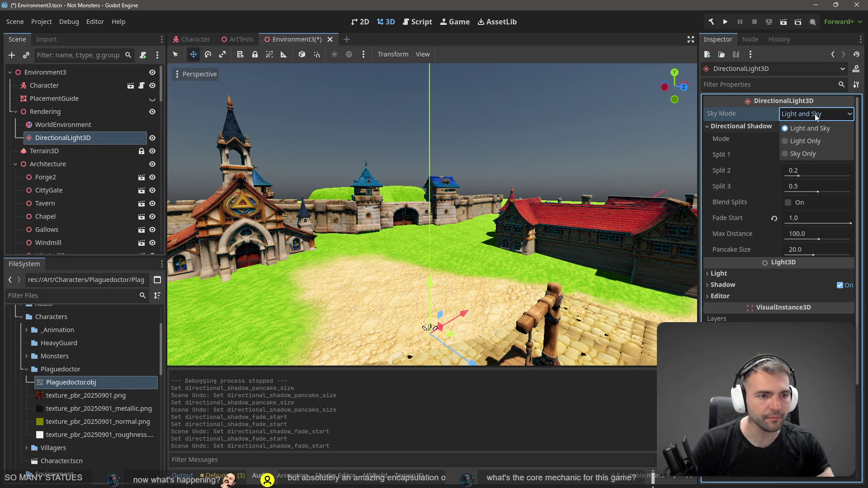
{"action": "left_click", "coordinate": [805, 154]}
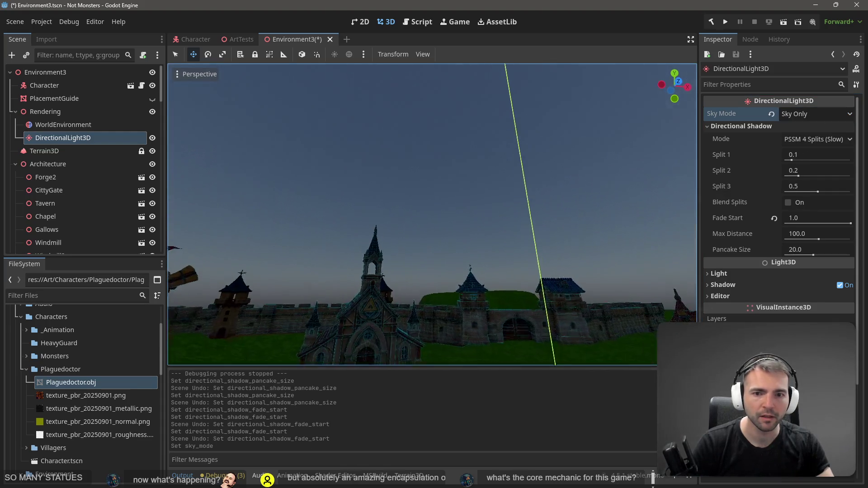
{"action": "left_click", "coordinate": [839, 139]}
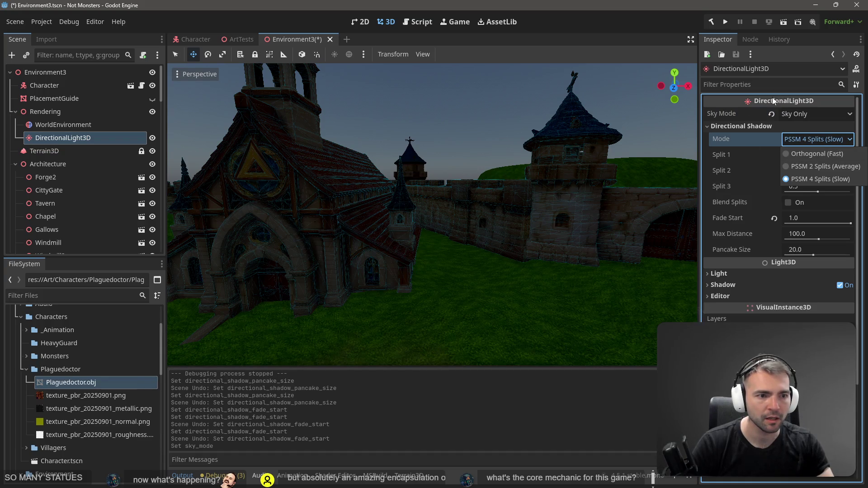
{"action": "left_click", "coordinate": [790, 53]}
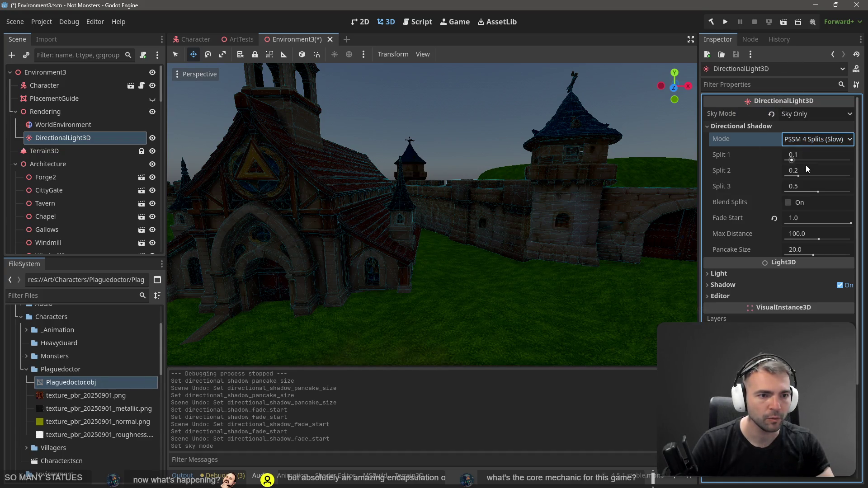
{"action": "left_click", "coordinate": [821, 115]}
{"action": "left_click", "coordinate": [813, 143]}
{"action": "key", "text": "ctrl+z"}
{"action": "key", "text": "ctrl+z"}
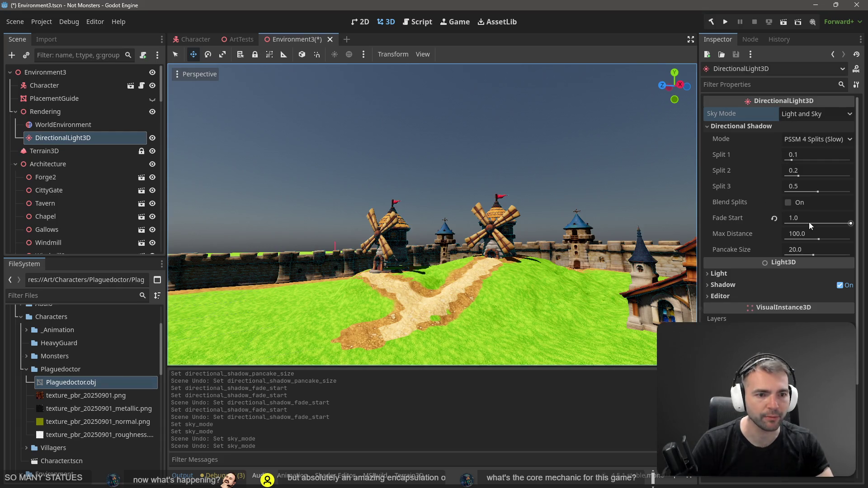
{"action": "scroll", "coordinate": [809, 221], "scroll_direction": "down", "scroll_amount": 3}
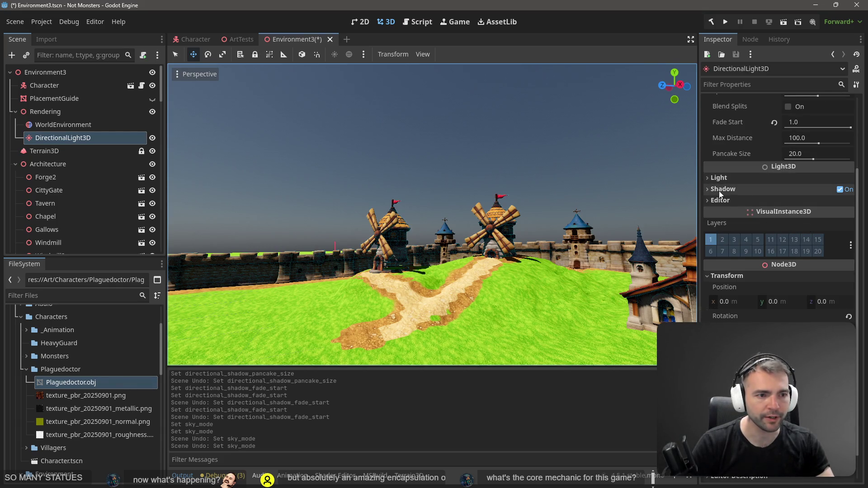
Toggle the light's shadows off and back on while viewing the town.
{"action": "left_click", "coordinate": [840, 190]}
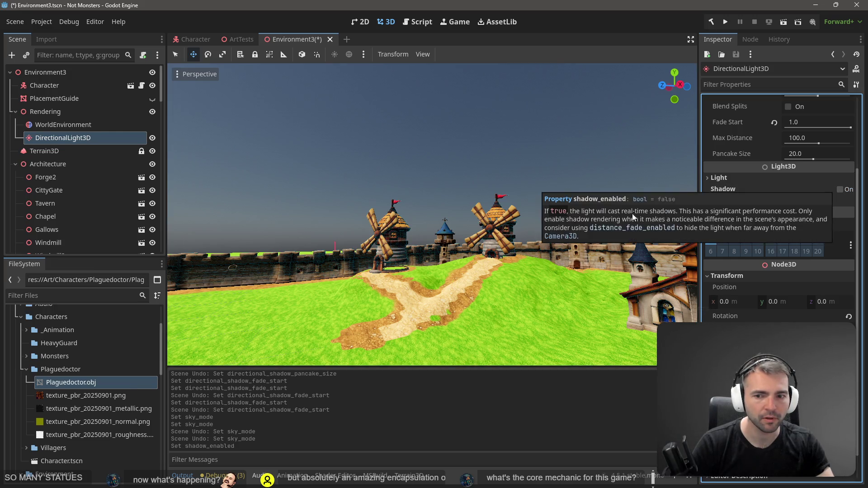
{"action": "key", "text": "w"}
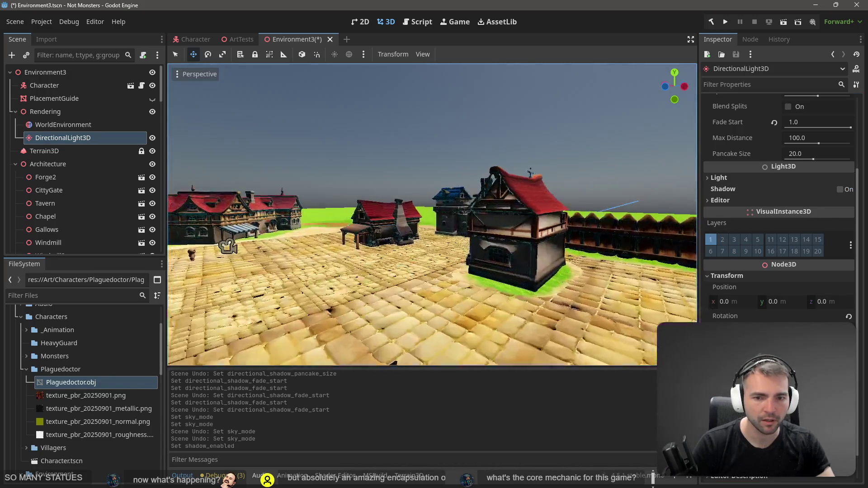
{"action": "key", "text": "s"}
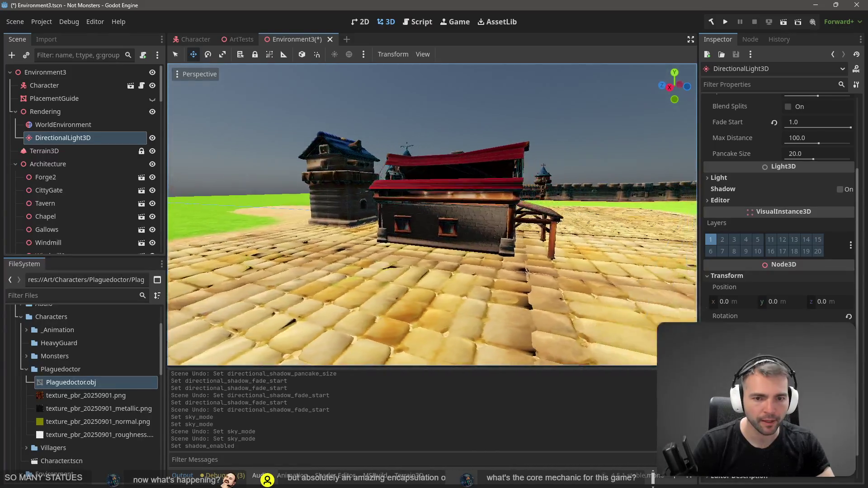
{"action": "key", "text": "s"}
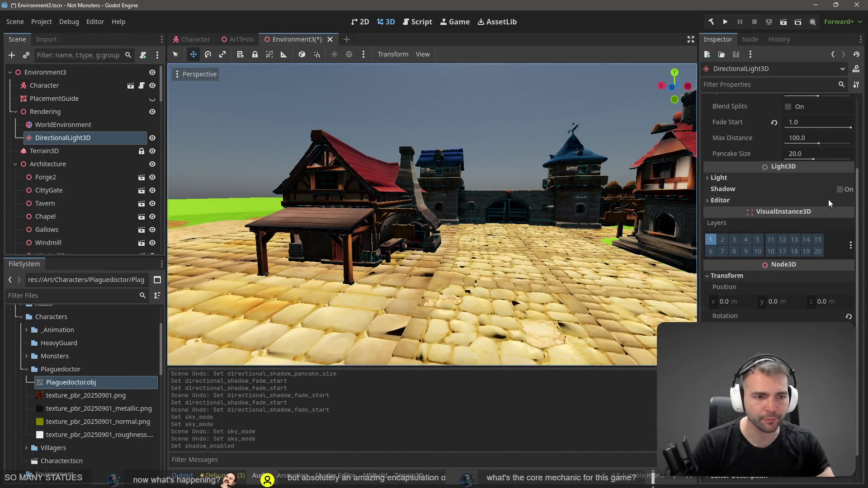
{"action": "left_click", "coordinate": [840, 190]}
{"action": "key", "text": "w"}
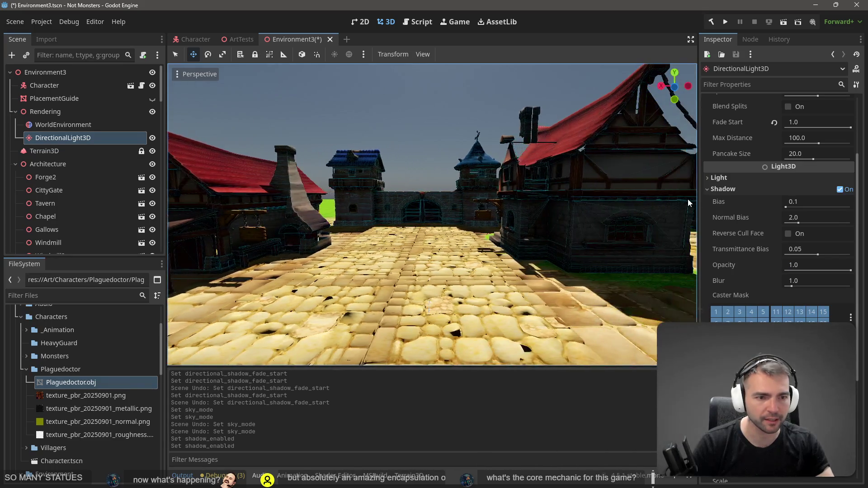
Try changing shadow Bias and Normal Bias, then revert them to 0.1 and 2.0.
{"action": "mouse_move", "coordinate": [790, 209]}
{"action": "left_mouse_down"}
{"action": "mouse_move", "coordinate": [798, 210]}
{"action": "mouse_move", "coordinate": [795, 223]}
{"action": "mouse_move", "coordinate": [785, 224]}
{"action": "mouse_move", "coordinate": [851, 223]}
{"action": "left_mouse_up"}
{"action": "key", "text": "ctrl+z"}
{"action": "mouse_move", "coordinate": [474, 219]}
{"action": "left_mouse_down"}
{"action": "mouse_move", "coordinate": [430, 219]}
{"action": "mouse_move", "coordinate": [473, 215]}
{"action": "left_mouse_up"}
{"action": "key", "text": "ctrl+z"}
{"action": "left_click_drag", "start_coordinate": [367, 218], "coordinate": [348, 216]}
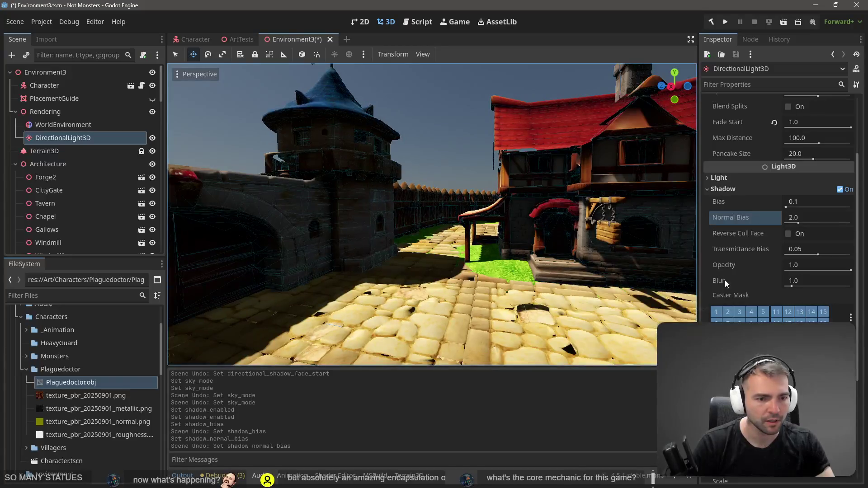
Raise the shadow Blur to 4.0 and then 5.0, checking shadows toward the gate and houses.
{"action": "mouse_move", "coordinate": [792, 288]}
{"action": "left_mouse_down"}
{"action": "mouse_move", "coordinate": [856, 294]}
{"action": "mouse_move", "coordinate": [771, 284]}
{"action": "mouse_move", "coordinate": [805, 281]}
{"action": "left_mouse_up"}
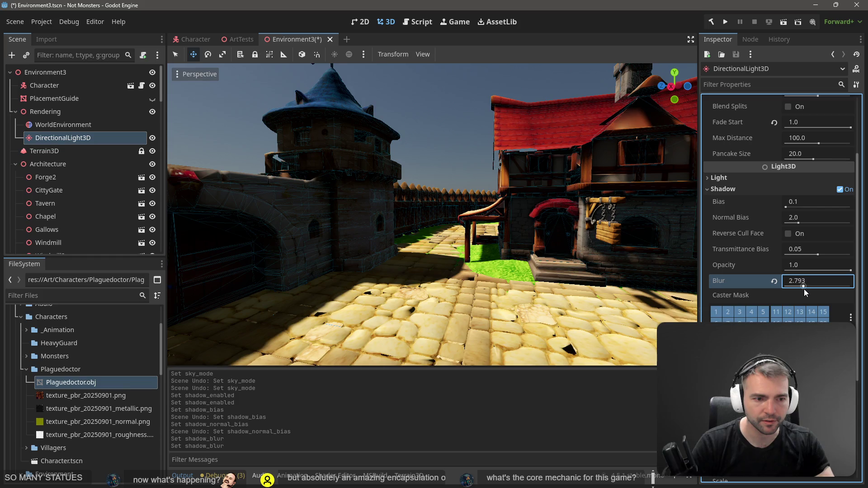
{"action": "key", "text": "ctrl+z"}
{"action": "key", "text": "ctrl+z"}
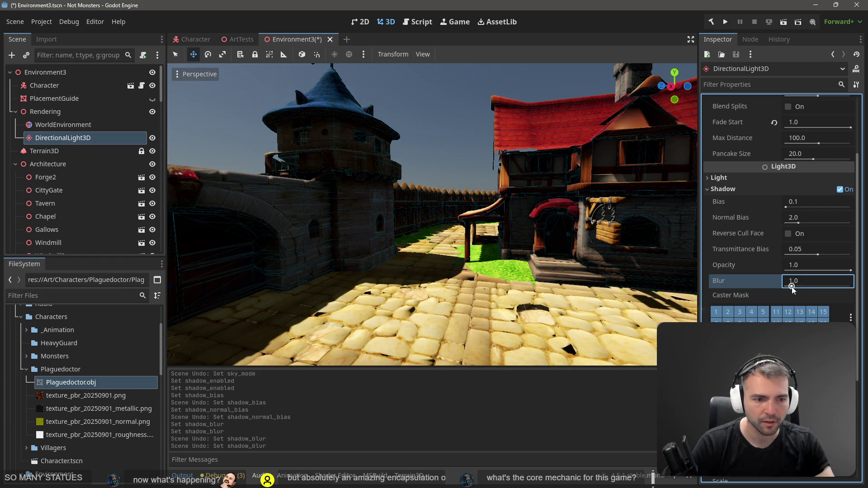
{"action": "left_click", "coordinate": [800, 281]}
{"action": "type", "text": "4"}
{"action": "key", "text": "Return"}
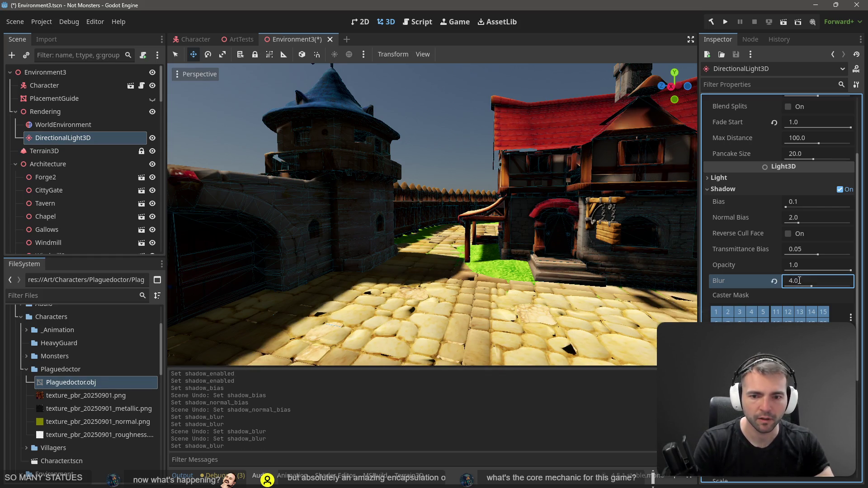
{"action": "mouse_move", "coordinate": [434, 217]}
{"action": "left_mouse_down"}
{"action": "mouse_move", "coordinate": [344, 212]}
{"action": "mouse_move", "coordinate": [263, 230]}
{"action": "mouse_move", "coordinate": [344, 226]}
{"action": "left_mouse_up"}
{"action": "left_click_drag", "start_coordinate": [813, 289], "coordinate": [819, 287]}
{"action": "left_click", "coordinate": [808, 280]}
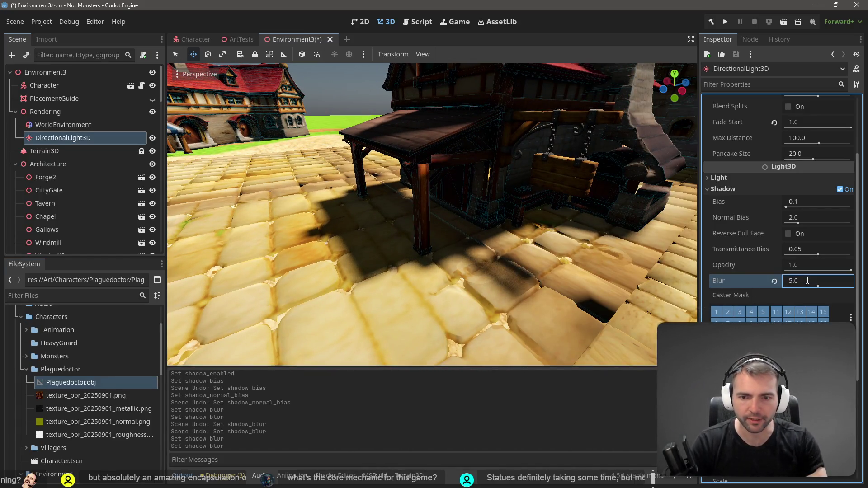
{"action": "mouse_move", "coordinate": [407, 217]}
{"action": "left_mouse_down"}
{"action": "mouse_move", "coordinate": [265, 222]}
{"action": "mouse_move", "coordinate": [616, 311]}
{"action": "left_mouse_up"}
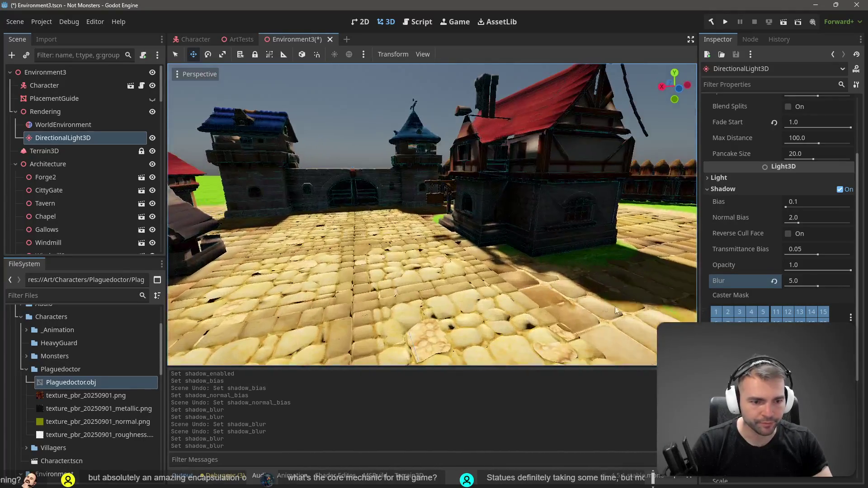
{"action": "scroll", "coordinate": [769, 226], "scroll_direction": "down", "scroll_amount": 5}
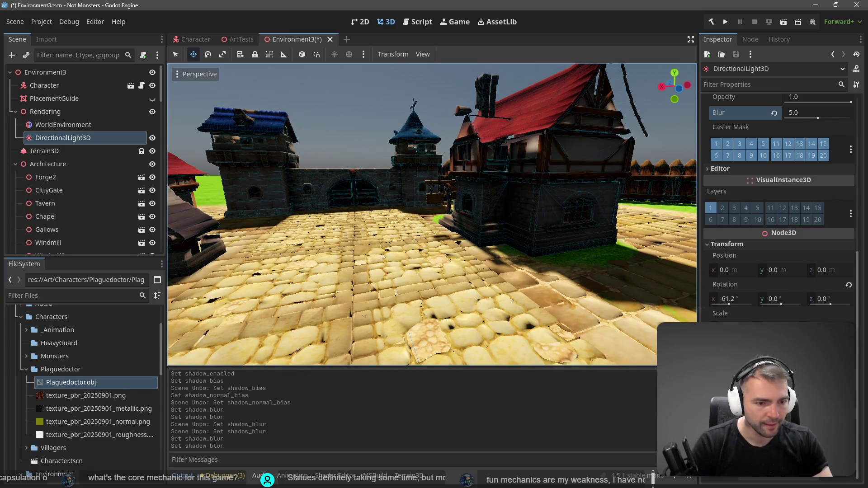
{"action": "scroll", "coordinate": [760, 244], "scroll_direction": "up", "scroll_amount": 5}
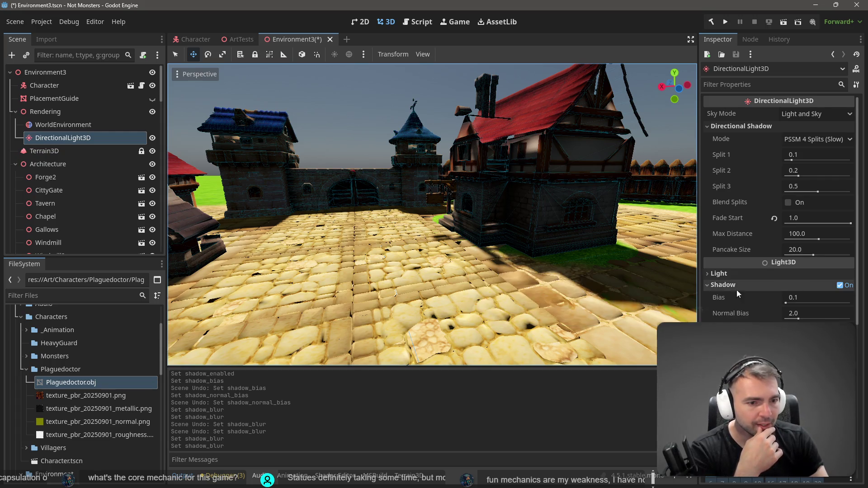
{"action": "left_click", "coordinate": [715, 285]}
{"action": "left_click", "coordinate": [751, 273]}
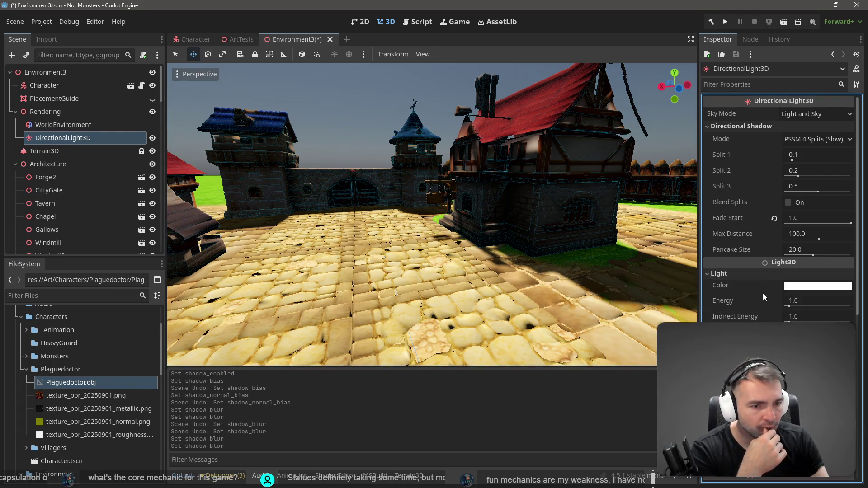
{"action": "left_click_drag", "start_coordinate": [791, 307], "coordinate": [834, 300]}
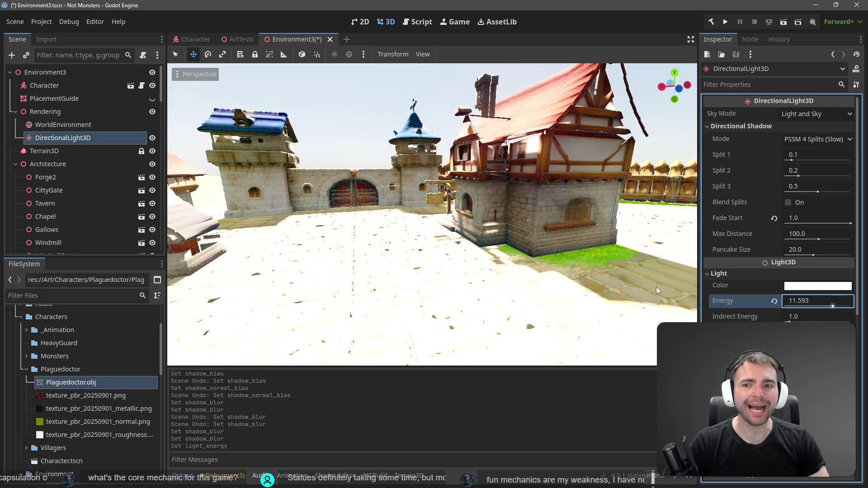
{"action": "key", "text": "f"}
{"action": "key", "text": "ctrl+z"}
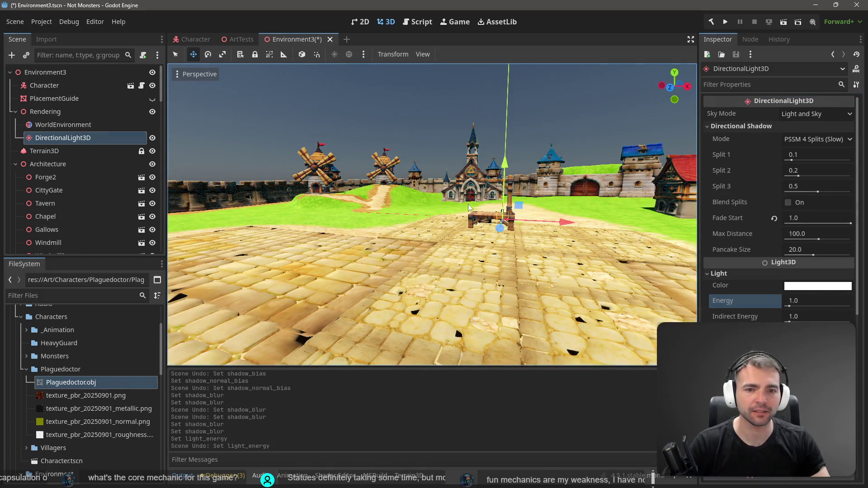
{"action": "left_click_drag", "start_coordinate": [785, 318], "coordinate": [789, 319]}
{"action": "key", "text": "ctrl+z"}
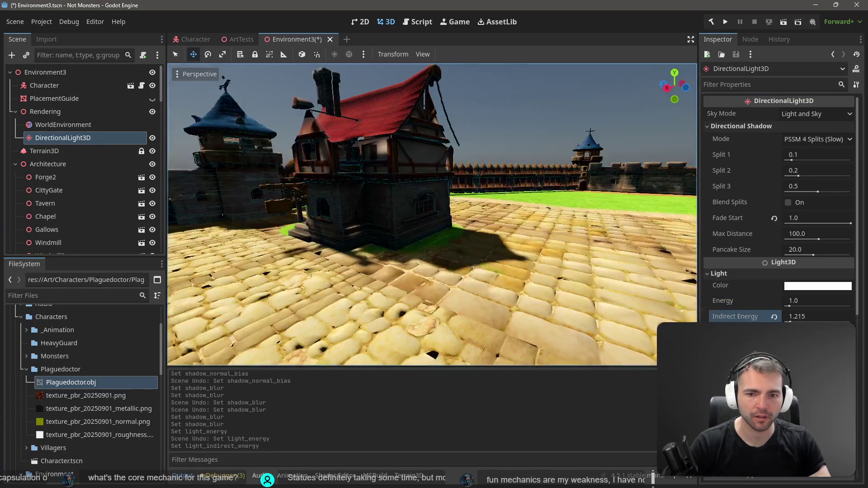
{"action": "left_click_drag", "start_coordinate": [789, 318], "coordinate": [810, 319]}
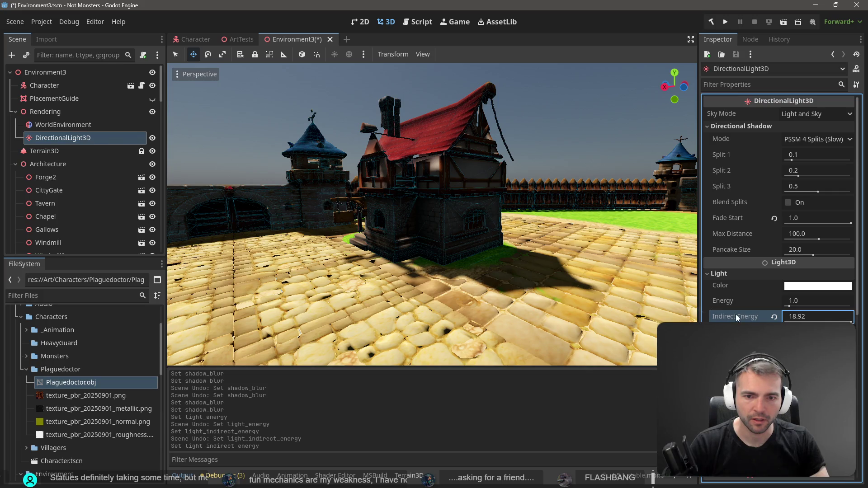
{"action": "key", "text": "ctrl+z"}
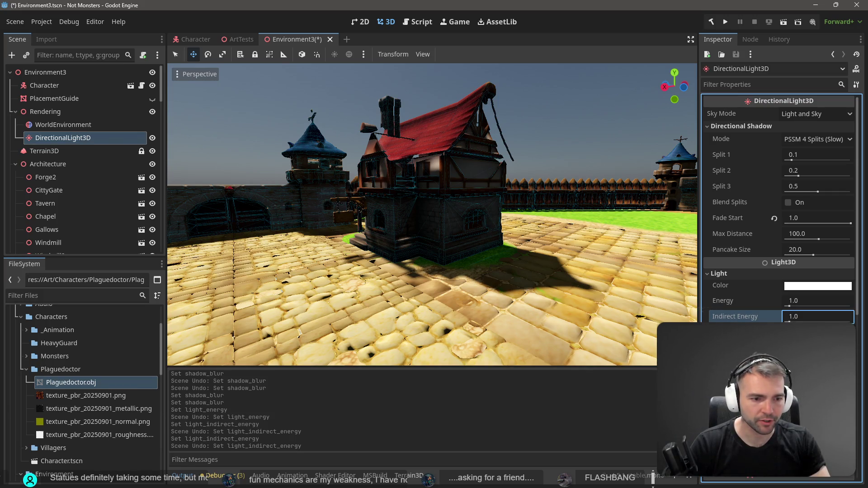
{"action": "left_click", "coordinate": [796, 333]}
{"action": "key", "text": "ctrl+z"}
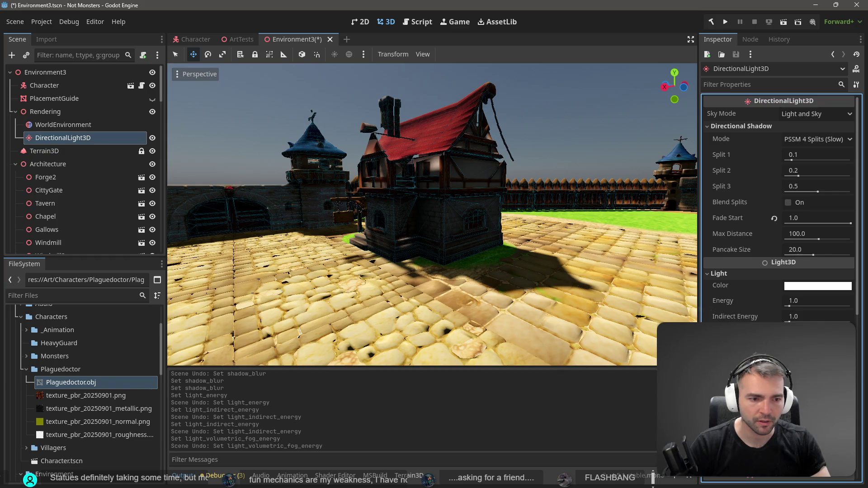
{"action": "left_click_drag", "start_coordinate": [792, 368], "coordinate": [812, 367]}
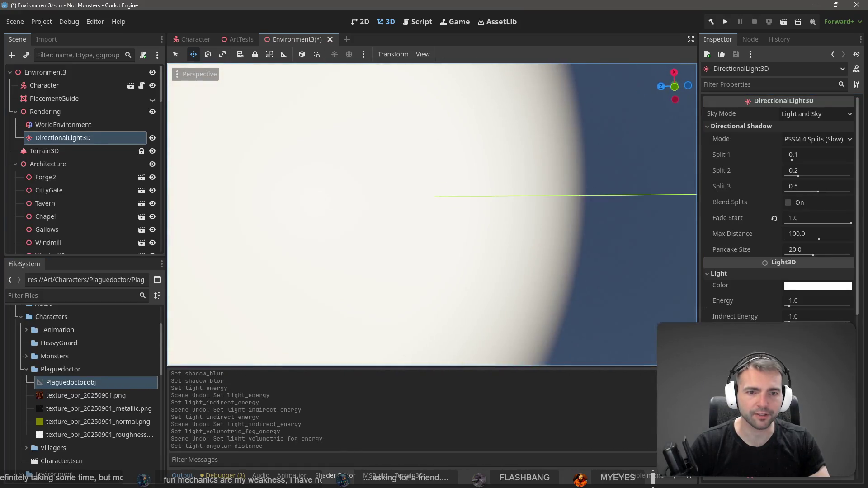
{"action": "key", "text": "ctrl+z"}
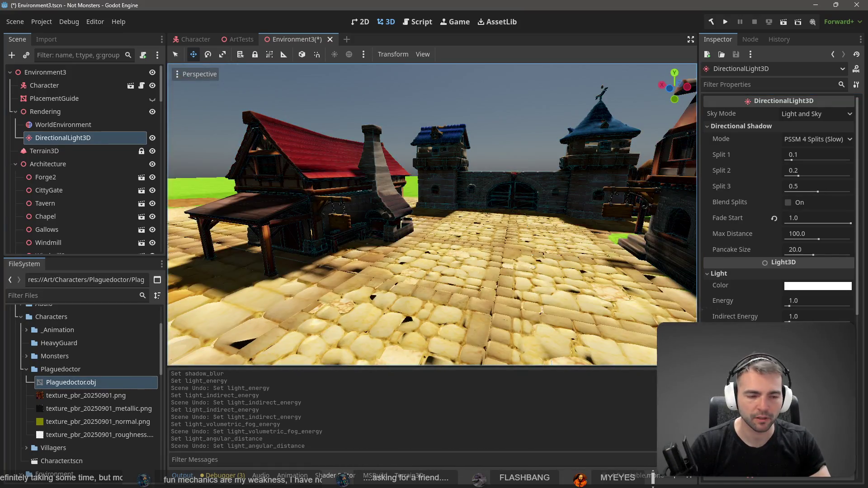
{"action": "key", "text": "ctrl+shift+z"}
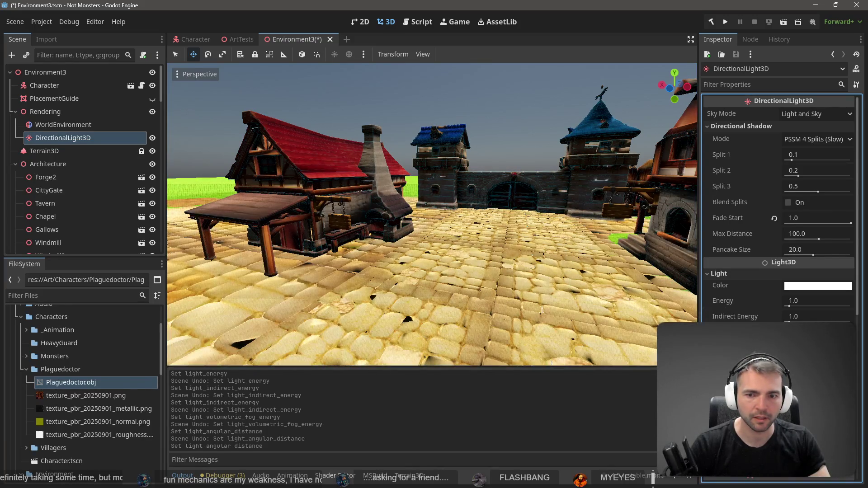
{"action": "left_click_drag", "start_coordinate": [474, 234], "coordinate": [460, 207]}
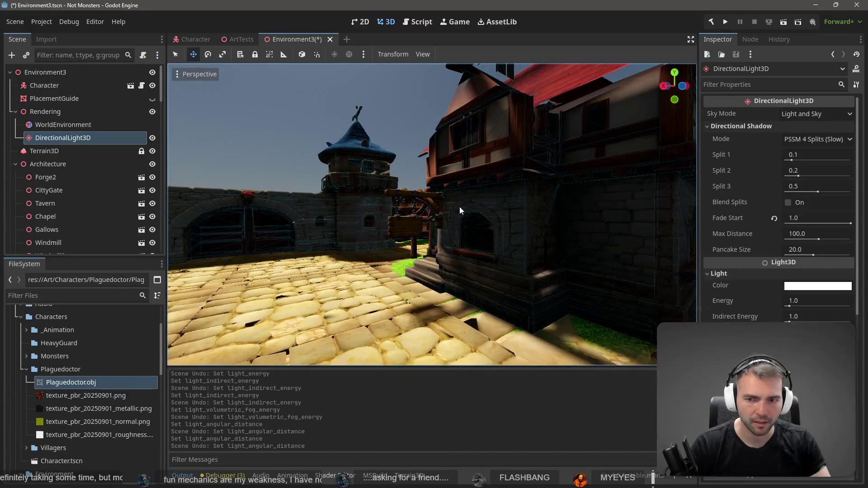
{"action": "left_click", "coordinate": [789, 364]}
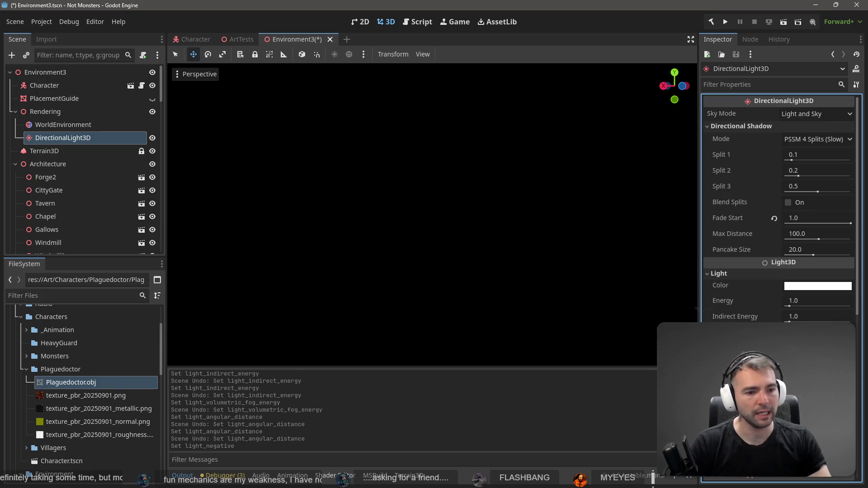
{"action": "left_click", "coordinate": [788, 364]}
{"action": "mouse_move", "coordinate": [809, 380]}
{"action": "left_mouse_down"}
{"action": "mouse_move", "coordinate": [832, 379]}
{"action": "mouse_move", "coordinate": [789, 380]}
{"action": "mouse_move", "coordinate": [814, 380]}
{"action": "mouse_move", "coordinate": [800, 380]}
{"action": "left_mouse_up"}
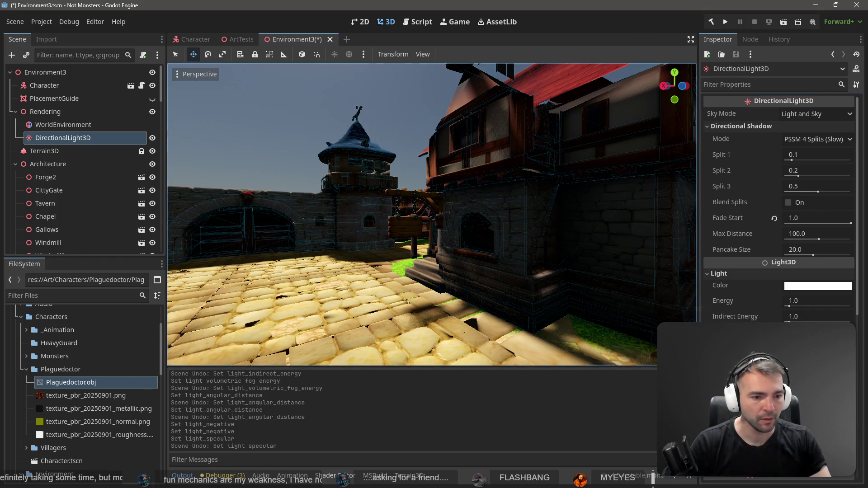
{"action": "scroll", "coordinate": [815, 310], "scroll_direction": "down", "scroll_amount": 5}
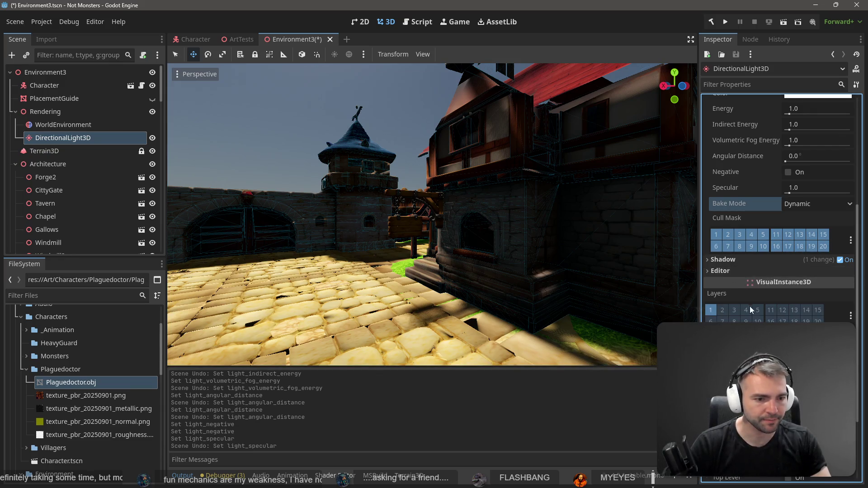
Set the directional shadow Fade Start to 0.5, then lower it to 0.2.
{"action": "scroll", "coordinate": [751, 310], "scroll_direction": "up", "scroll_amount": 5}
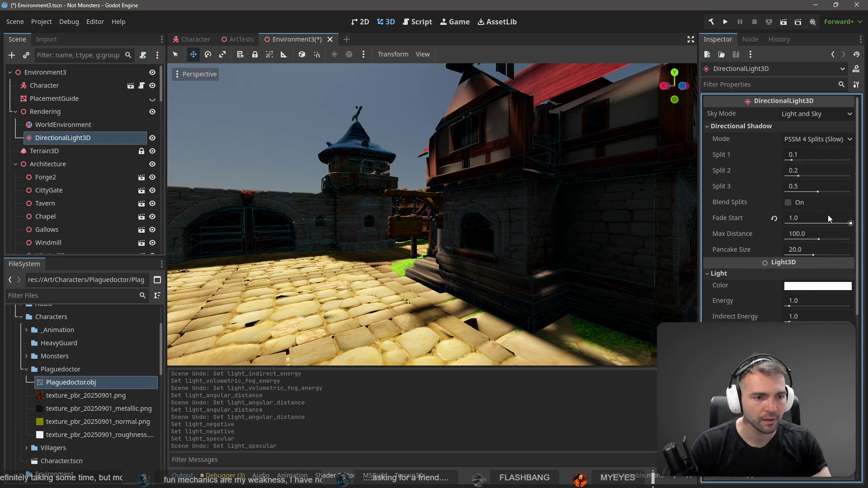
{"action": "left_click_drag", "start_coordinate": [484, 210], "coordinate": [434, 213]}
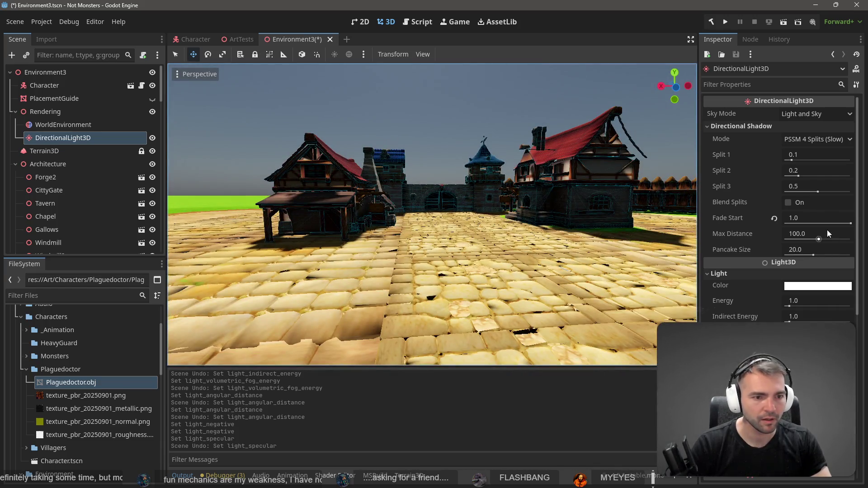
{"action": "left_click", "coordinate": [808, 218]}
{"action": "type", "text": "0.5"}
{"action": "key", "text": "Return"}
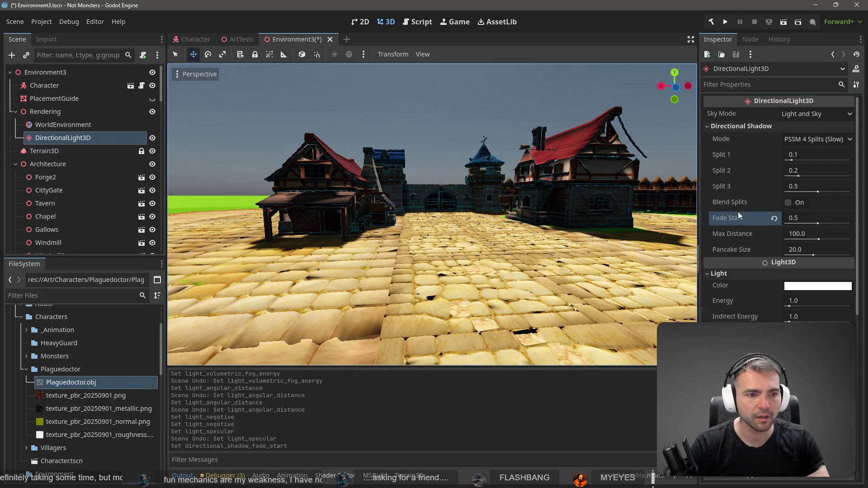
{"action": "left_click", "coordinate": [800, 218]}
{"action": "type", "text": "0.2"}
{"action": "key", "text": "Return"}
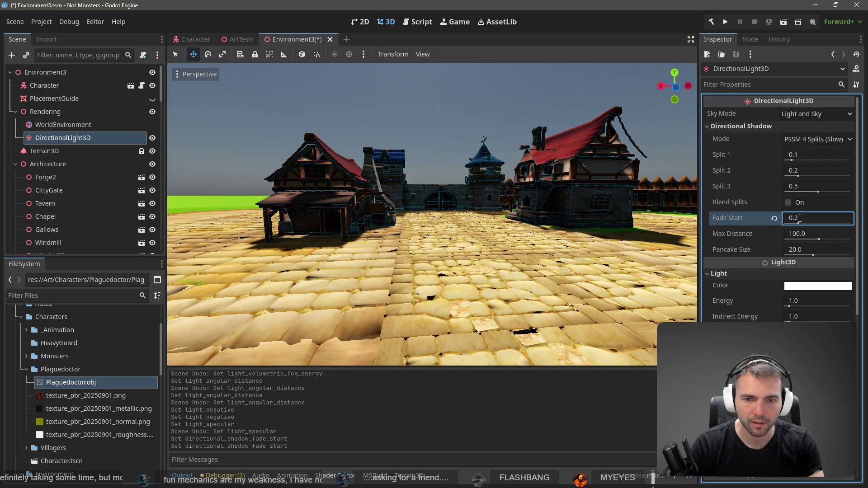
Fly the camera over the palisade and town toward the windmills.
{"action": "key", "text": "w"}
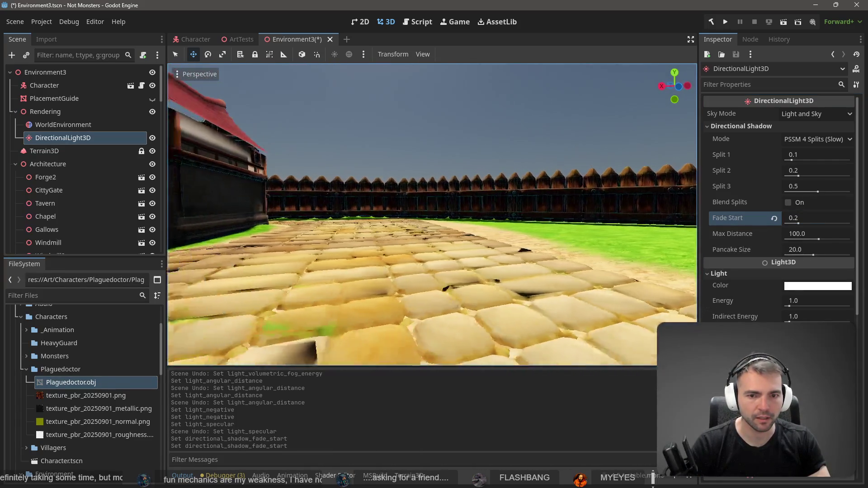
{"action": "key", "text": "e"}
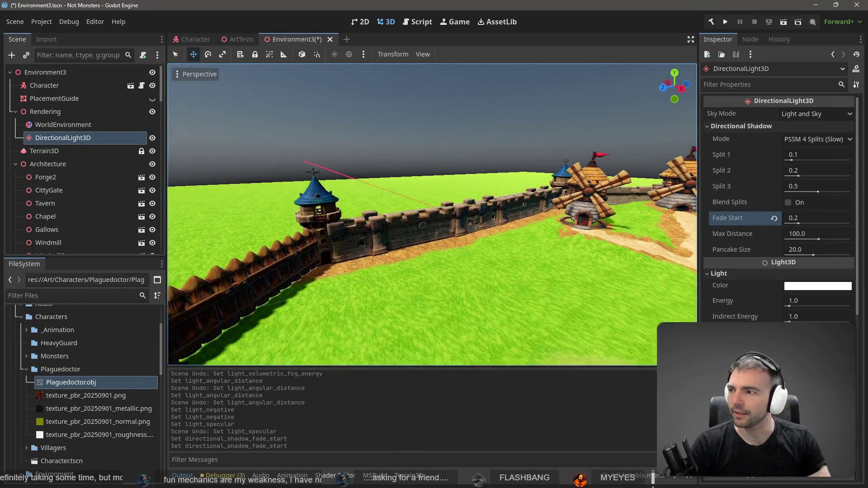
{"action": "key", "text": "q"}
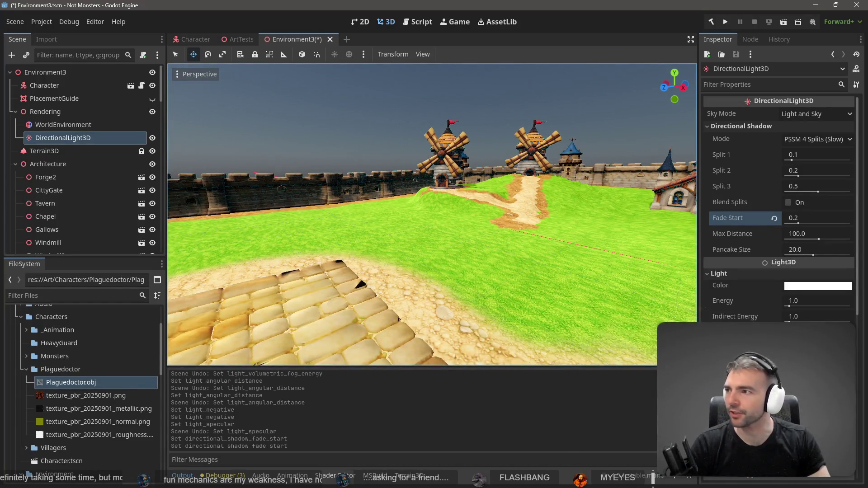
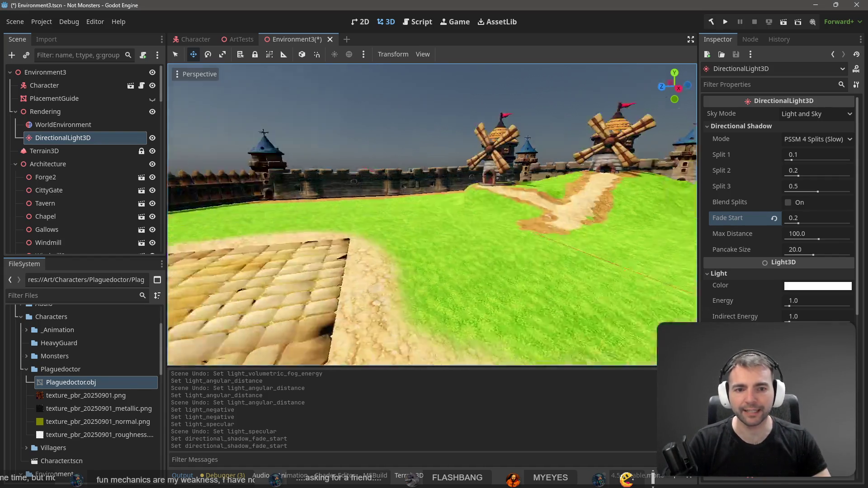
Fly around the cobblestone town square, gate and red-roofed houses, then save Environment3.tscn.
{"action": "key", "text": "w"}
{"action": "key", "text": "s"}
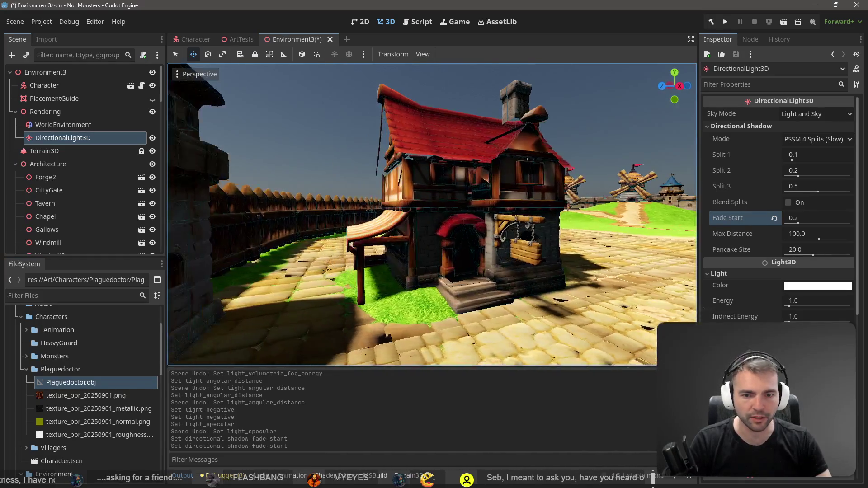
{"action": "key", "text": "s"}
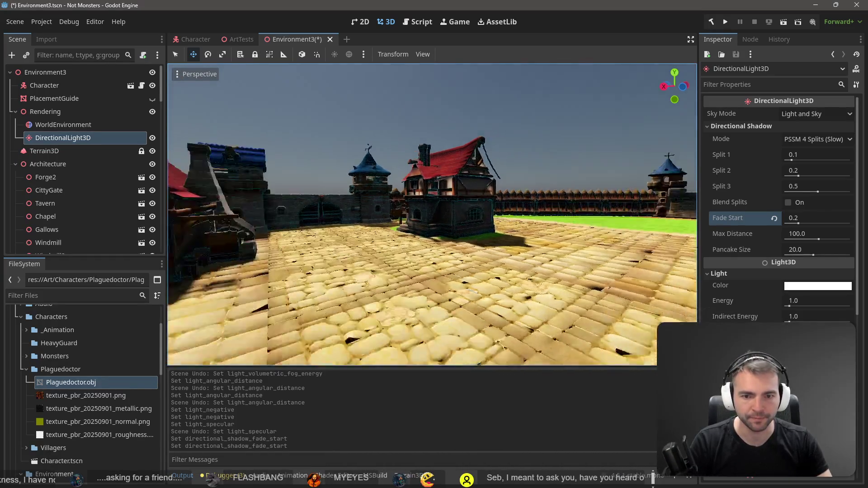
{"action": "key", "text": "w"}
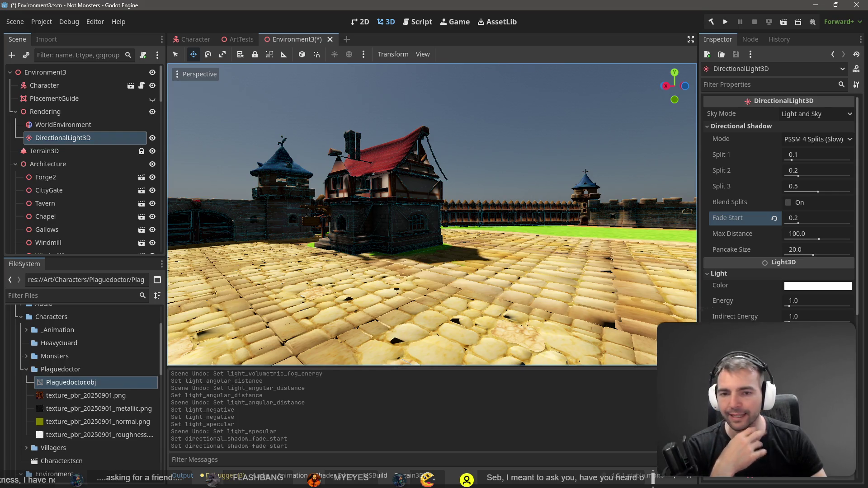
{"action": "mouse_move", "coordinate": [376, 214]}
{"action": "left_mouse_down"}
{"action": "mouse_move", "coordinate": [290, 210]}
{"action": "mouse_move", "coordinate": [326, 211]}
{"action": "left_mouse_up"}
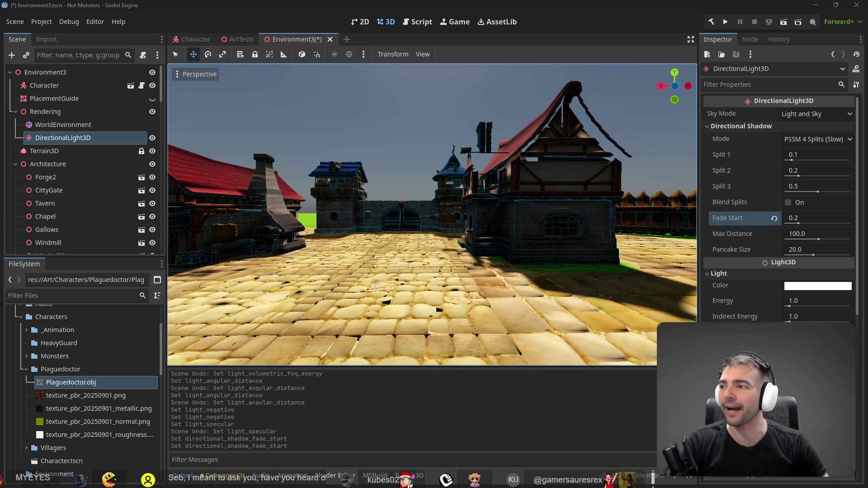
{"action": "left_click_drag", "start_coordinate": [429, 164], "coordinate": [317, 164]}
{"action": "mouse_move", "coordinate": [343, 204]}
{"action": "left_mouse_down"}
{"action": "mouse_move", "coordinate": [598, 218]}
{"action": "mouse_move", "coordinate": [380, 215]}
{"action": "mouse_move", "coordinate": [429, 163]}
{"action": "left_mouse_up"}
{"action": "key", "text": "ctrl+s"}
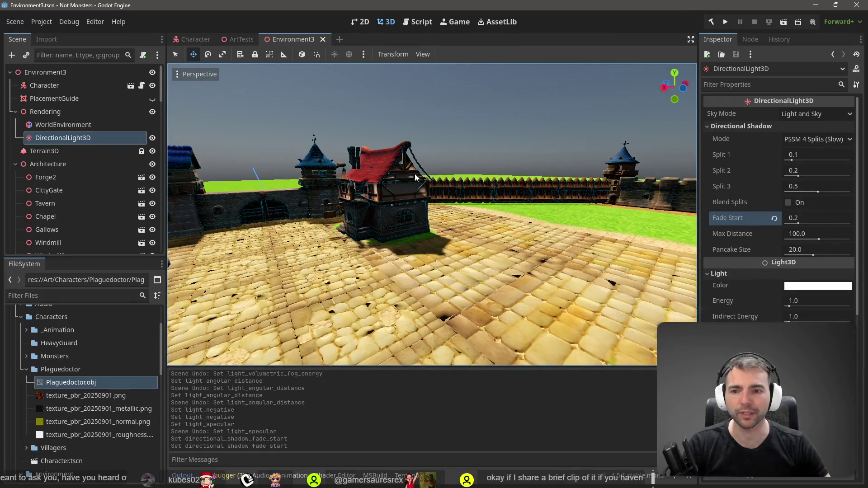
Turn the view toward the windmills and church and enable Use Local Space.
{"action": "mouse_move", "coordinate": [499, 186]}
{"action": "left_mouse_down"}
{"action": "mouse_move", "coordinate": [434, 190]}
{"action": "mouse_move", "coordinate": [466, 277]}
{"action": "mouse_move", "coordinate": [458, 286]}
{"action": "mouse_move", "coordinate": [473, 279]}
{"action": "left_mouse_up"}
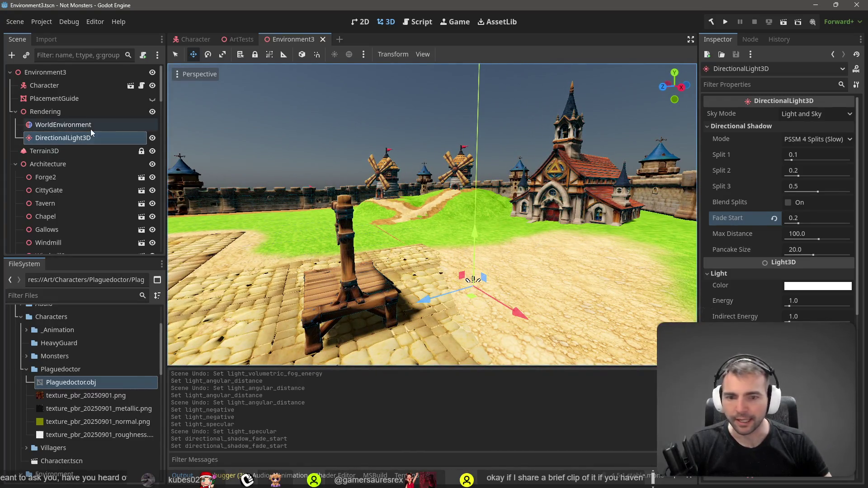
{"action": "mouse_move", "coordinate": [394, 208]}
{"action": "left_mouse_down"}
{"action": "mouse_move", "coordinate": [441, 216]}
{"action": "mouse_move", "coordinate": [434, 222]}
{"action": "mouse_move", "coordinate": [457, 216]}
{"action": "mouse_move", "coordinate": [435, 223]}
{"action": "left_mouse_up"}
{"action": "left_click", "coordinate": [302, 54]}
{"action": "left_click_drag", "start_coordinate": [335, 110], "coordinate": [352, 116]}
Rotate the DirectionalLight3D sun by about 31 degrees, then about -62 degrees.
{"action": "key", "text": "e"}
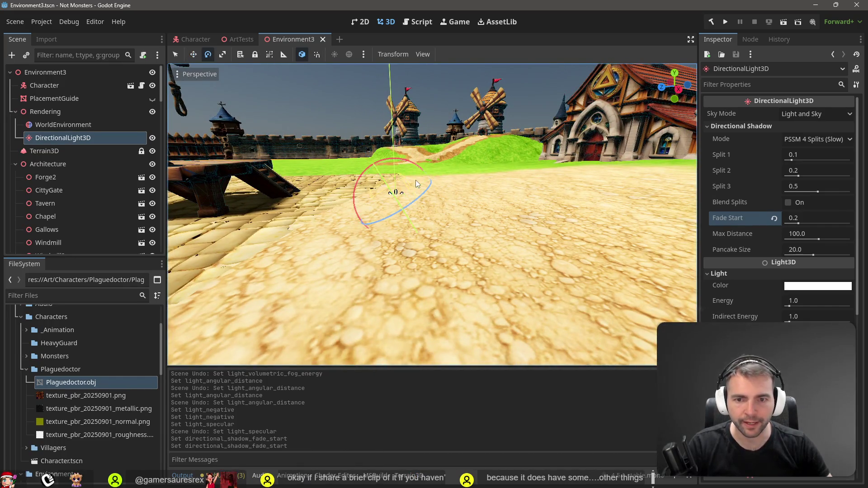
{"action": "left_click_drag", "start_coordinate": [416, 164], "coordinate": [393, 170]}
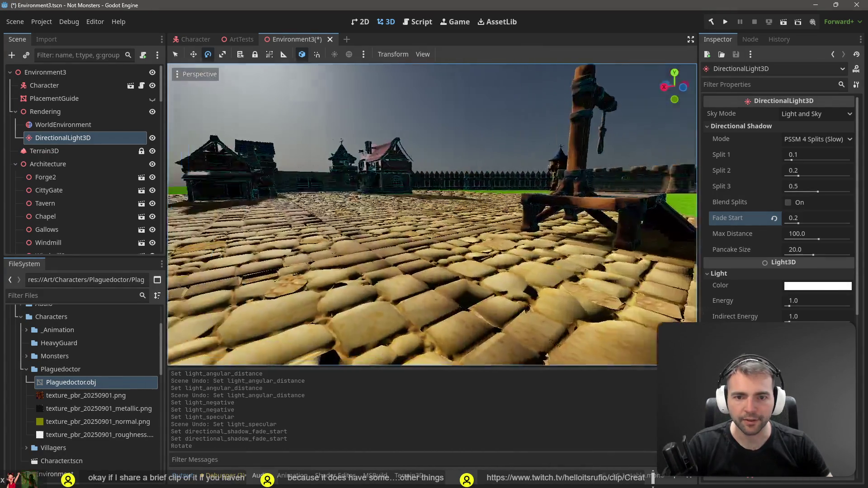
{"action": "mouse_move", "coordinate": [434, 212]}
{"action": "left_mouse_down"}
{"action": "mouse_move", "coordinate": [564, 223]}
{"action": "mouse_move", "coordinate": [491, 208]}
{"action": "left_mouse_up"}
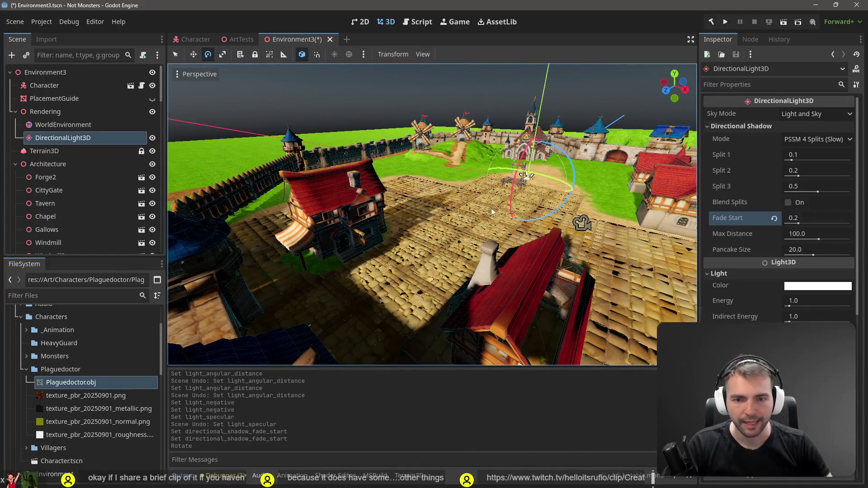
{"action": "mouse_move", "coordinate": [516, 178]}
{"action": "left_mouse_down"}
{"action": "mouse_move", "coordinate": [554, 149]}
{"action": "mouse_move", "coordinate": [523, 178]}
{"action": "left_mouse_up"}
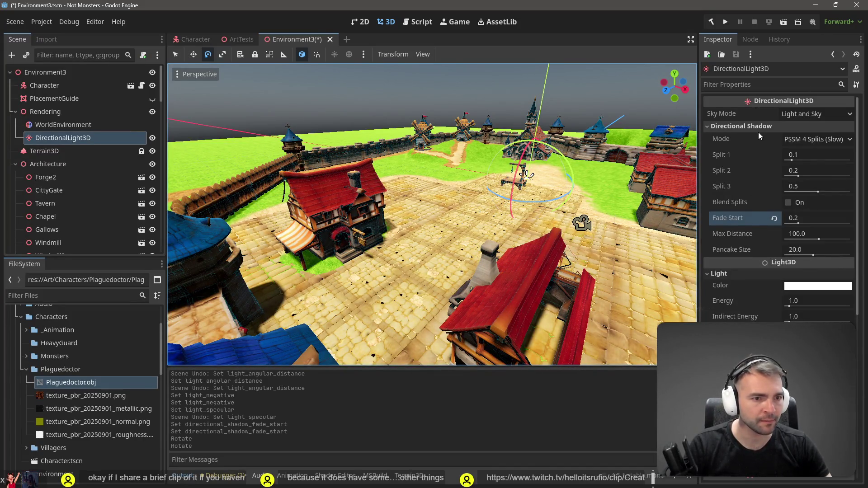
Try Split 1 at 0.072 and Split 2 at 0.359, undoing each change.
{"action": "left_click_drag", "start_coordinate": [790, 162], "coordinate": [790, 161]}
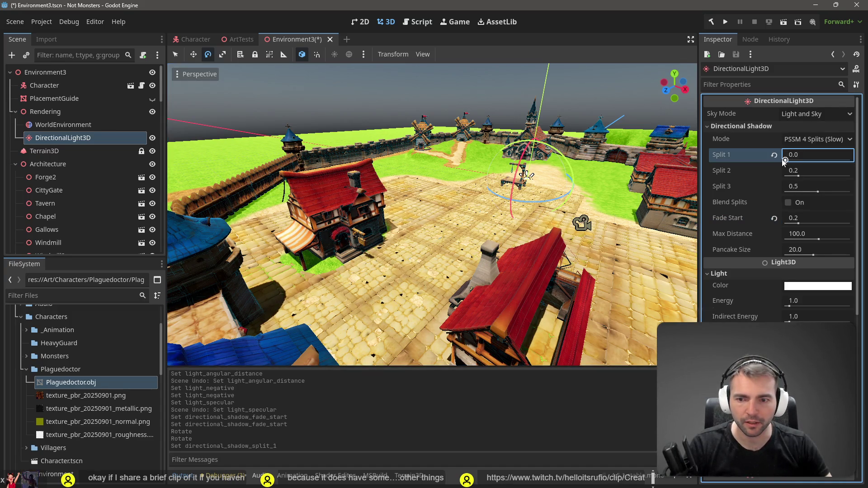
{"action": "key", "text": "ctrl+z"}
{"action": "mouse_move", "coordinate": [797, 176]}
{"action": "left_mouse_down"}
{"action": "mouse_move", "coordinate": [847, 192]}
{"action": "mouse_move", "coordinate": [835, 199]}
{"action": "left_mouse_up"}
{"action": "key", "text": "ctrl+z"}
{"action": "key", "text": "ctrl+z"}
{"action": "mouse_move", "coordinate": [792, 161]}
{"action": "left_mouse_down"}
{"action": "mouse_move", "coordinate": [780, 161]}
{"action": "mouse_move", "coordinate": [784, 186]}
{"action": "left_mouse_up"}
{"action": "key", "text": "w"}
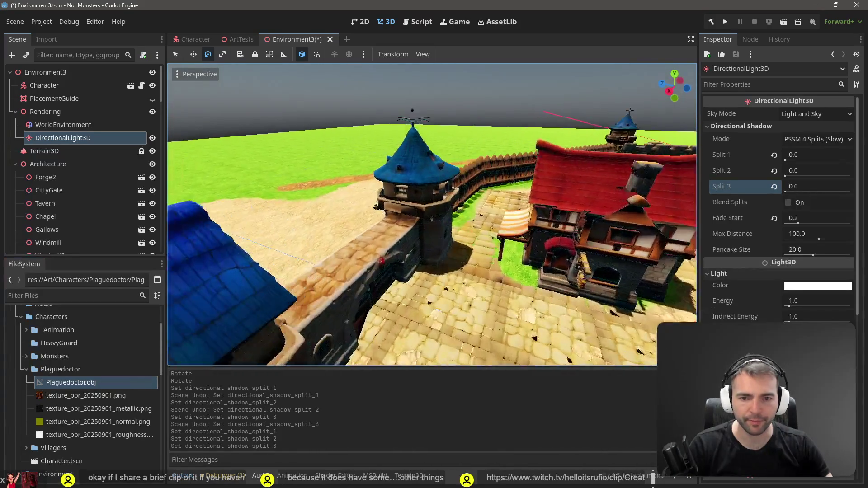
{"action": "key", "text": "s"}
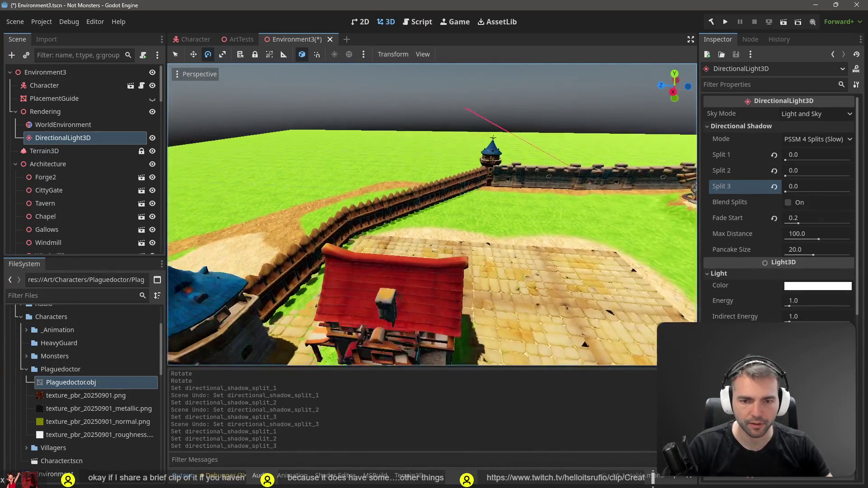
{"action": "key", "text": "w"}
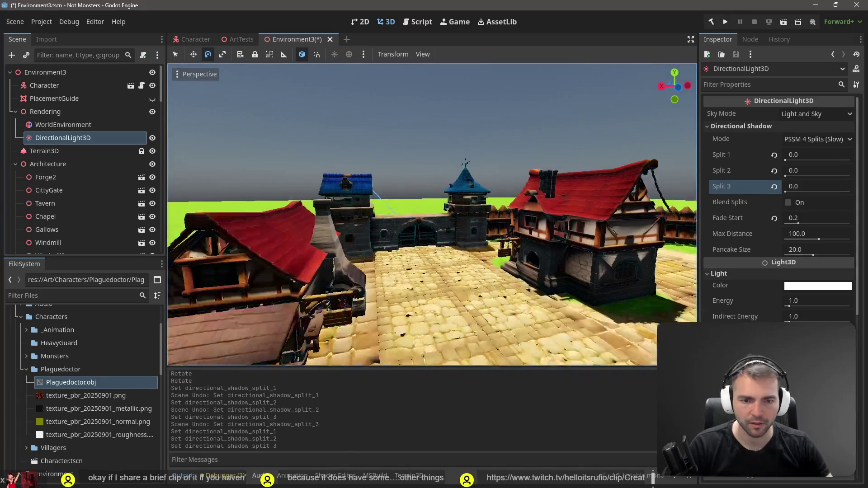
Restore splits to 0.1, 0.2 and 0.5, keep the light rotation, and enable Blend Splits.
{"action": "key", "text": "w"}
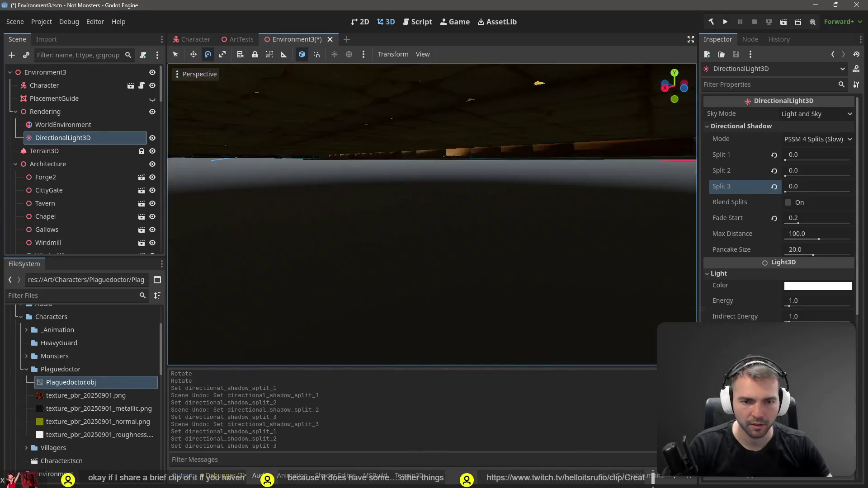
{"action": "key", "text": "ctrl+z"}
{"action": "key", "text": "ctrl+z"}
{"action": "key", "text": "ctrl+z"}
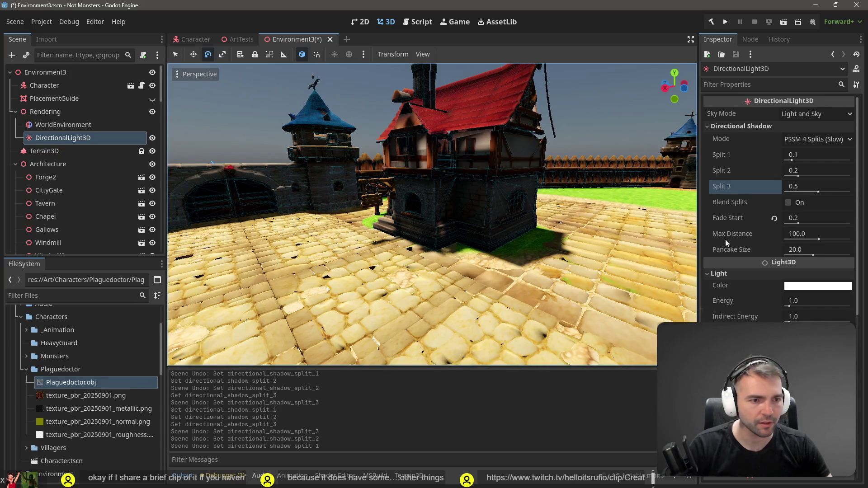
{"action": "key", "text": "ctrl+z"}
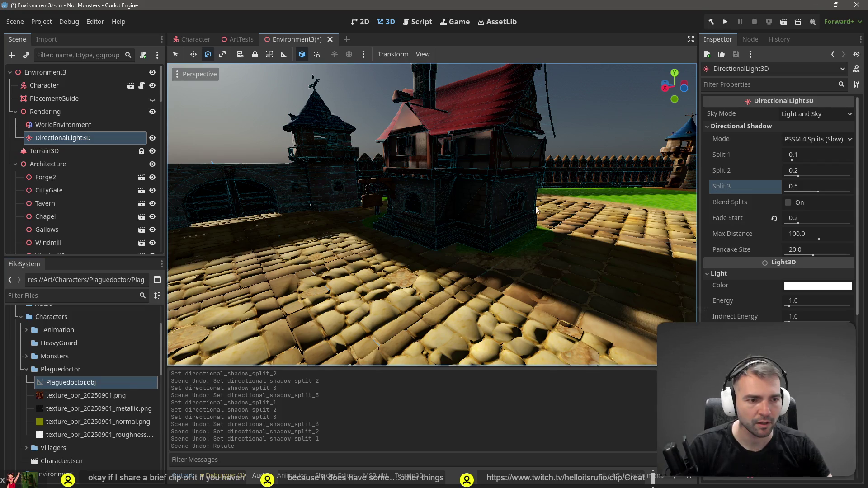
{"action": "key", "text": "ctrl+shift+z"}
{"action": "left_click", "coordinate": [796, 204]}
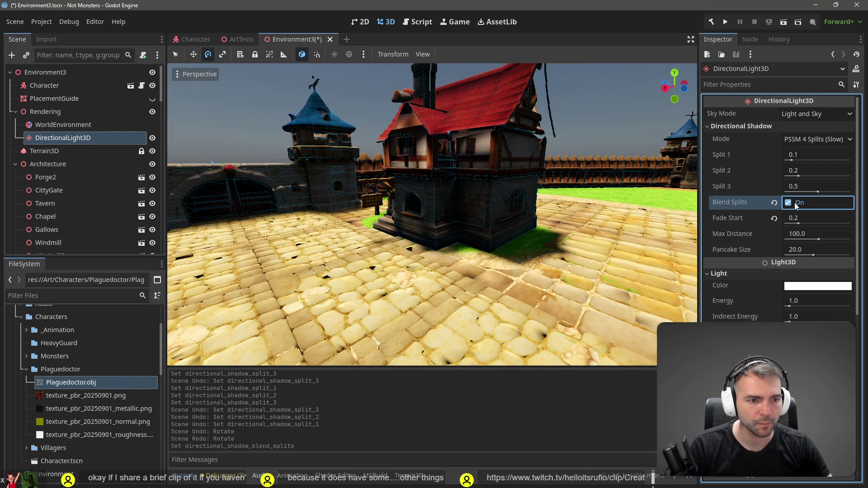
Set the DirectionalLight3D's Directional Shadow Mode to Orthogonal (Fast).
{"action": "mouse_move", "coordinate": [452, 226]}
{"action": "left_mouse_down"}
{"action": "mouse_move", "coordinate": [407, 215]}
{"action": "mouse_move", "coordinate": [626, 212]}
{"action": "left_mouse_up"}
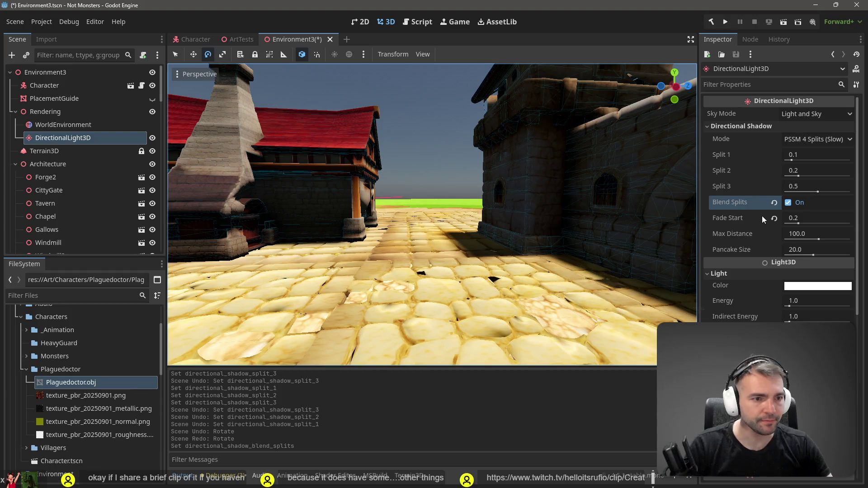
{"action": "left_click", "coordinate": [826, 142]}
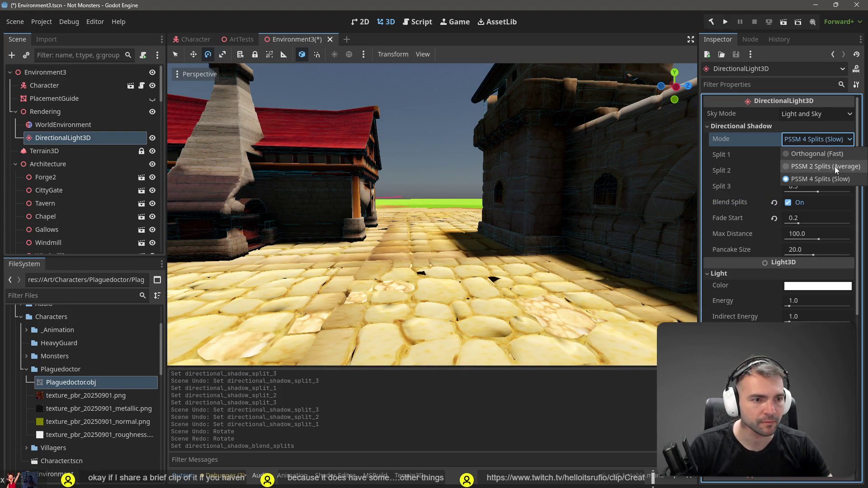
{"action": "left_click", "coordinate": [823, 154]}
{"action": "left_click_drag", "start_coordinate": [583, 191], "coordinate": [541, 194]}
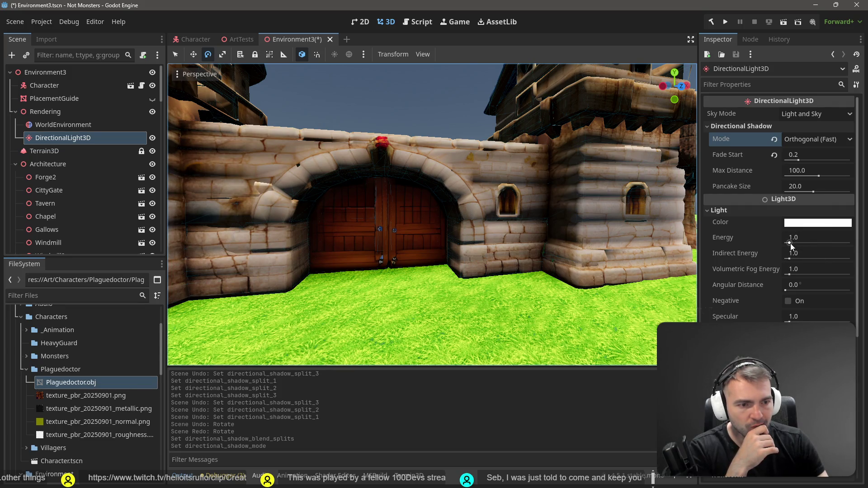
{"action": "left_click", "coordinate": [796, 240]}
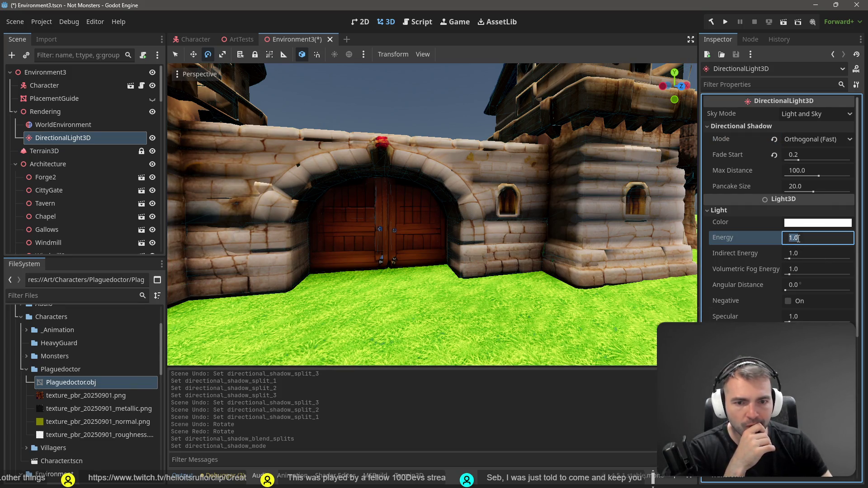
{"action": "type", "text": "2"}
{"action": "key", "text": "Return"}
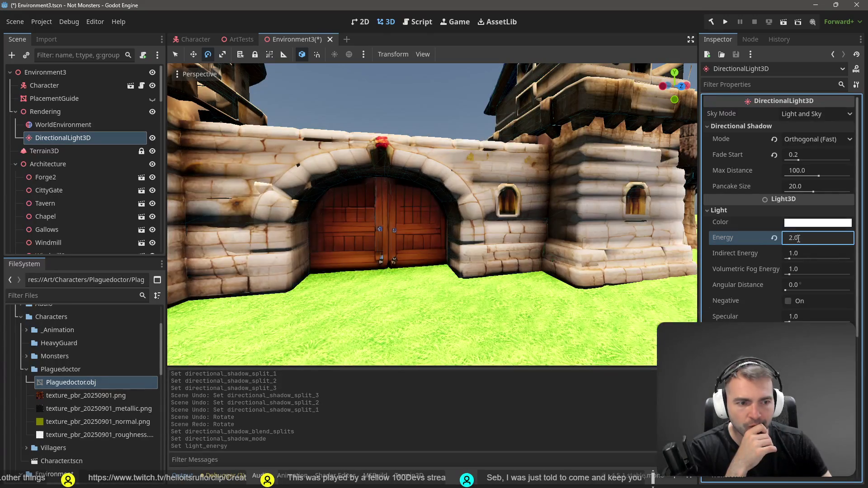
{"action": "type", "text": "3"}
{"action": "key", "text": "Return"}
{"action": "type", "text": "2"}
{"action": "key", "text": "Return"}
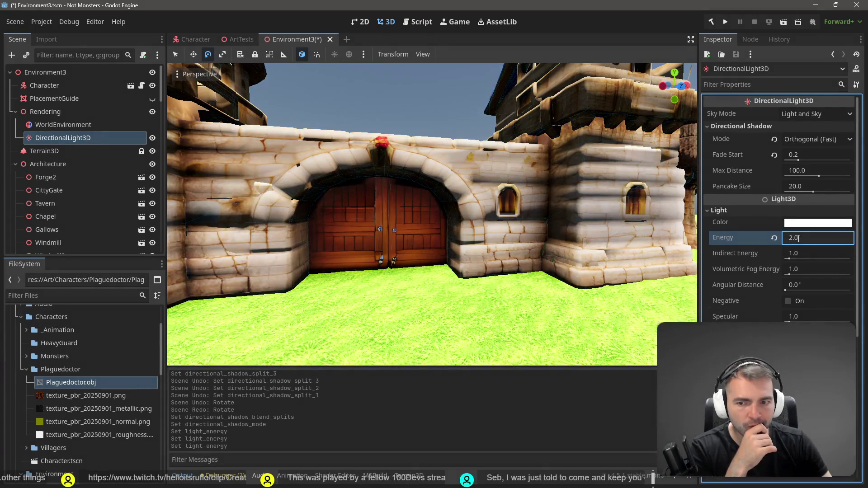
{"action": "key", "text": "w"}
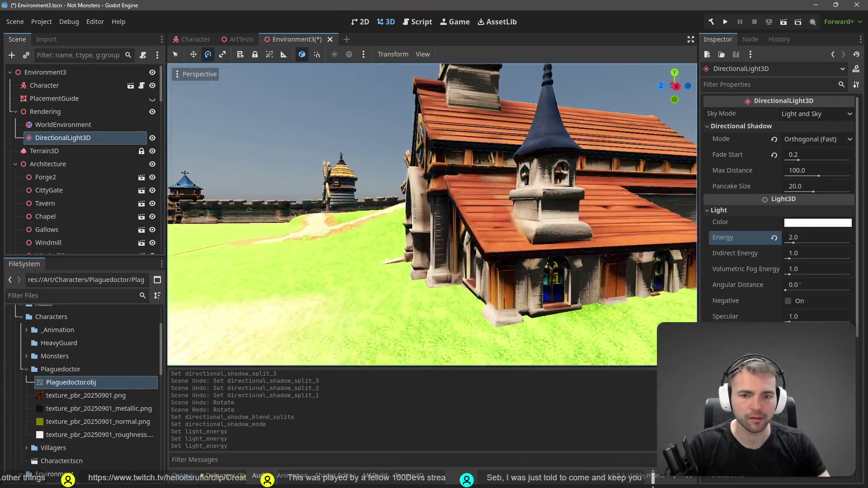
{"action": "key", "text": "w"}
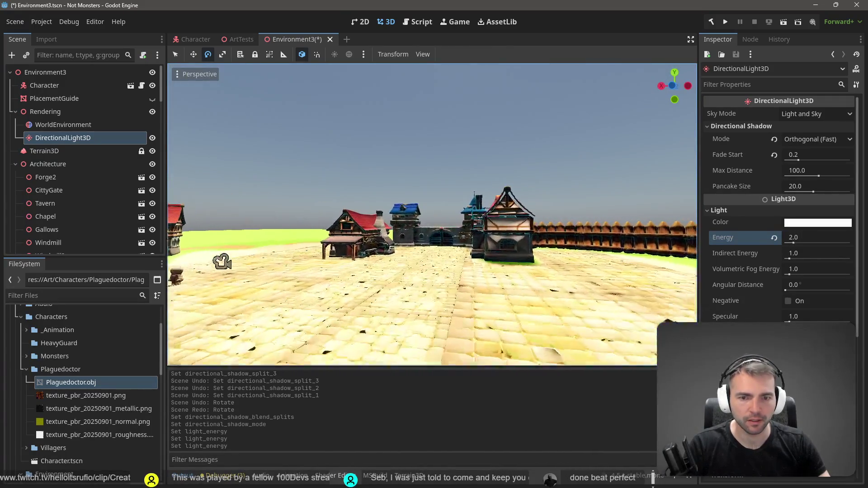
{"action": "key", "text": "ctrl+z"}
{"action": "key", "text": "ctrl+z"}
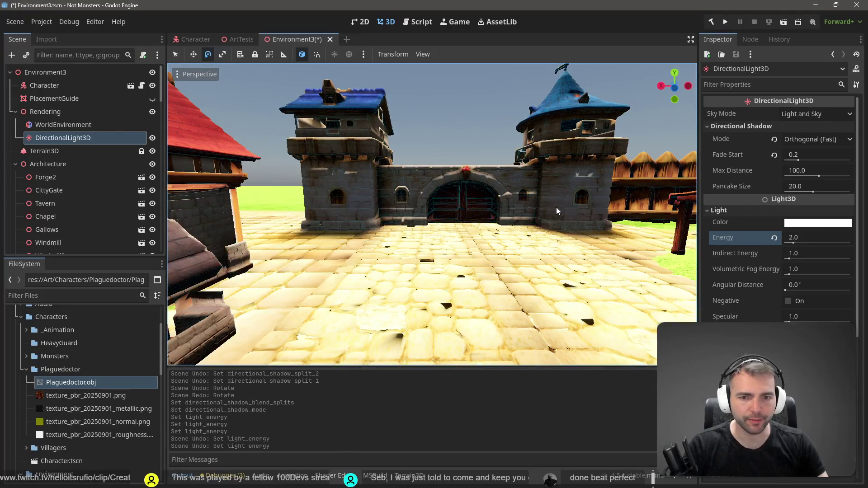
{"action": "key", "text": "ctrl+z"}
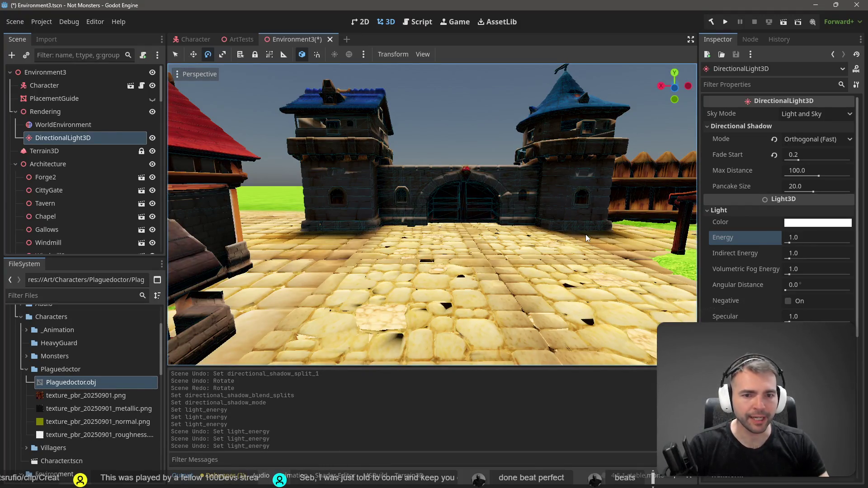
{"action": "key", "text": "d"}
{"action": "key", "text": "s"}
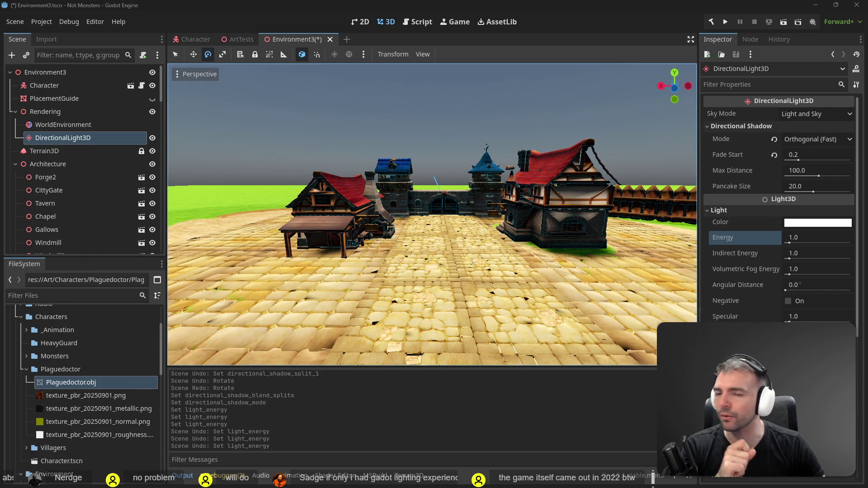
{"action": "left_click", "coordinate": [222, 202]}
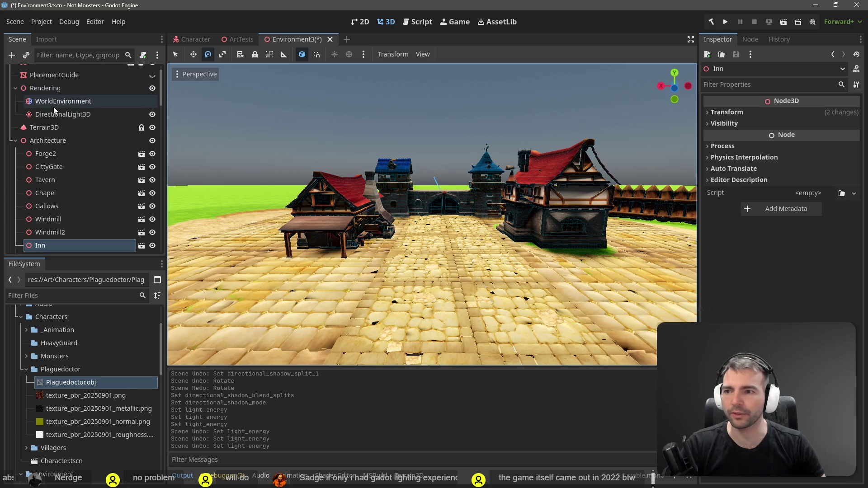
Hide the Terrain3D grass and fly toward the long red-roofed building.
{"action": "left_click", "coordinate": [44, 127]}
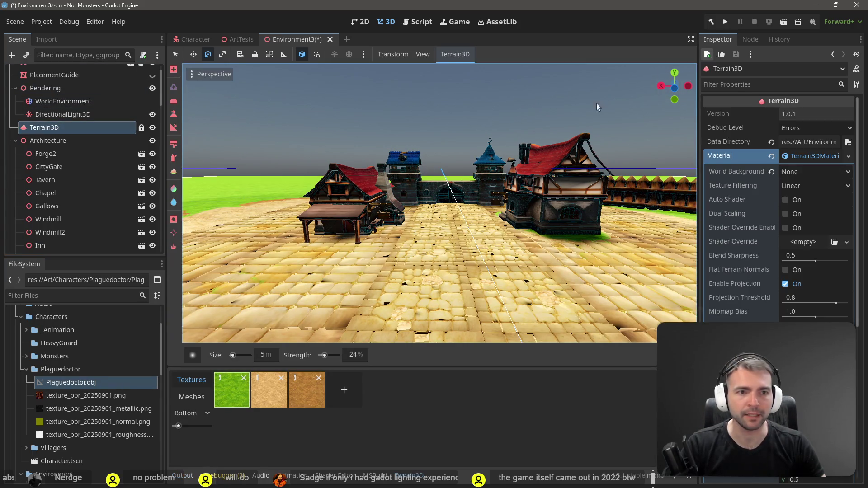
{"action": "left_click", "coordinate": [152, 128]}
{"action": "key", "text": "w"}
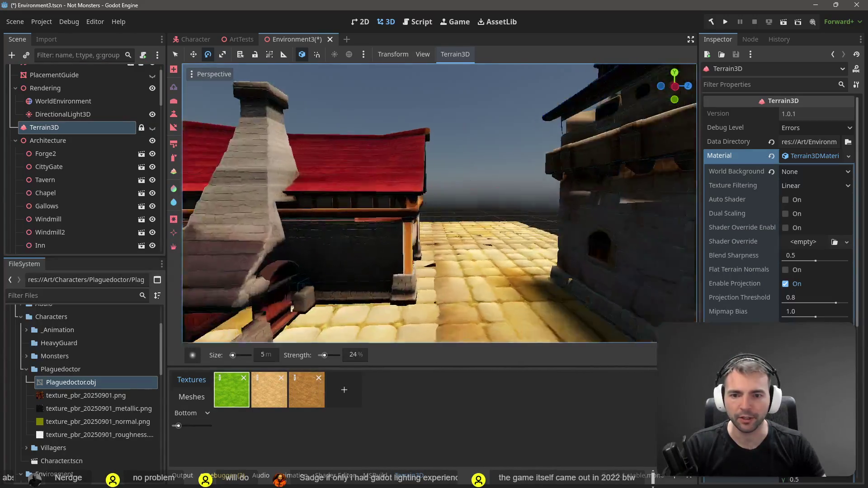
{"action": "key", "text": "w"}
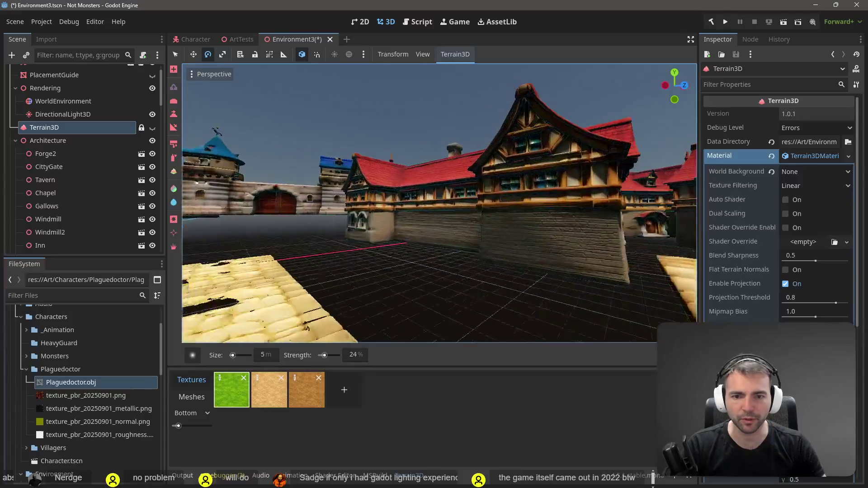
Fly up to the awning building's doorway, then switch to the ArtTests scene.
{"action": "key", "text": "w"}
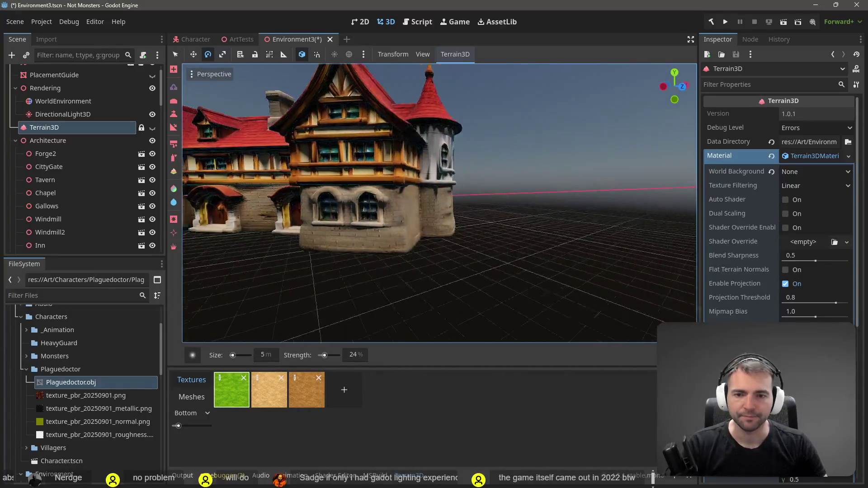
{"action": "key", "text": "w"}
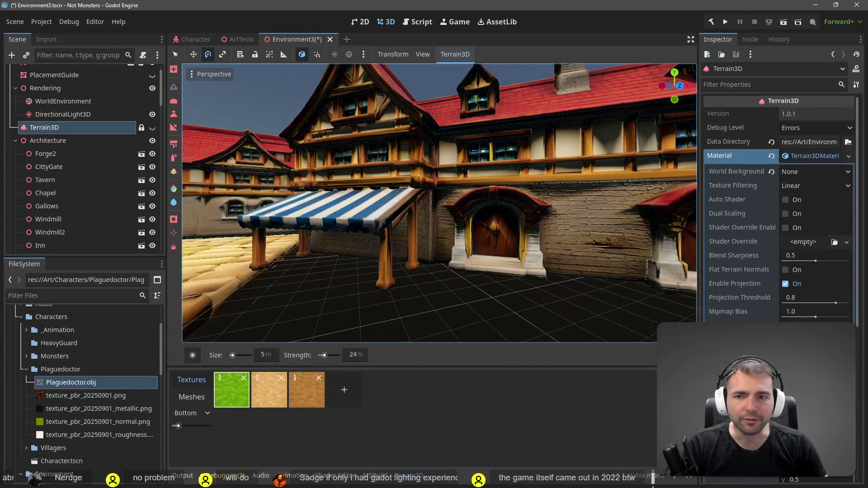
{"action": "left_click", "coordinate": [233, 40]}
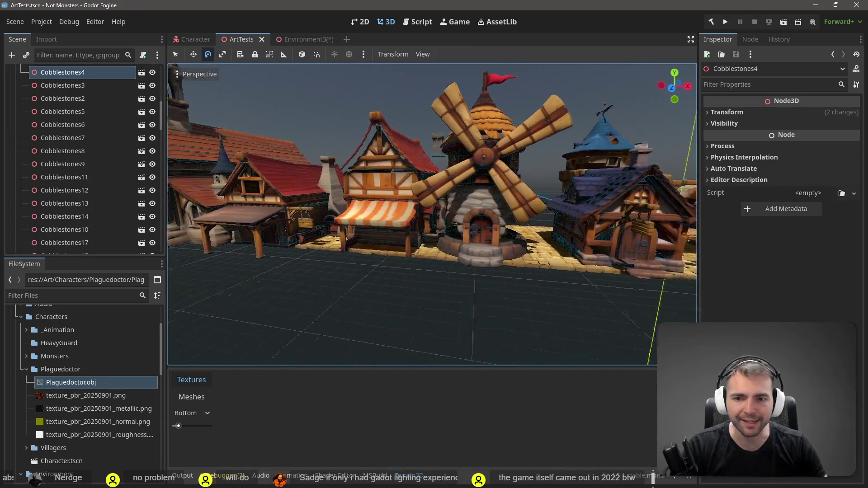
Compare lighting by switching between the ArtTests and Environment3 scenes.
{"action": "key", "text": "w"}
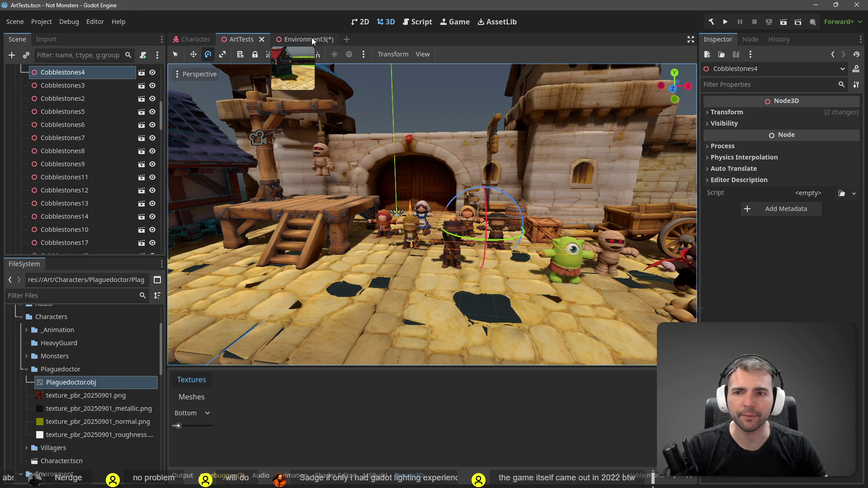
{"action": "key", "text": "ctrl+Tab"}
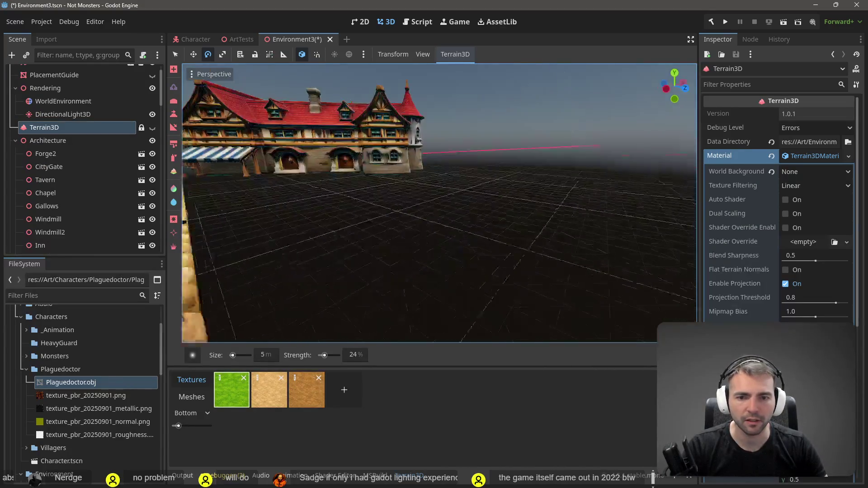
{"action": "key", "text": "w"}
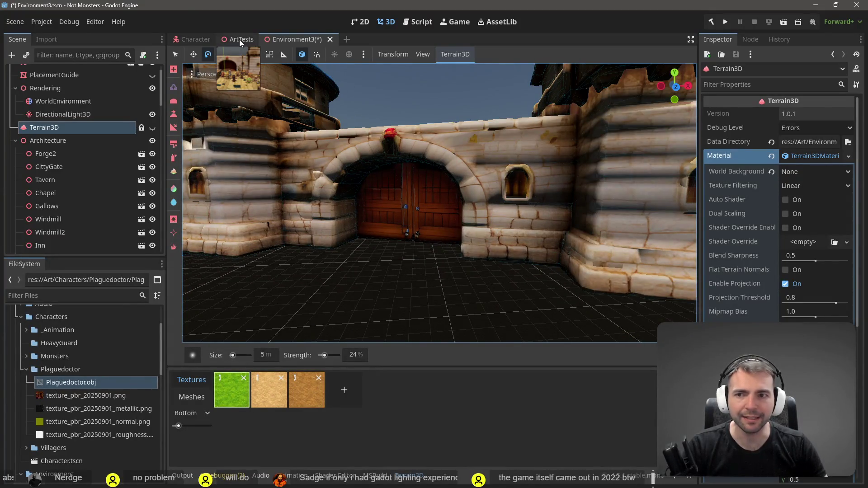
{"action": "left_click", "coordinate": [240, 39]}
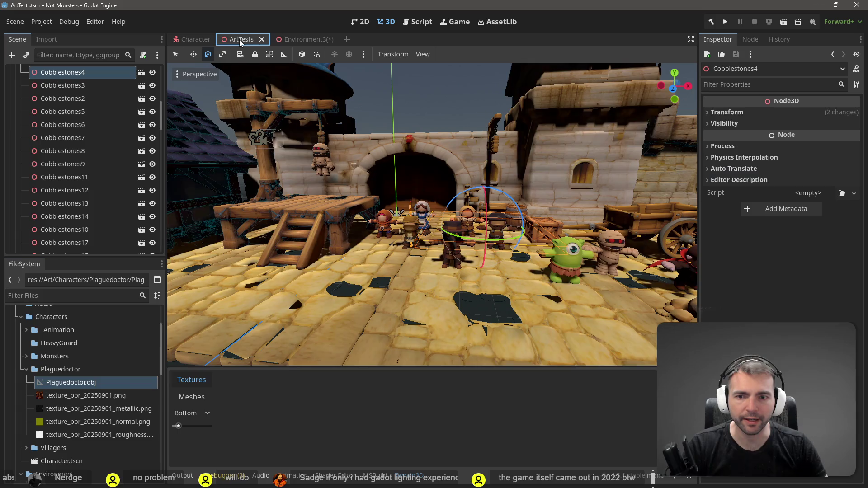
{"action": "left_click", "coordinate": [297, 40]}
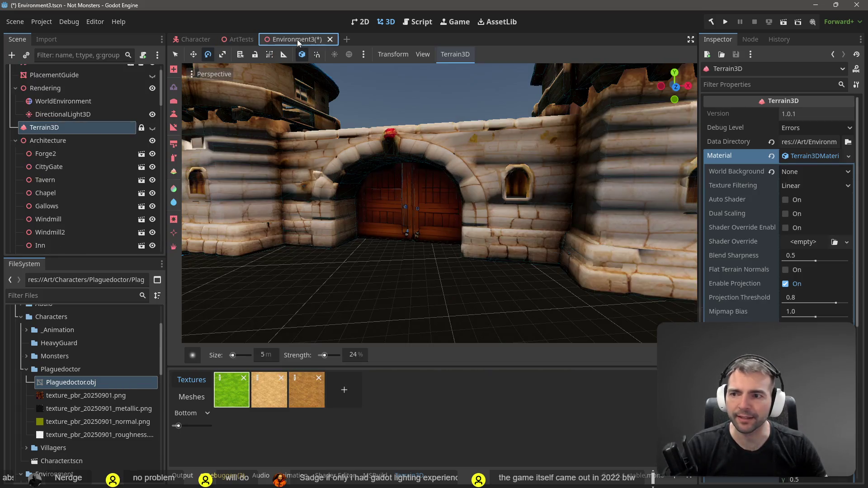
{"action": "left_click", "coordinate": [236, 38]}
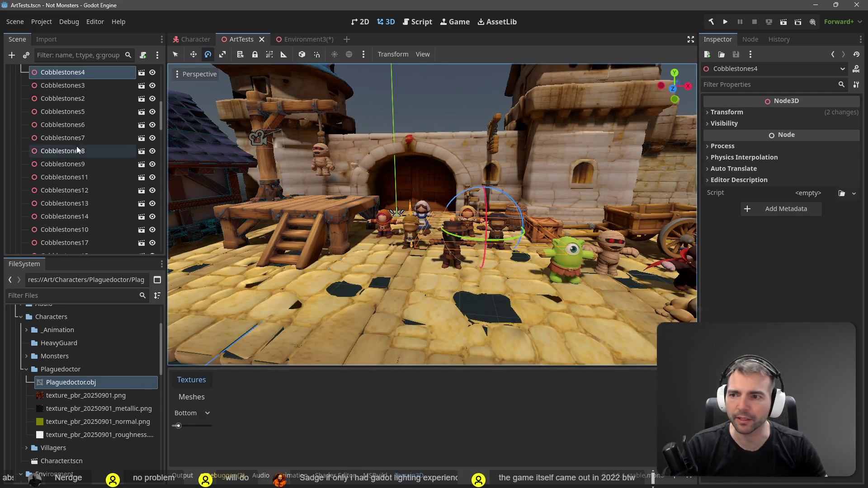
Select ArtTests' Rendering node, then hide Environment3's Rendering node so the town goes dark.
{"action": "scroll", "coordinate": [75, 131], "scroll_direction": "up", "scroll_amount": 6}
{"action": "left_click", "coordinate": [31, 84]}
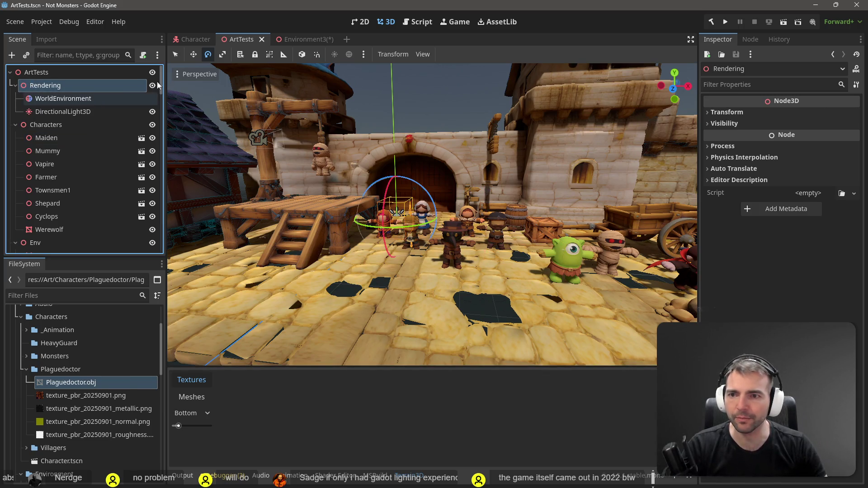
{"action": "left_click", "coordinate": [309, 39]}
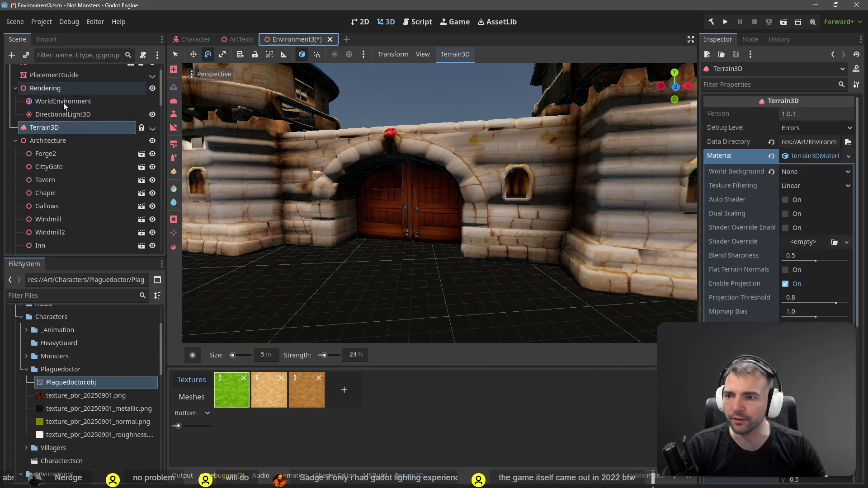
{"action": "left_click", "coordinate": [59, 88]}
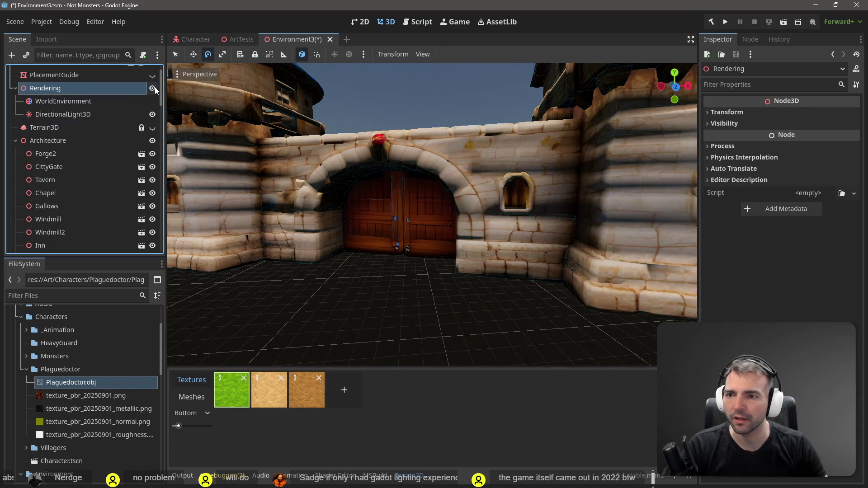
{"action": "left_click", "coordinate": [152, 88]}
{"action": "left_click", "coordinate": [240, 40]}
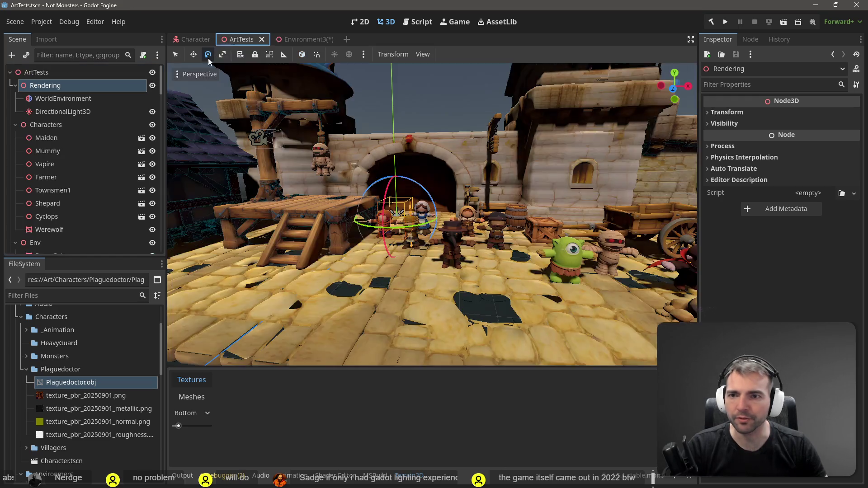
{"action": "left_click", "coordinate": [305, 42]}
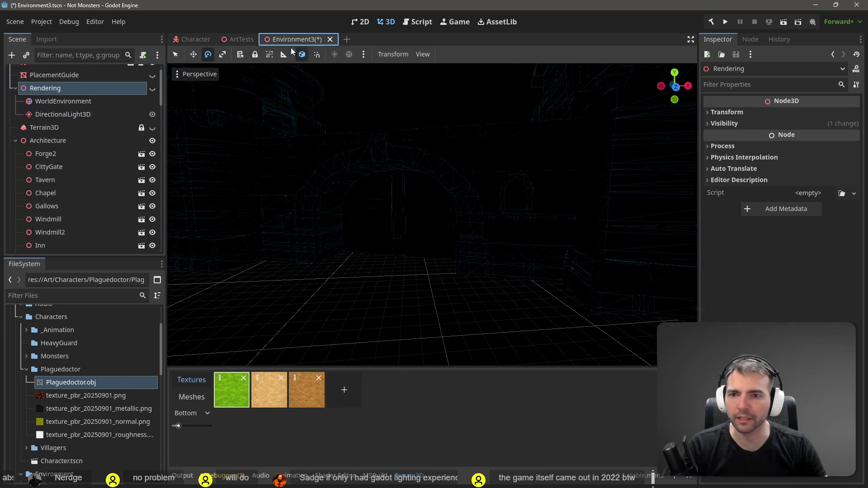
Paste the ArtTests Rendering node into Environment3 and move it to top level as Rendering2.
{"action": "key", "text": "ctrl+v"}
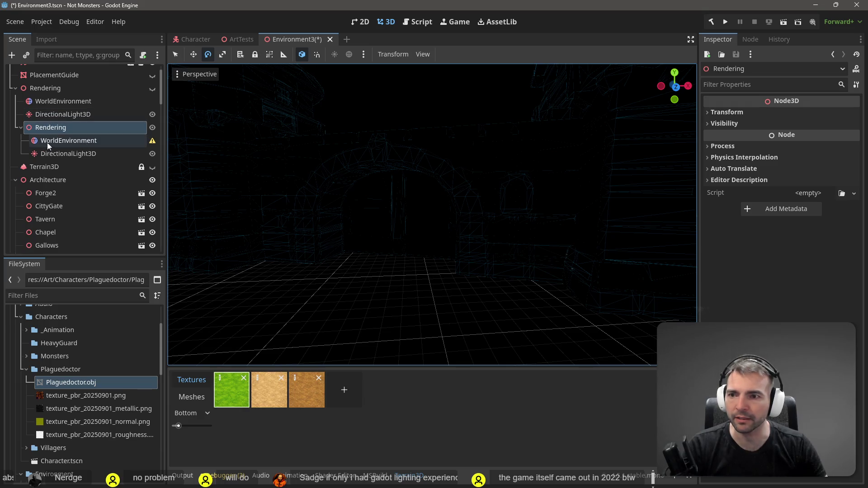
{"action": "left_click", "coordinate": [145, 140]}
{"action": "mouse_move", "coordinate": [153, 143]}
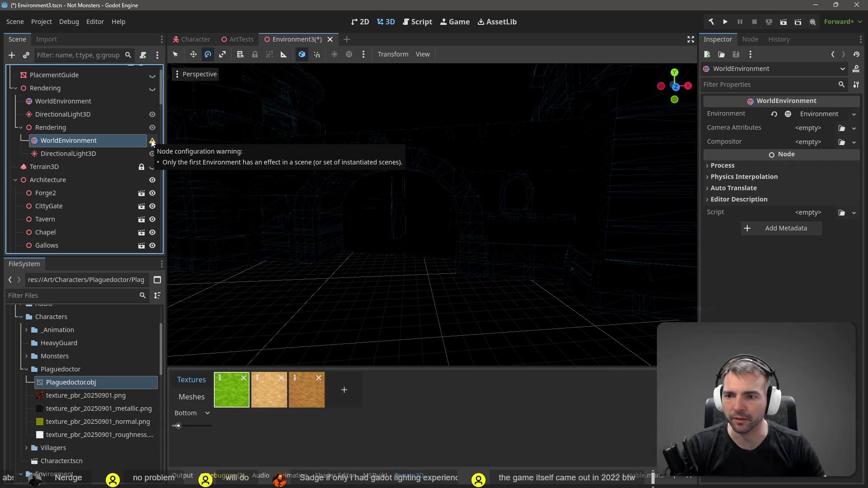
{"action": "left_click_drag", "start_coordinate": [64, 127], "coordinate": [54, 90]}
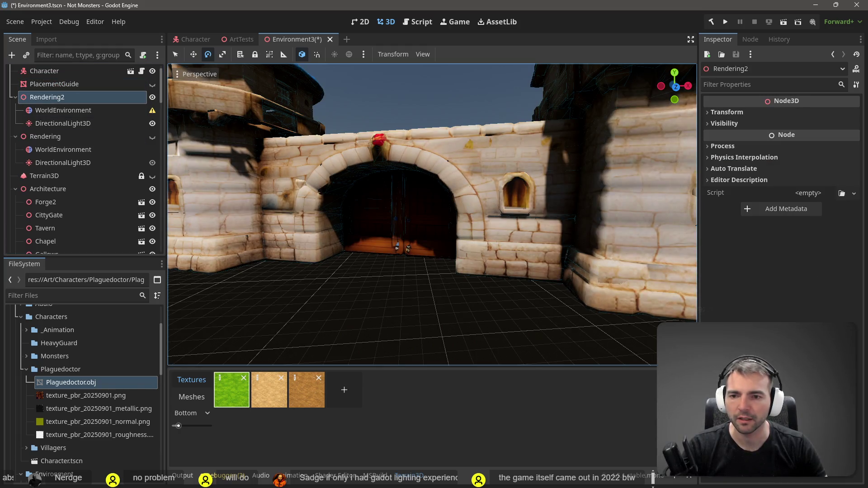
Compare lighting with ArtTests, then orbit to the red-roofed houses and select the old Rendering node.
{"action": "left_click", "coordinate": [234, 41]}
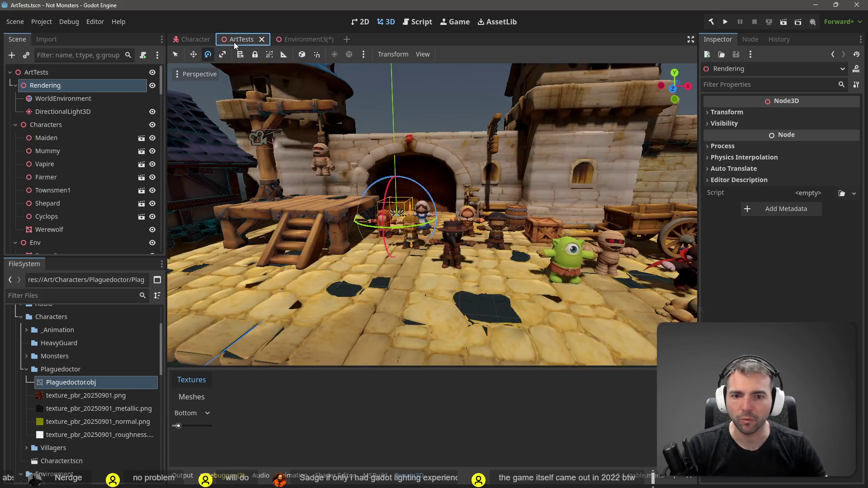
{"action": "left_click", "coordinate": [292, 42]}
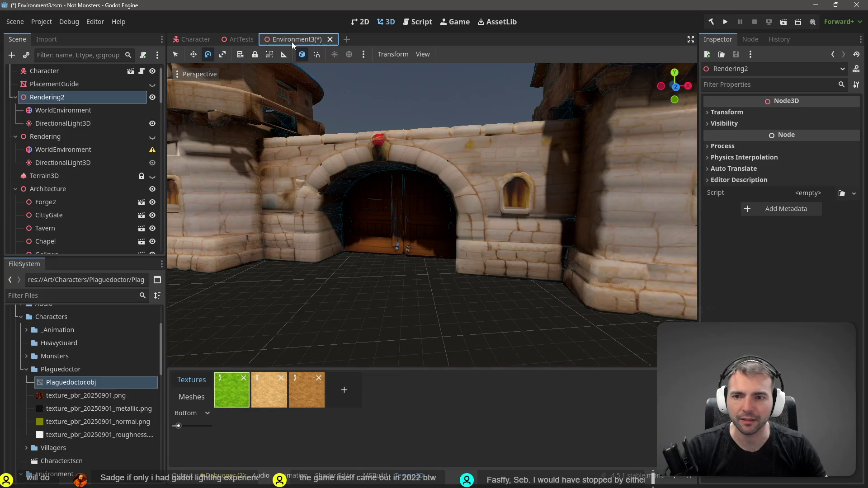
{"action": "left_click", "coordinate": [230, 40]}
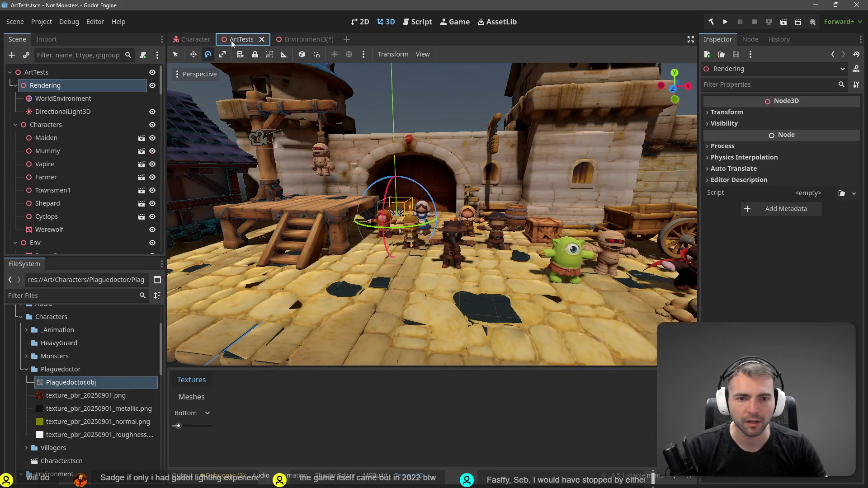
{"action": "left_click", "coordinate": [290, 42]}
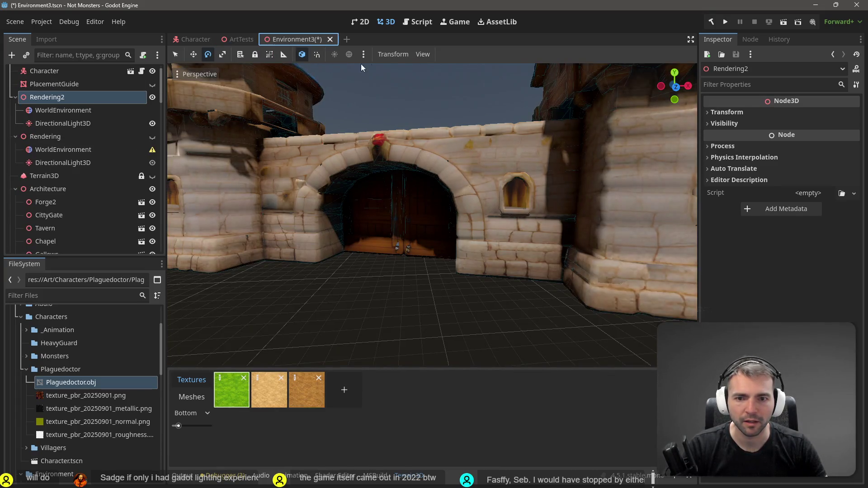
{"action": "scroll", "coordinate": [654, 347], "scroll_direction": "down", "scroll_amount": 10}
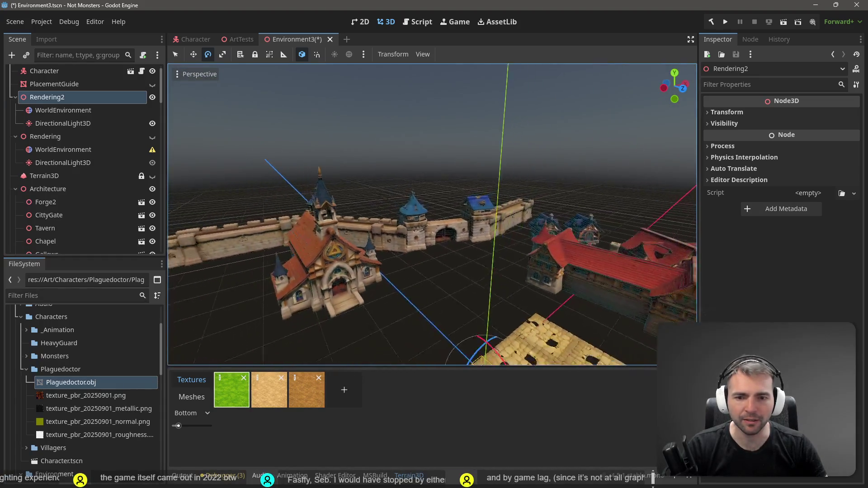
{"action": "left_click_drag", "start_coordinate": [433, 215], "coordinate": [339, 207]}
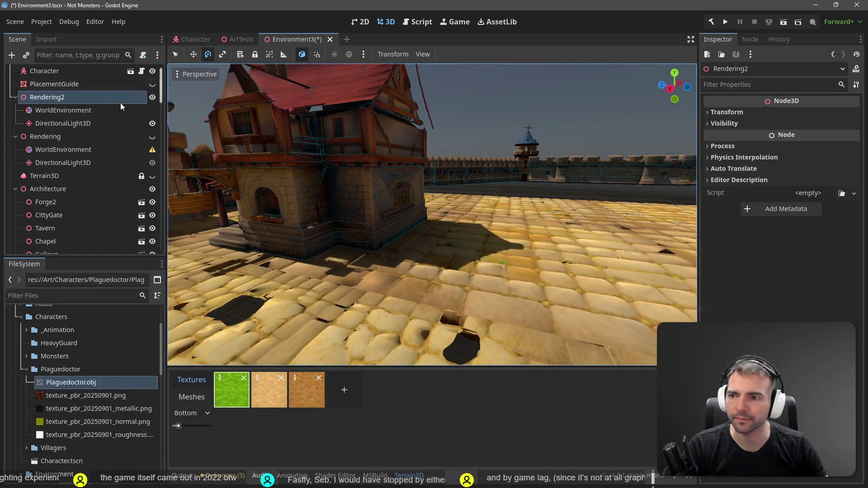
{"action": "left_click", "coordinate": [77, 140]}
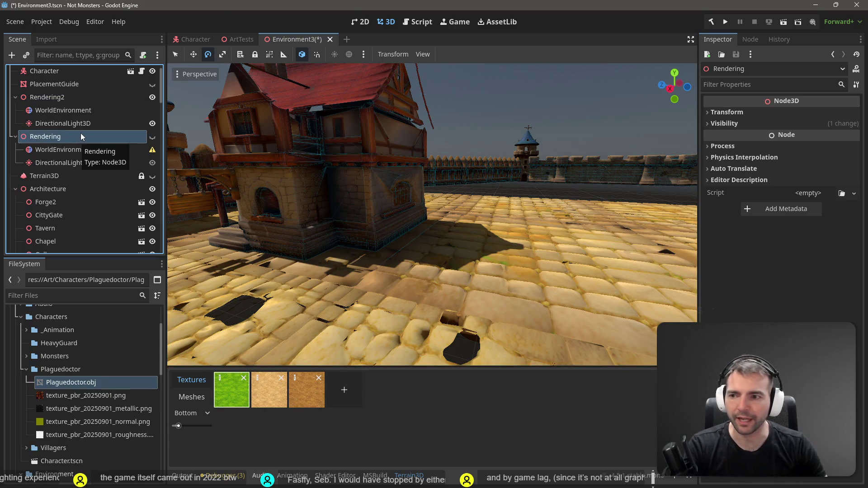
Delete the old Rendering node and its children, and show Terrain3D again.
{"action": "key", "text": "Delete"}
{"action": "left_click", "coordinate": [404, 252]}
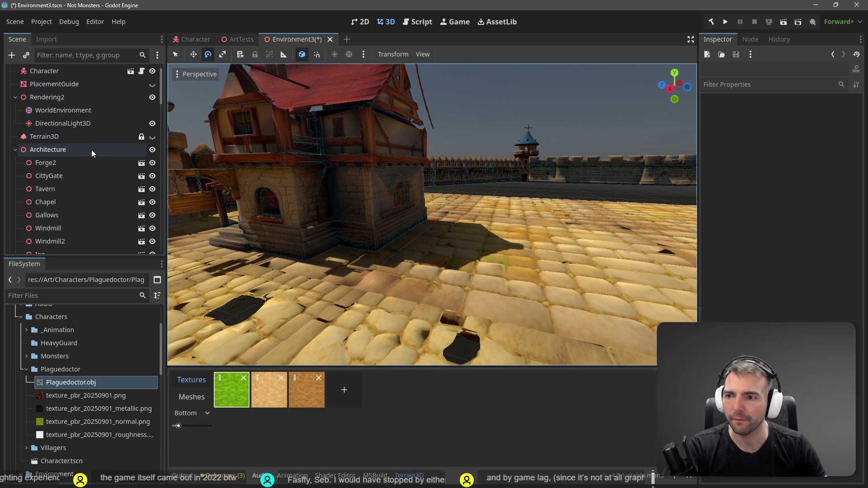
{"action": "left_click", "coordinate": [152, 136]}
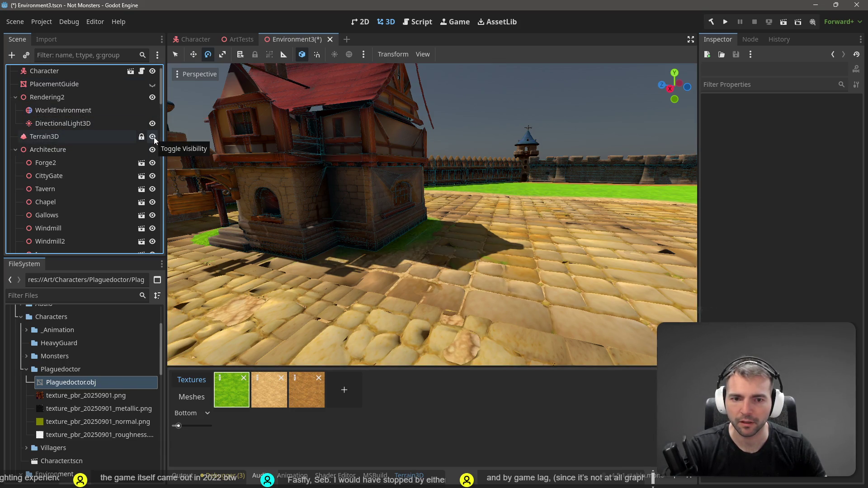
Fly along the cobblestone street past the chapel to the gate, then save the scene.
{"action": "key", "text": "w"}
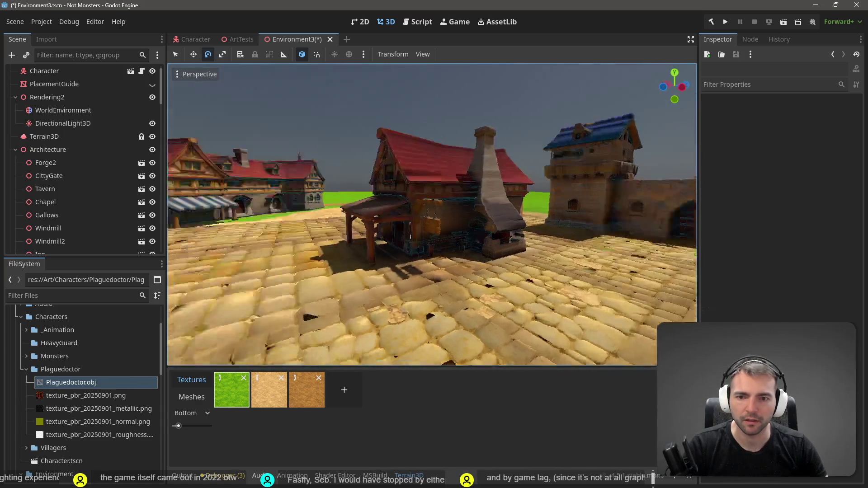
{"action": "key", "text": "w"}
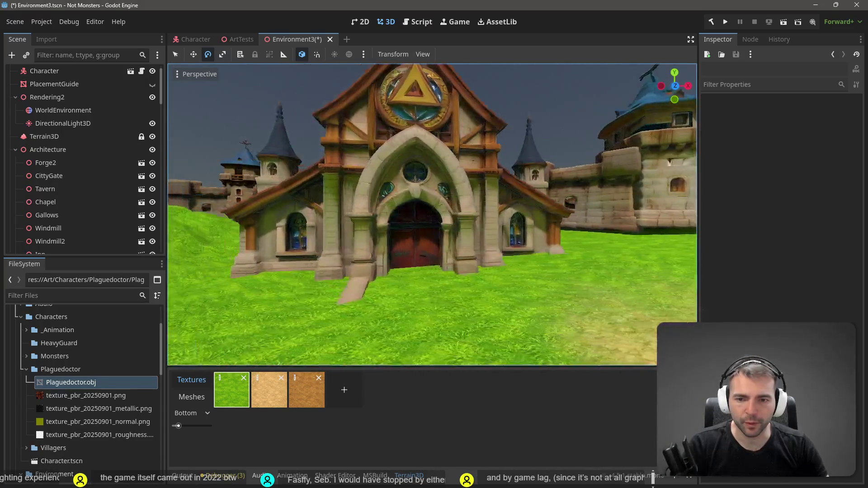
{"action": "key", "text": "w"}
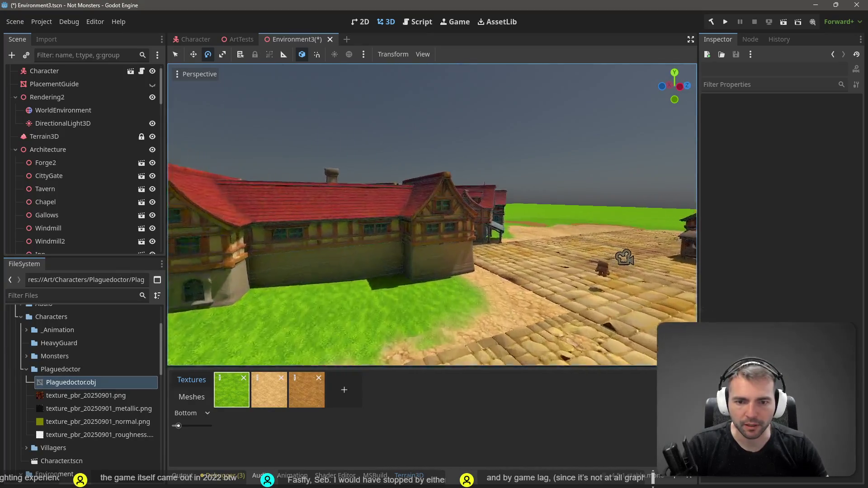
{"action": "key", "text": "w"}
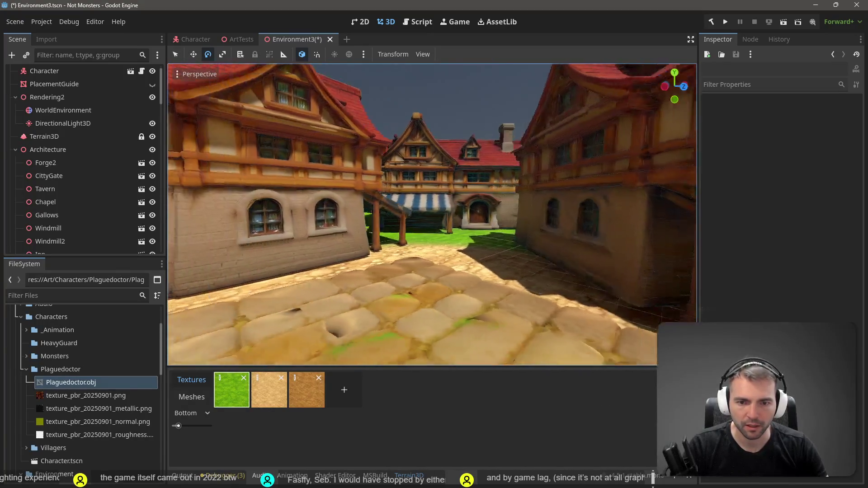
{"action": "key", "text": "w"}
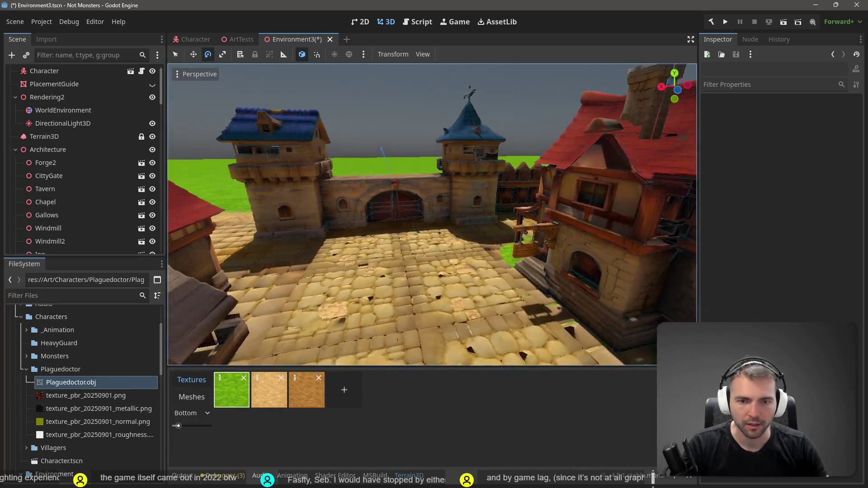
{"action": "key", "text": "ctrl+s"}
Fly over the gallows and square, then select the Character node and collapse Rendering2.
{"action": "left_click", "coordinate": [433, 122]}
{"action": "key", "text": "w"}
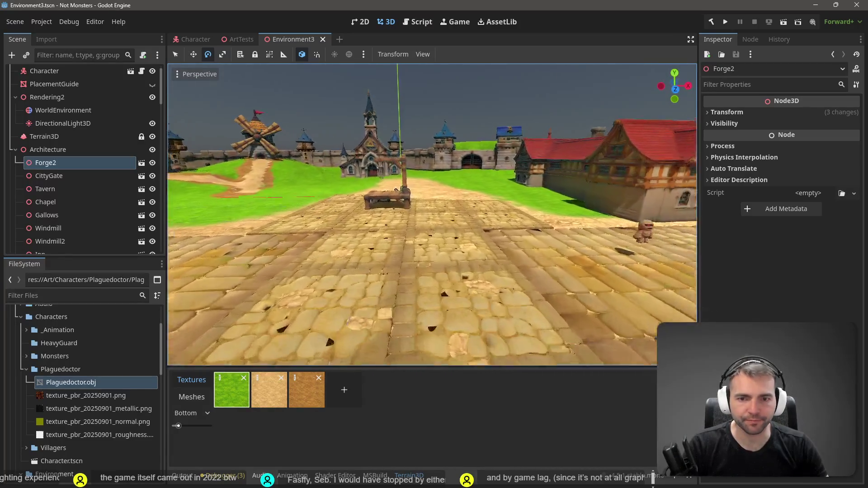
{"action": "key", "text": "s"}
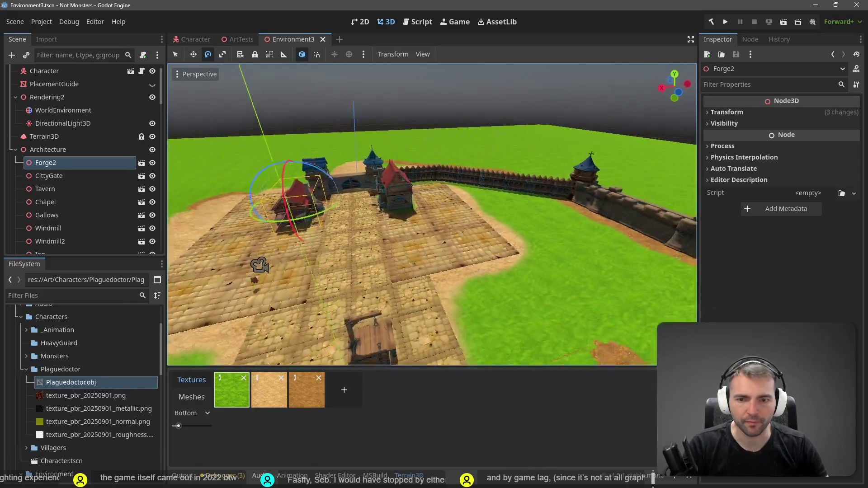
{"action": "key", "text": "w"}
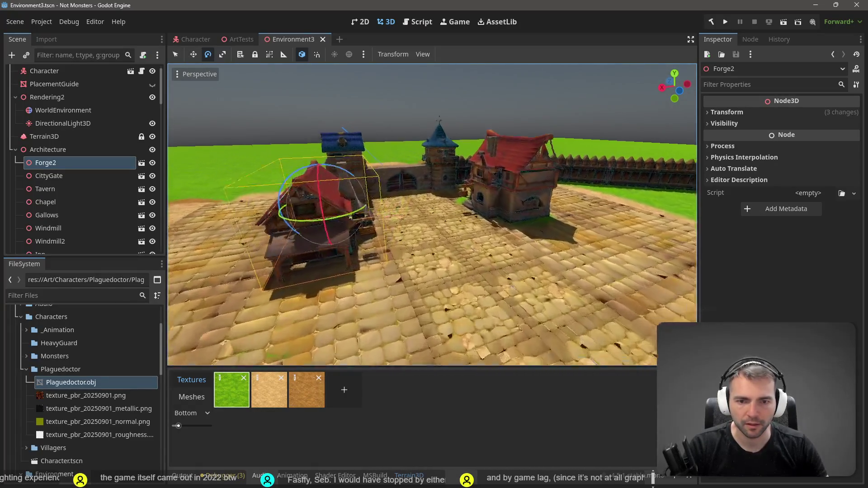
{"action": "key", "text": "s"}
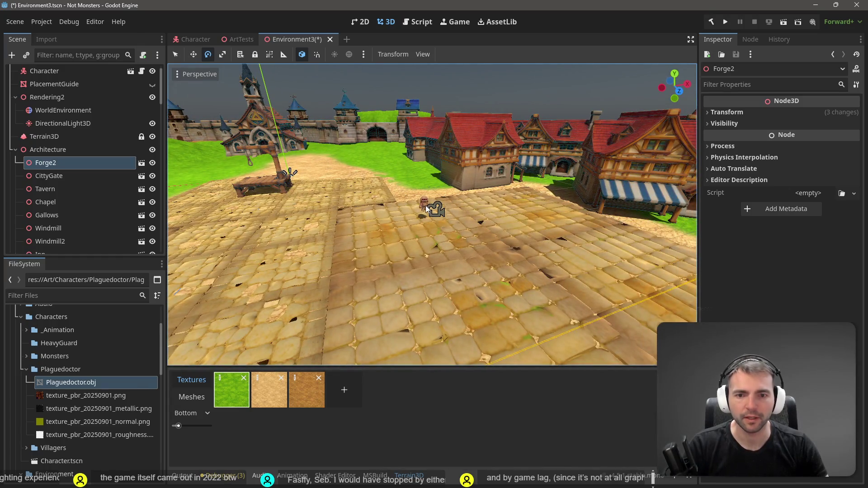
{"action": "key", "text": "w"}
{"action": "key", "text": "e"}
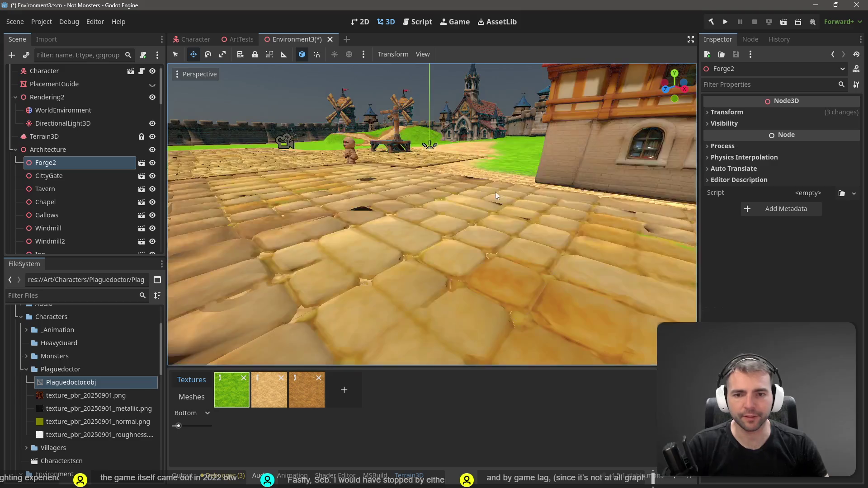
{"action": "left_click", "coordinate": [431, 198]}
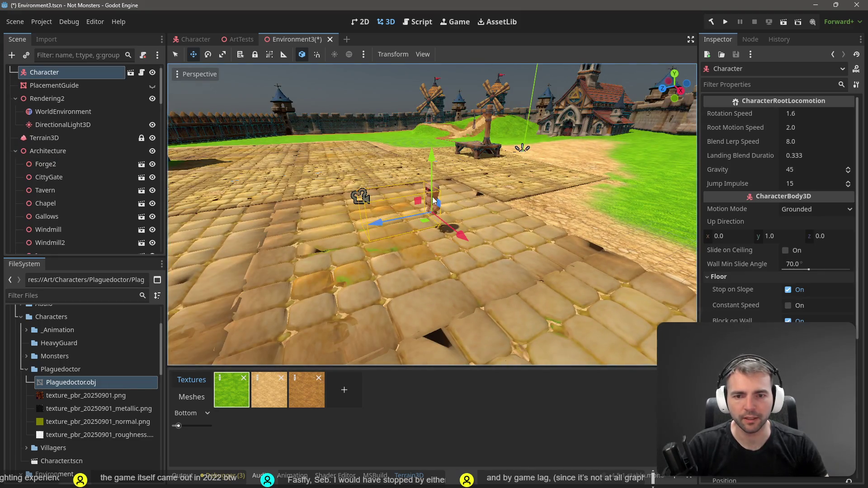
{"action": "left_click", "coordinate": [15, 98]}
Collapse the Architecture group and move the Character toward the lower-left of the square.
{"action": "left_click", "coordinate": [15, 125]}
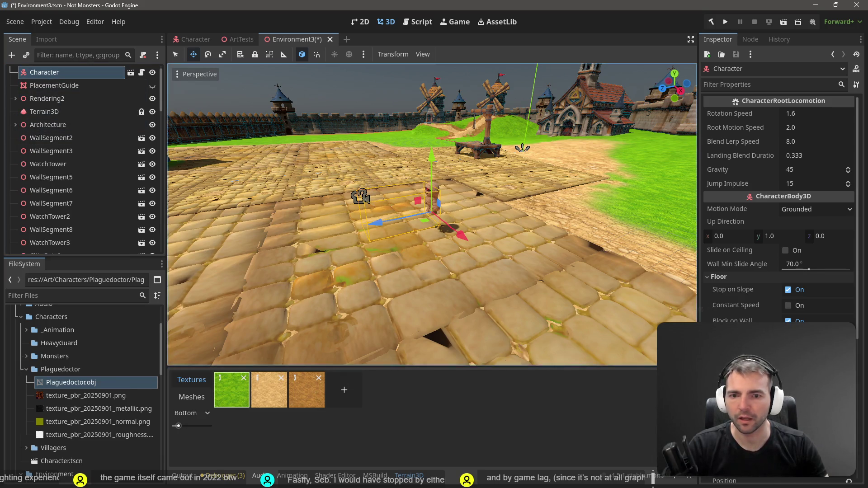
{"action": "key", "text": "s"}
{"action": "key", "text": "e"}
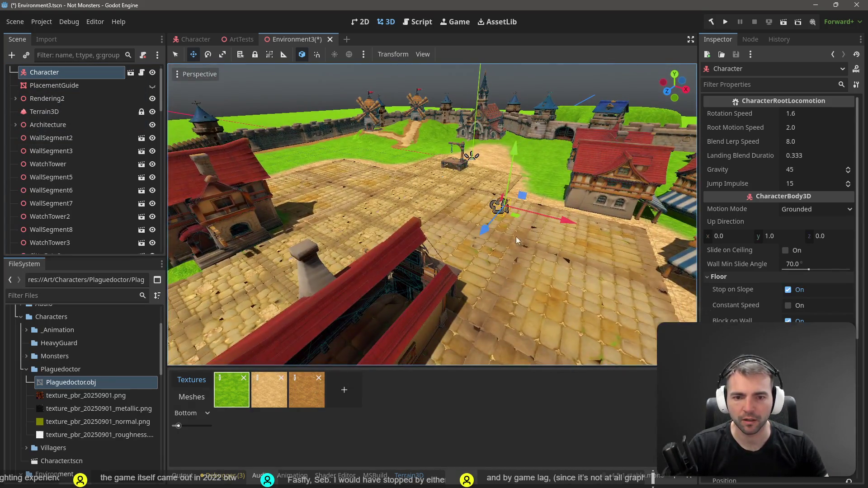
{"action": "mouse_move", "coordinate": [512, 215]}
{"action": "left_mouse_down"}
{"action": "mouse_move", "coordinate": [306, 270]}
{"action": "mouse_move", "coordinate": [236, 313]}
{"action": "mouse_move", "coordinate": [247, 309]}
{"action": "left_mouse_up"}
Run the game with F5, walk the mummy toward the windmills and gallows, then stop it.
{"action": "key", "text": "F5"}
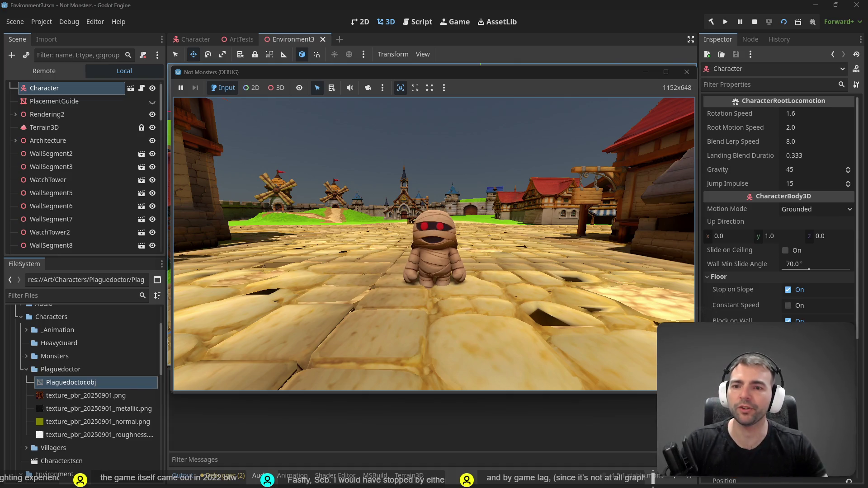
{"action": "key", "text": "w"}
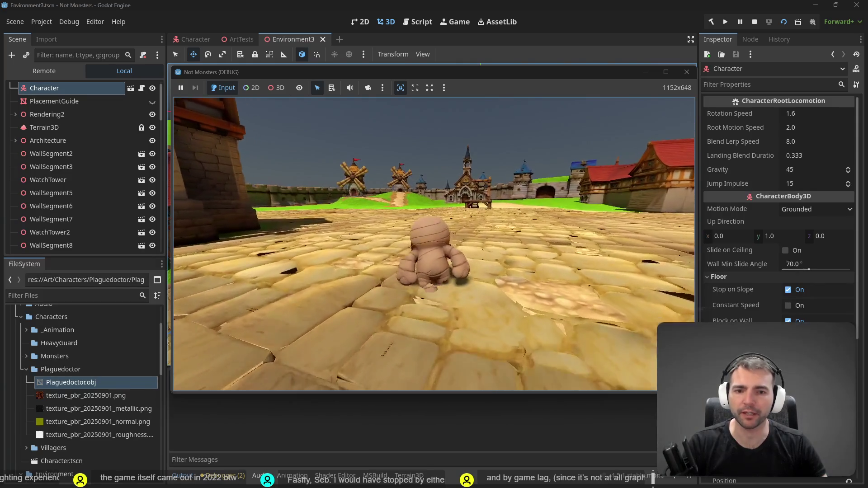
{"action": "key", "text": "w"}
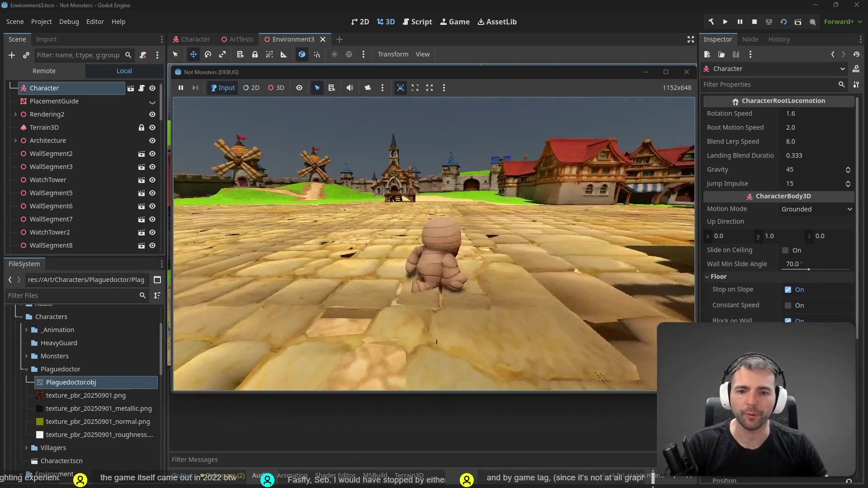
{"action": "key", "text": "s"}
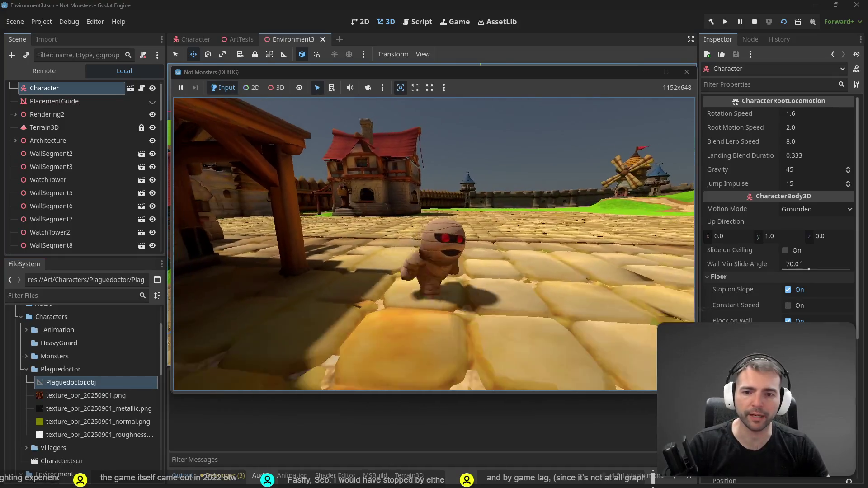
{"action": "key", "text": "w"}
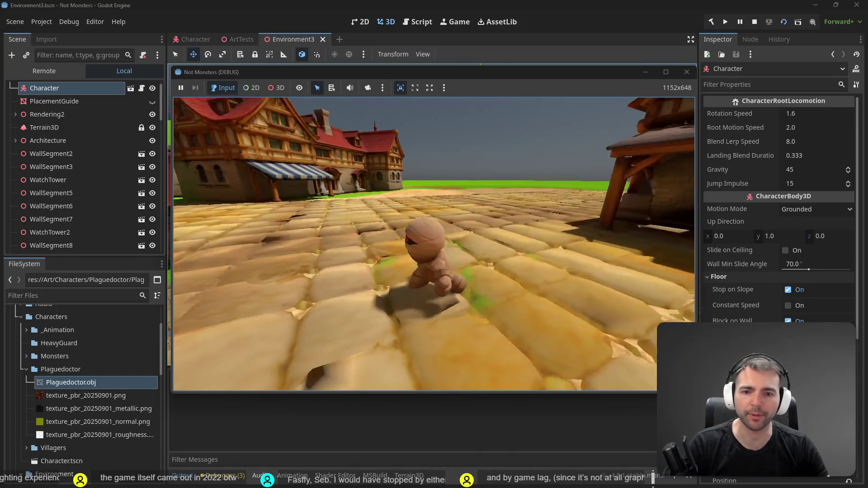
{"action": "key", "text": "a"}
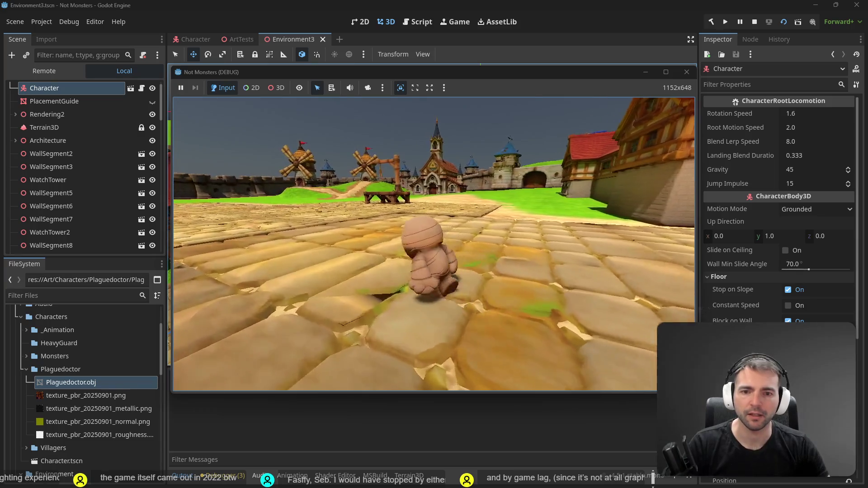
{"action": "key", "text": "a"}
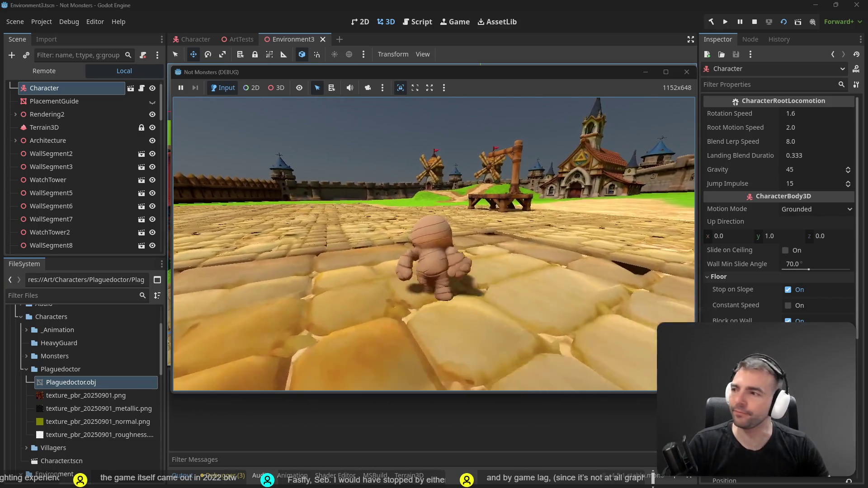
{"action": "key", "text": "a"}
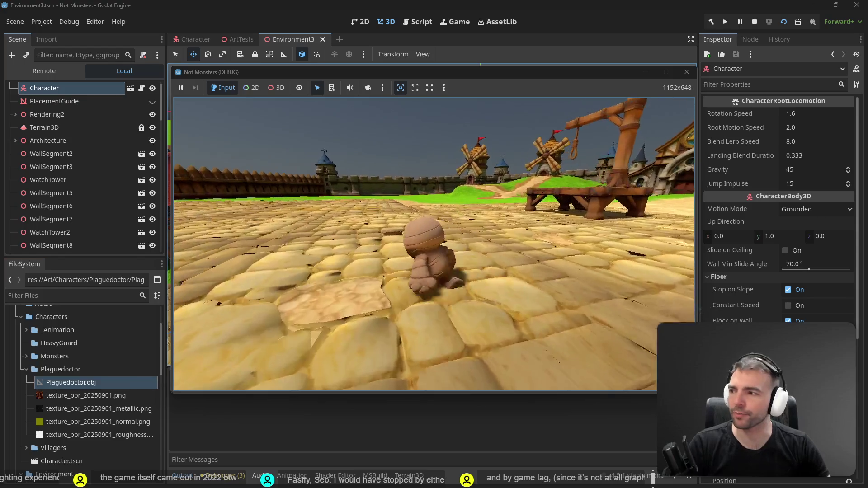
{"action": "key", "text": "a"}
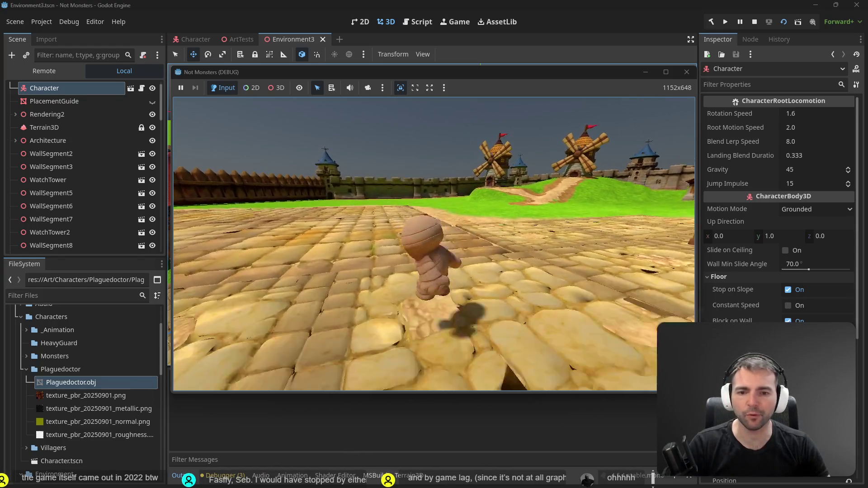
{"action": "key", "text": "a"}
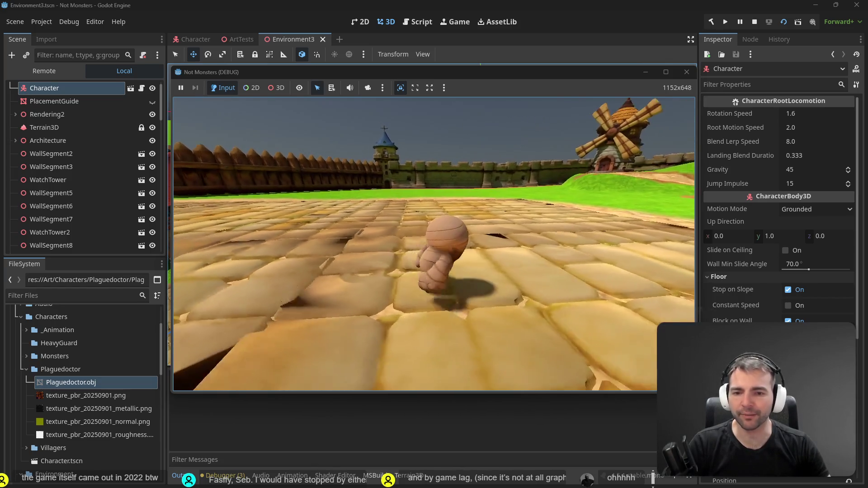
{"action": "key", "text": "F8"}
Select Cobblestone16 and Cobblestone9 and shift both slightly along the Z axis.
{"action": "key", "text": "w"}
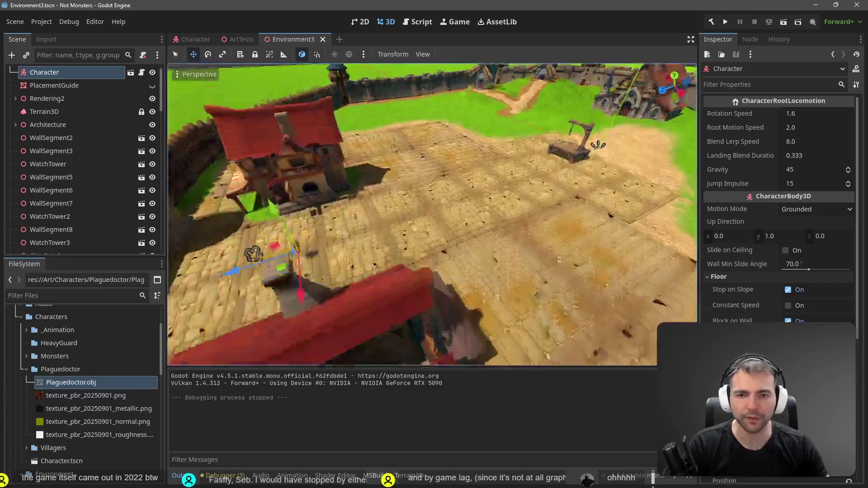
{"action": "key", "text": "w"}
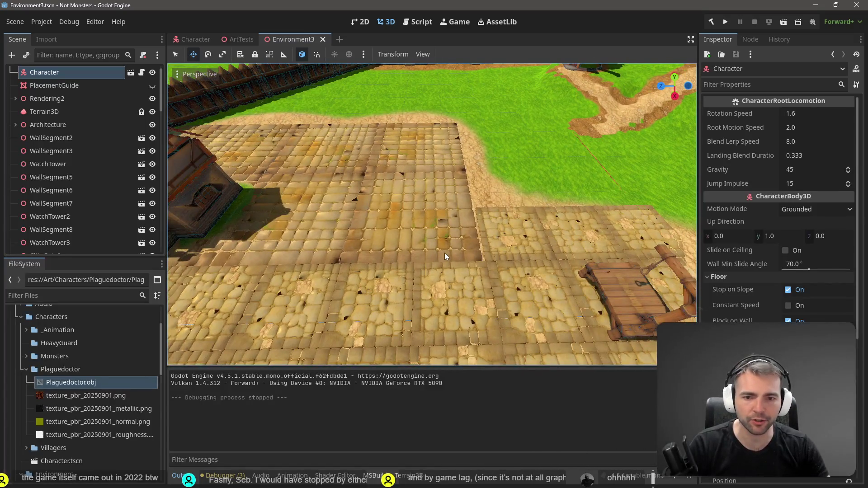
{"action": "left_click", "coordinate": [445, 257]}
{"action": "left_click", "coordinate": [437, 151], "text": "shift"}
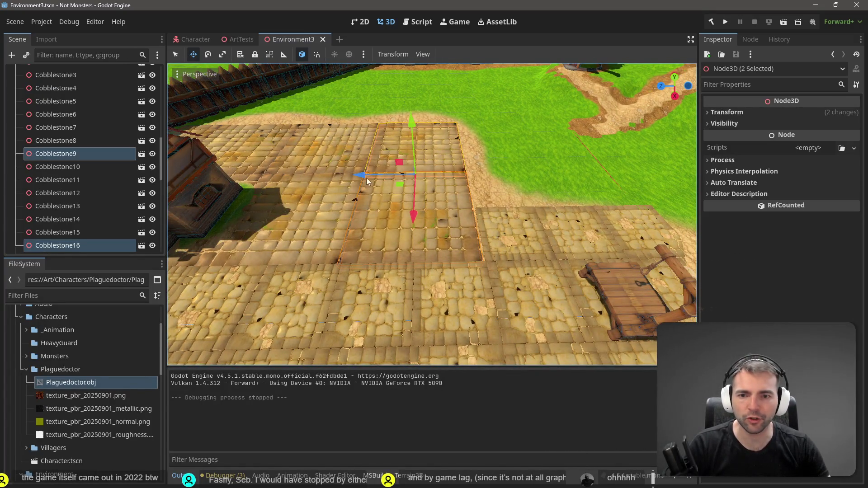
{"action": "left_click_drag", "start_coordinate": [364, 179], "coordinate": [362, 176]}
{"action": "key", "text": "ctrl+z"}
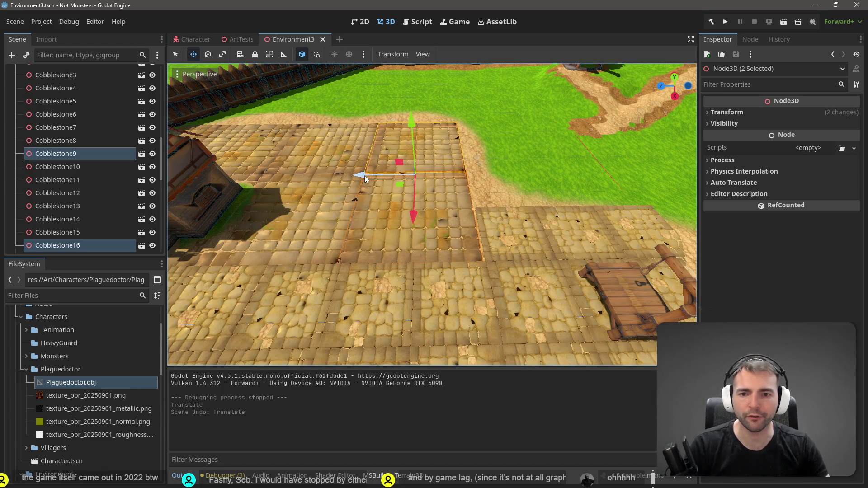
{"action": "left_click_drag", "start_coordinate": [362, 179], "coordinate": [366, 178]}
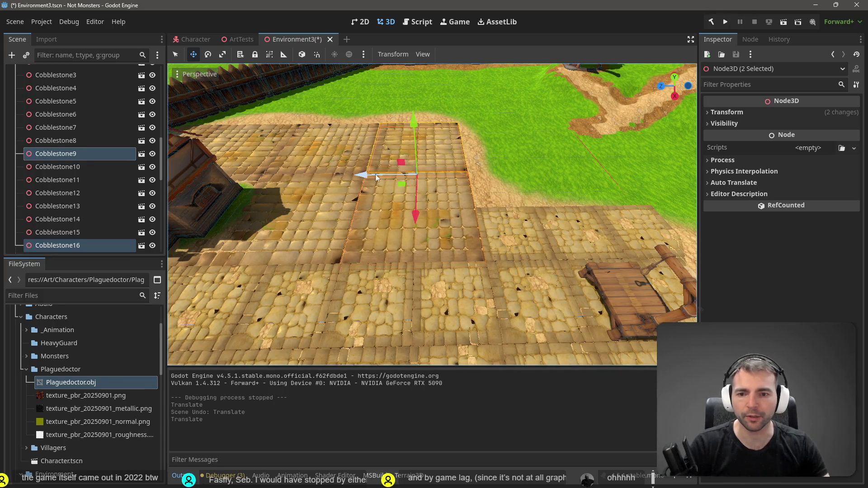
Clear the tile selection, save the scene, and select Windmill2 to reposition it.
{"action": "left_click_drag", "start_coordinate": [463, 120], "coordinate": [425, 95]}
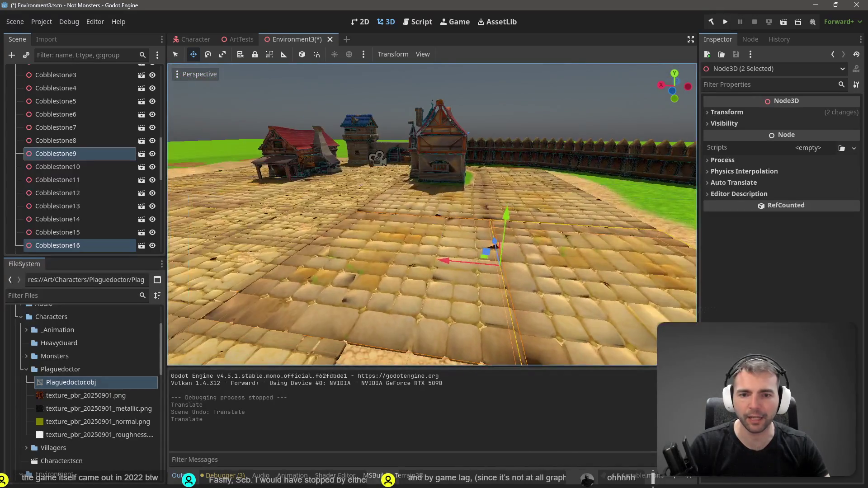
{"action": "left_click", "coordinate": [479, 83]}
{"action": "key", "text": "ctrl+s"}
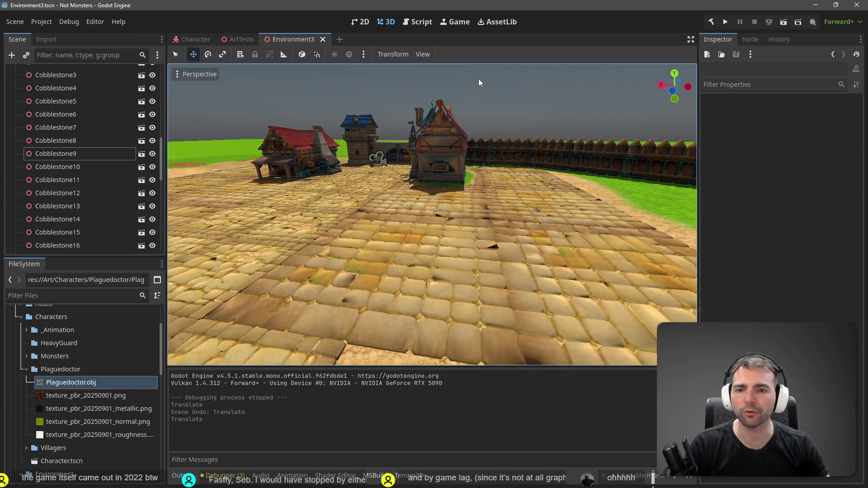
{"action": "mouse_move", "coordinate": [488, 85]}
{"action": "left_mouse_down"}
{"action": "mouse_move", "coordinate": [412, 89]}
{"action": "mouse_move", "coordinate": [447, 93]}
{"action": "left_mouse_up"}
{"action": "left_click", "coordinate": [348, 271]}
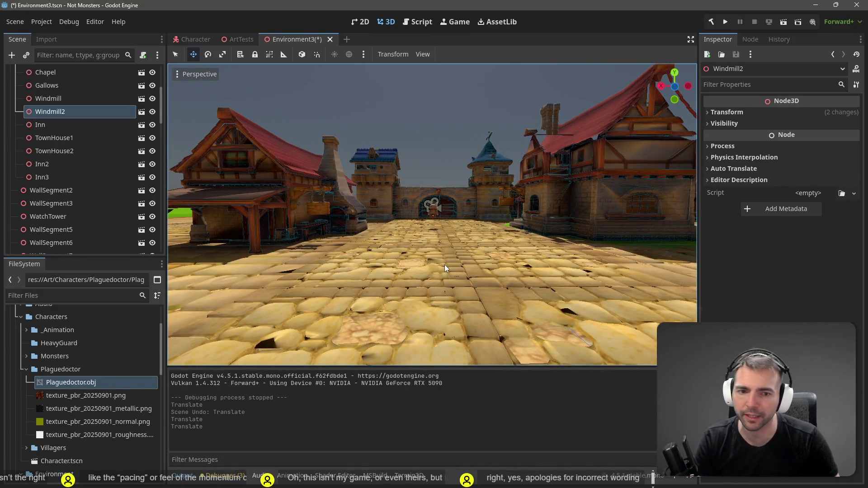
Save and run the game, walk the mummy toward the buildings, then stop the test.
{"action": "key", "text": "F6"}
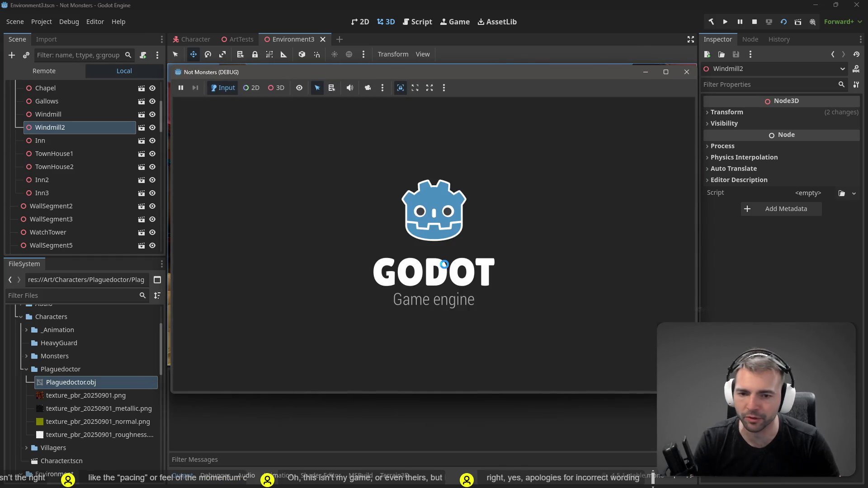
{"action": "key", "text": "w"}
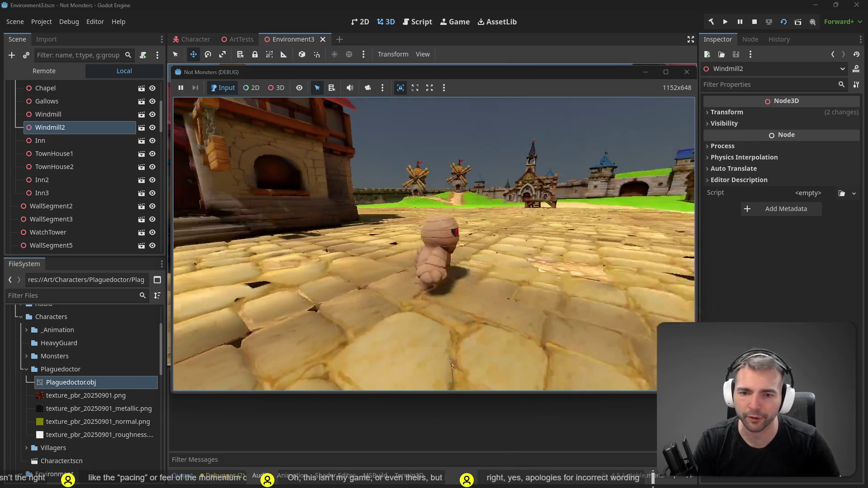
{"action": "key", "text": "w"}
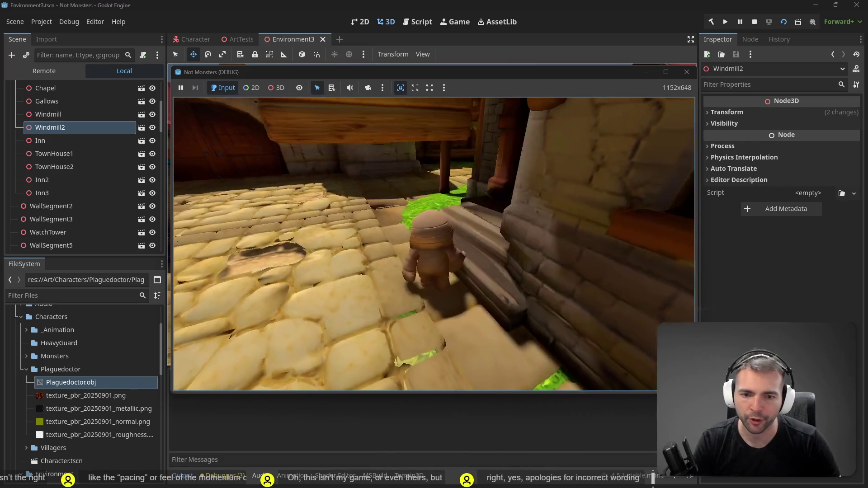
{"action": "key", "text": "w"}
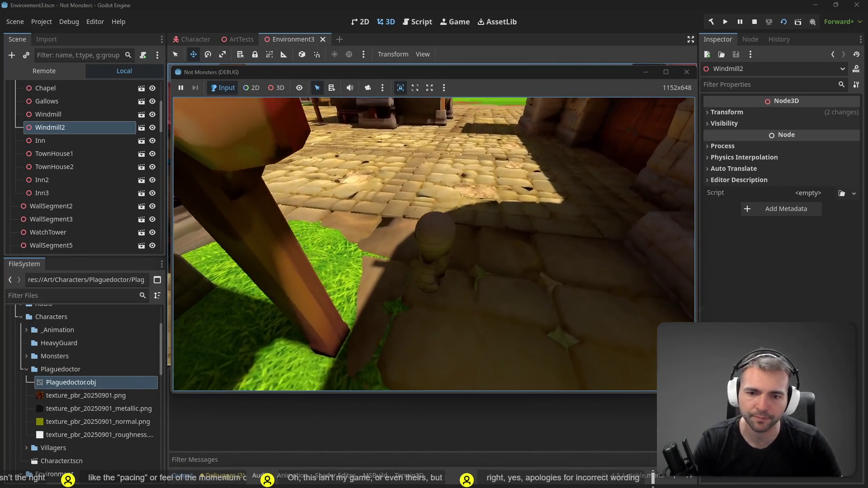
{"action": "key", "text": "F8"}
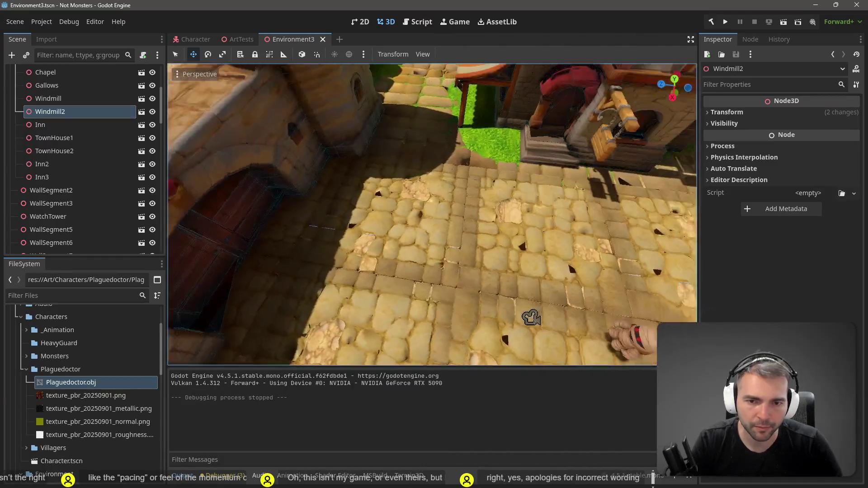
Slide Cobblestone13 and Cobblestone12 along their Z axes to close the paving gaps.
{"action": "left_click", "coordinate": [424, 167]}
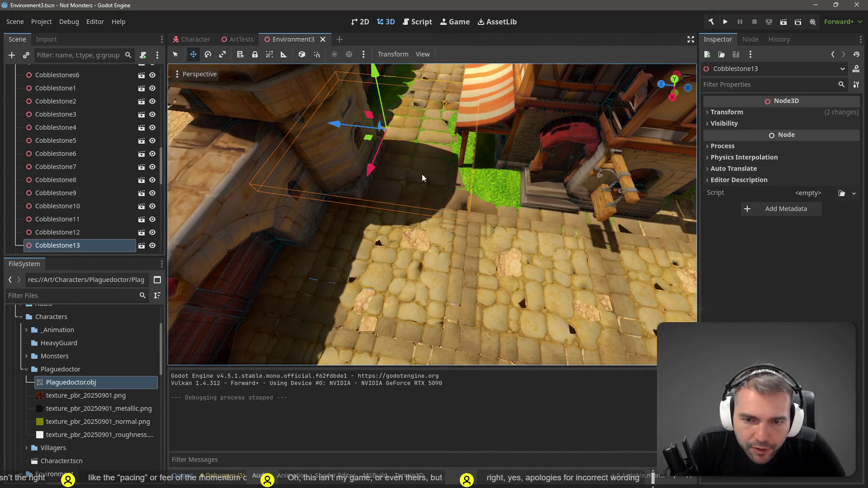
{"action": "left_click_drag", "start_coordinate": [338, 128], "coordinate": [330, 124]}
{"action": "scroll", "coordinate": [437, 114], "scroll_direction": "down", "scroll_amount": 5}
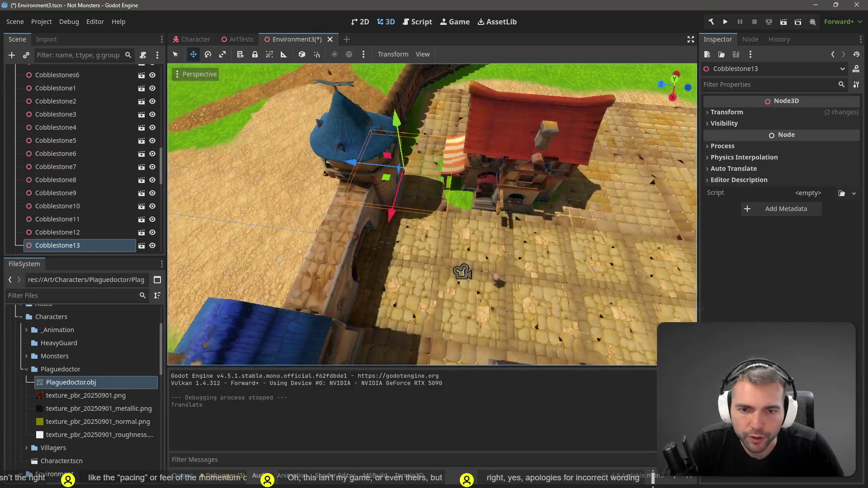
{"action": "left_click", "coordinate": [437, 113]}
{"action": "left_click_drag", "start_coordinate": [375, 106], "coordinate": [373, 106]}
Shift Cobblestone4 and Cobblestone5 together about 0.185 along Z and save the scene.
{"action": "left_click_drag", "start_coordinate": [405, 183], "coordinate": [407, 304]}
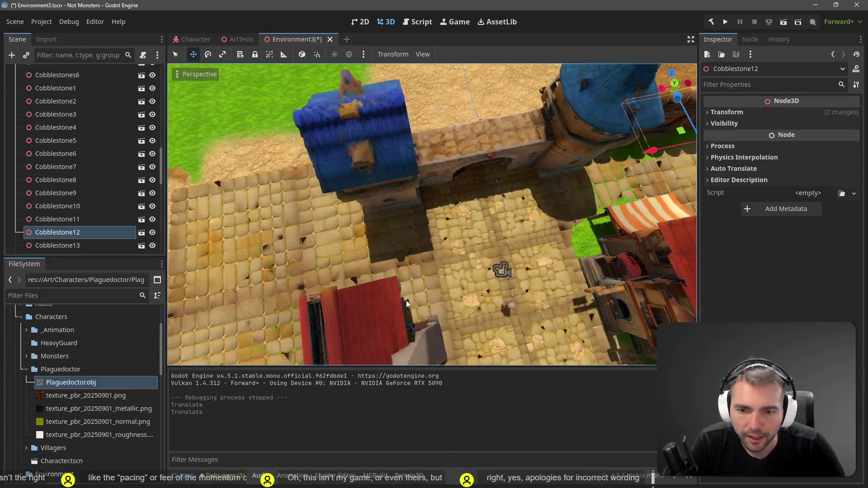
{"action": "left_click", "coordinate": [417, 239]}
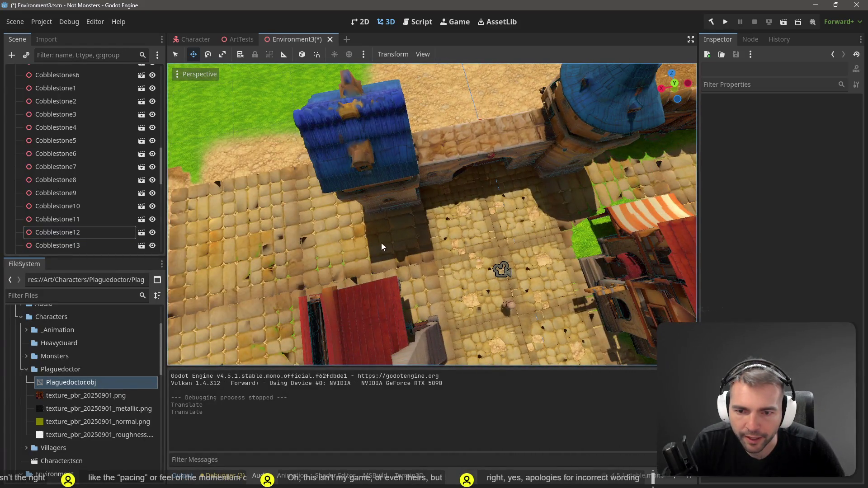
{"action": "left_click", "coordinate": [257, 256], "text": "shift"}
{"action": "left_click_drag", "start_coordinate": [297, 178], "coordinate": [298, 178]}
{"action": "key", "text": "ctrl+s"}
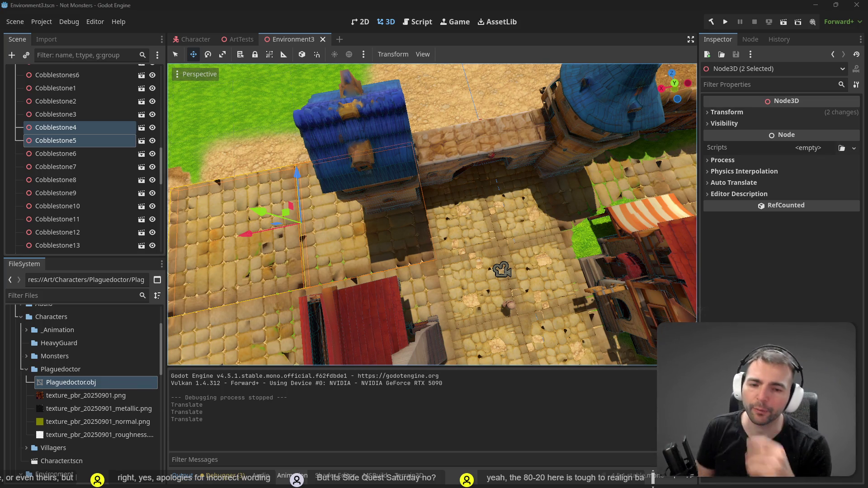
{"action": "scroll", "coordinate": [433, 214], "scroll_direction": "up", "scroll_amount": 3}
{"action": "left_click_drag", "start_coordinate": [432, 215], "coordinate": [388, 210]}
{"action": "key", "text": "w"}
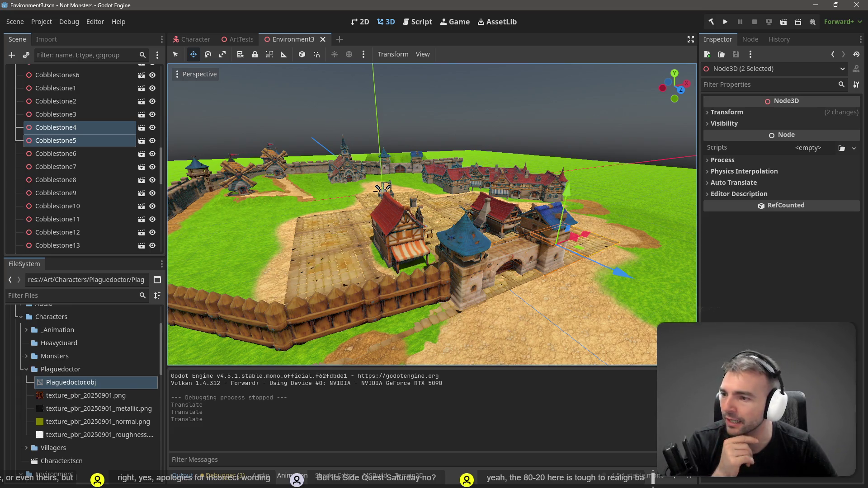
{"action": "left_click", "coordinate": [548, 97]}
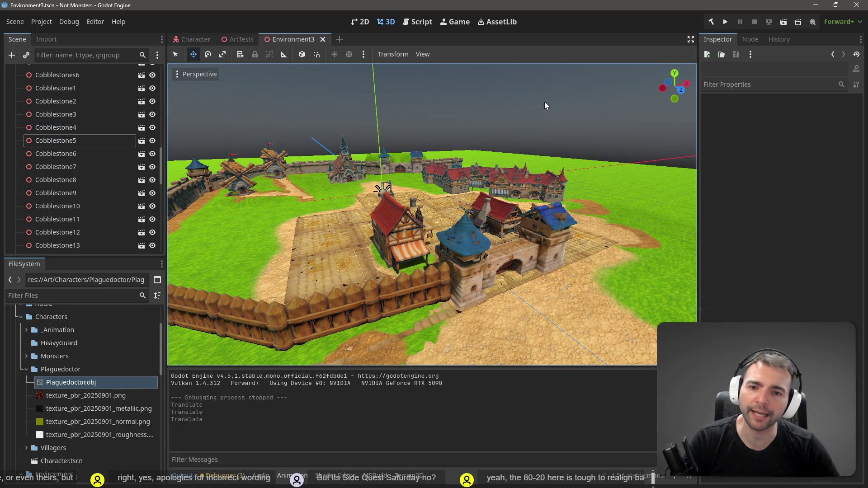
{"action": "key", "text": "w"}
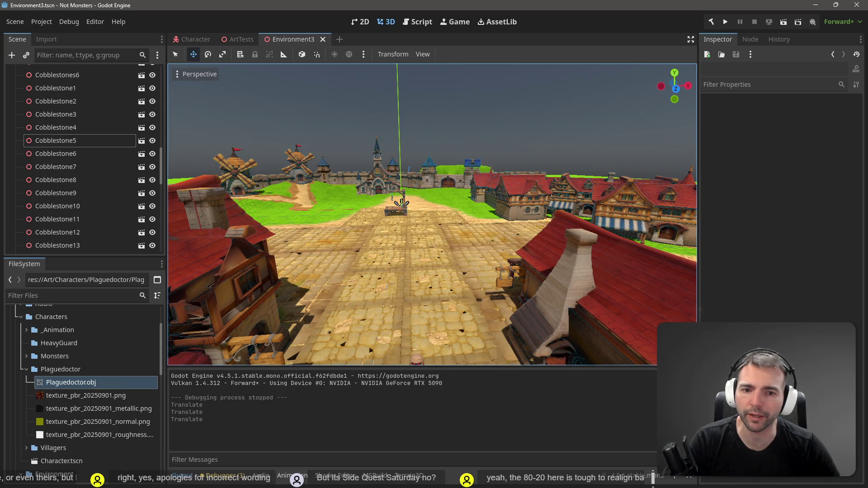
{"action": "key", "text": "s"}
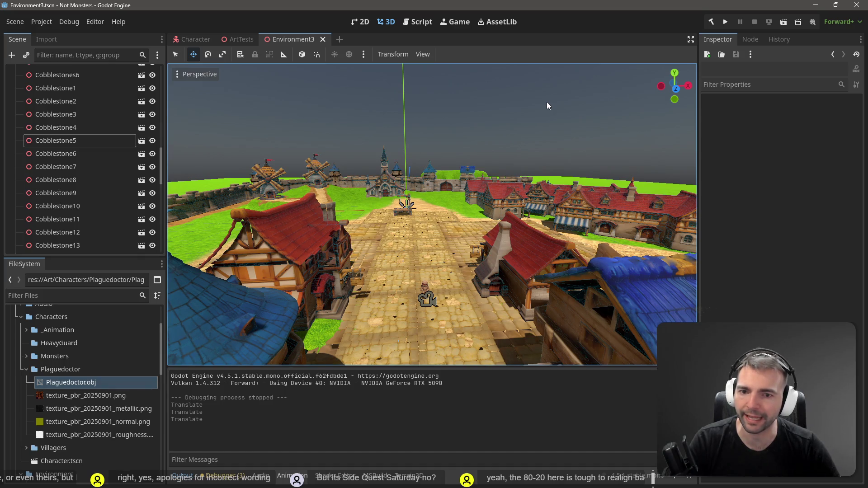
{"action": "key", "text": "w"}
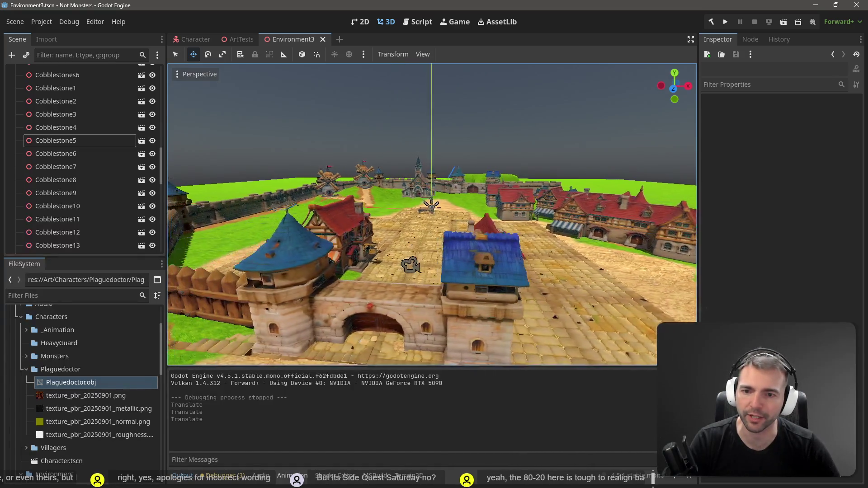
{"action": "key", "text": "w"}
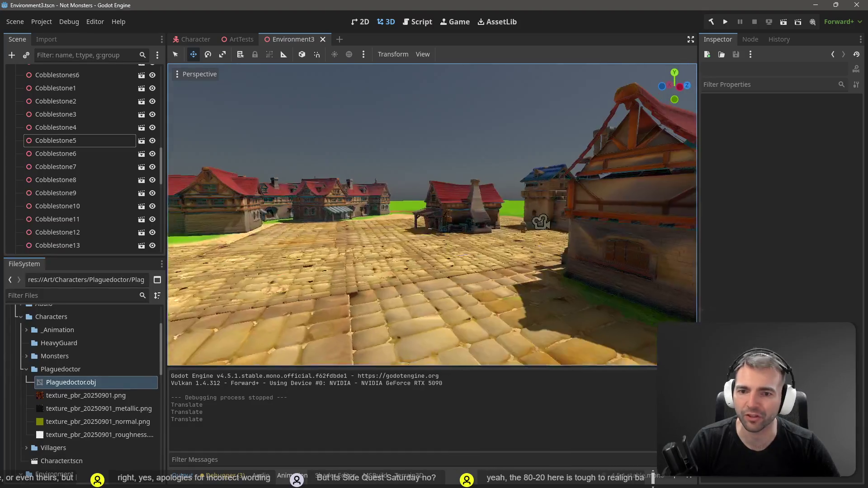
{"action": "key", "text": "s"}
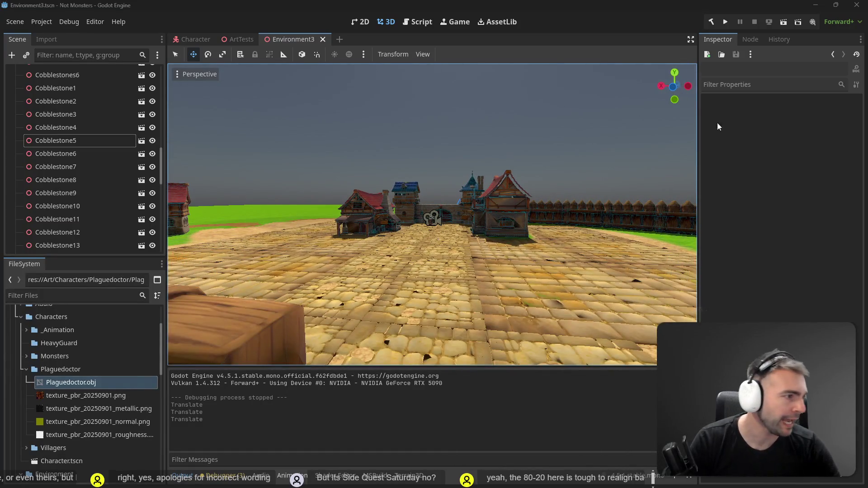
{"action": "key", "text": "alt+Tab"}
{"action": "scroll", "coordinate": [275, 259], "scroll_direction": "down", "scroll_amount": 5}
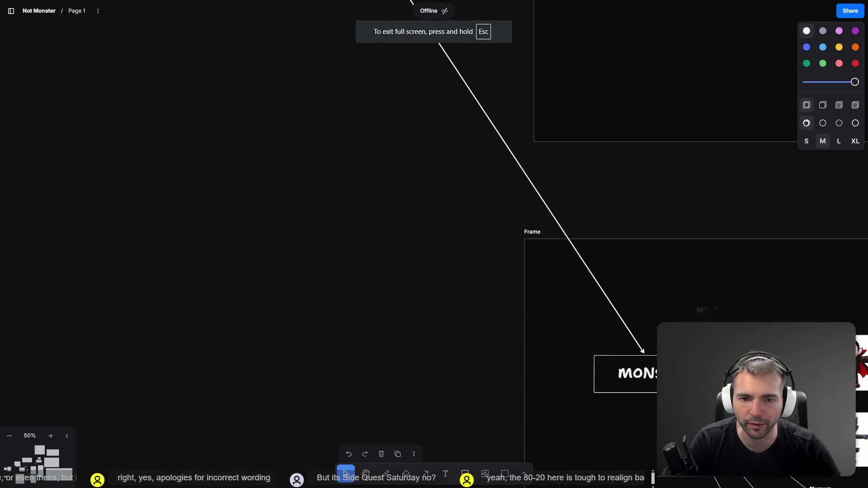
{"action": "scroll", "coordinate": [462, 89], "scroll_direction": "down", "scroll_amount": 5}
{"action": "mouse_move", "coordinate": [217, 276]}
{"action": "left_mouse_down"}
{"action": "mouse_move", "coordinate": [542, 157]}
{"action": "mouse_move", "coordinate": [552, 217]}
{"action": "left_mouse_up"}
{"action": "scroll", "coordinate": [556, 224], "scroll_direction": "up", "scroll_amount": 3}
{"action": "scroll", "coordinate": [557, 223], "scroll_direction": "up", "scroll_amount": 4}
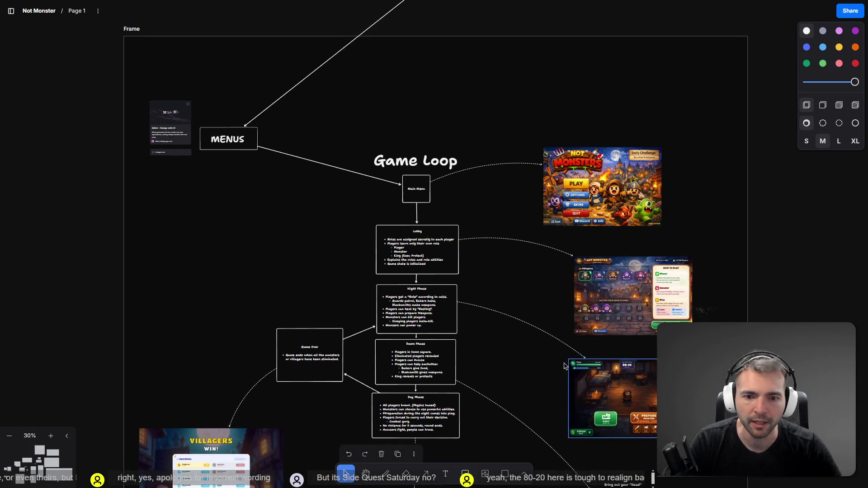
{"action": "scroll", "coordinate": [454, 277], "scroll_direction": "down", "scroll_amount": 2}
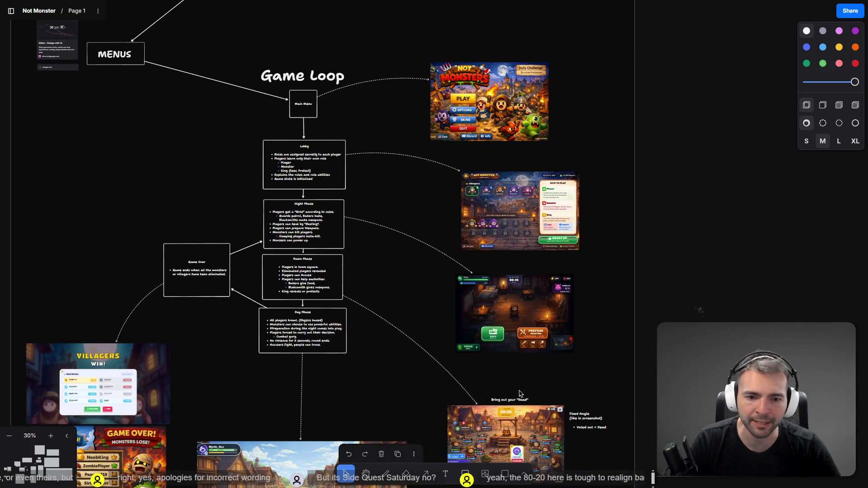
{"action": "scroll", "coordinate": [436, 192], "scroll_direction": "up", "scroll_amount": 3}
{"action": "scroll", "coordinate": [436, 192], "scroll_direction": "up", "scroll_amount": 2}
{"action": "scroll", "coordinate": [452, 272], "scroll_direction": "down", "scroll_amount": 5}
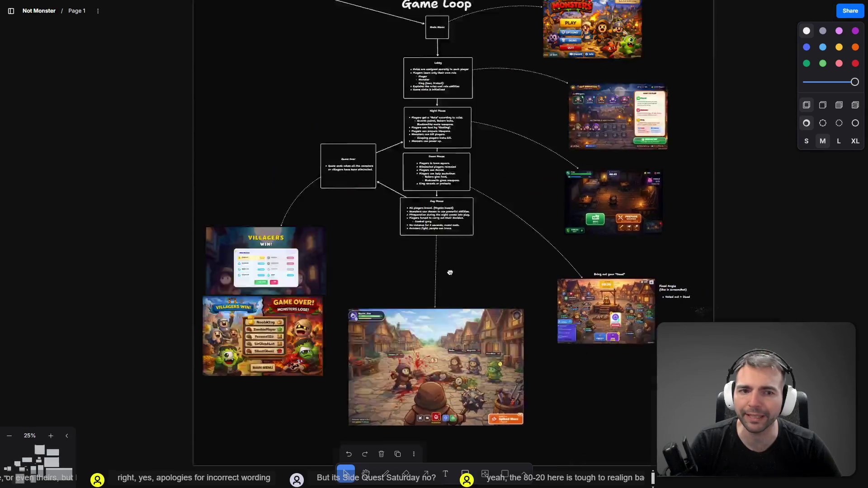
{"action": "scroll", "coordinate": [679, 295], "scroll_direction": "down", "scroll_amount": 4}
{"action": "scroll", "coordinate": [498, 317], "scroll_direction": "up", "scroll_amount": 10}
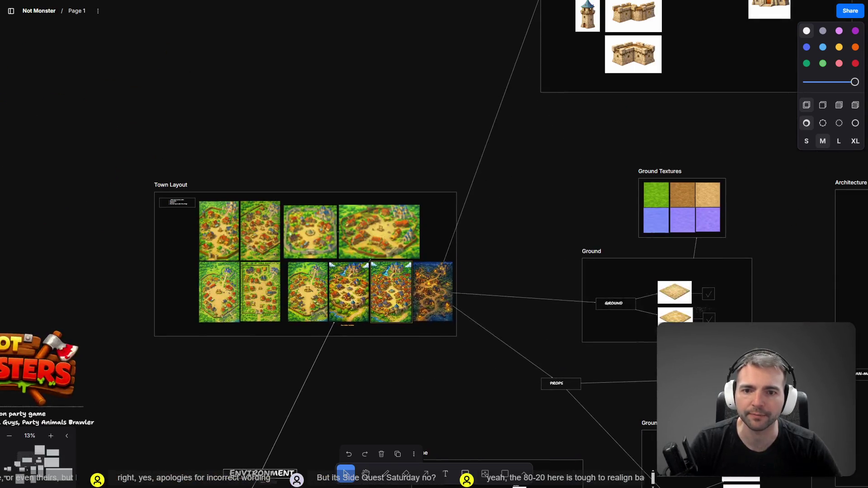
{"action": "scroll", "coordinate": [299, 365], "scroll_direction": "down", "scroll_amount": 10}
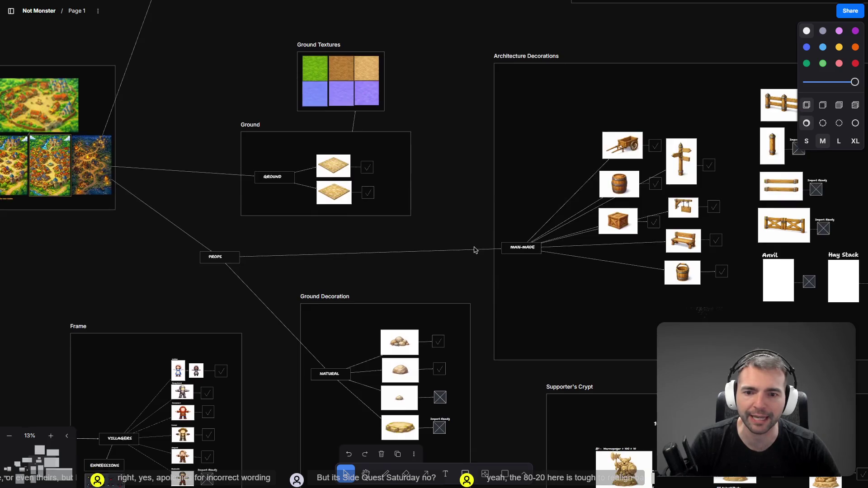
{"action": "key", "text": "alt+Tab"}
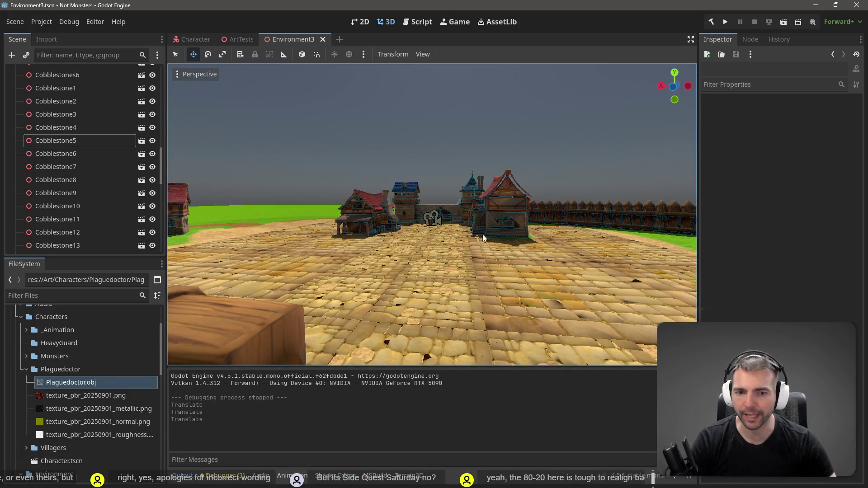
{"action": "right_click", "coordinate": [459, 161]}
{"action": "key", "text": "w"}
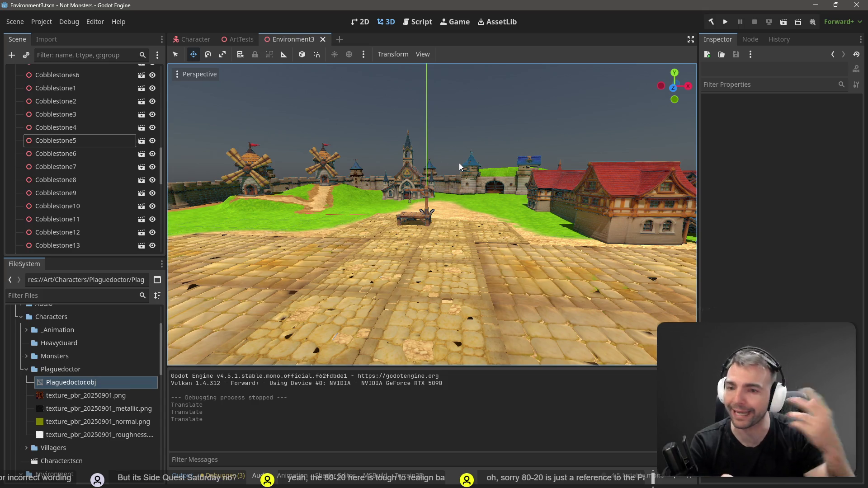
{"action": "mouse_move", "coordinate": [459, 163]}
{"action": "left_mouse_down"}
{"action": "mouse_move", "coordinate": [326, 166]}
{"action": "mouse_move", "coordinate": [307, 181]}
{"action": "mouse_move", "coordinate": [339, 198]}
{"action": "mouse_move", "coordinate": [389, 202]}
{"action": "mouse_move", "coordinate": [434, 158]}
{"action": "left_mouse_up"}
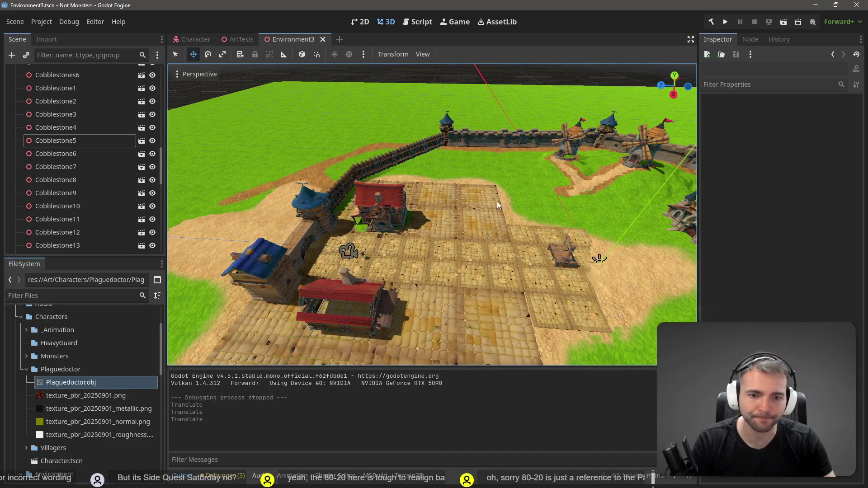
{"action": "left_click", "coordinate": [512, 251]}
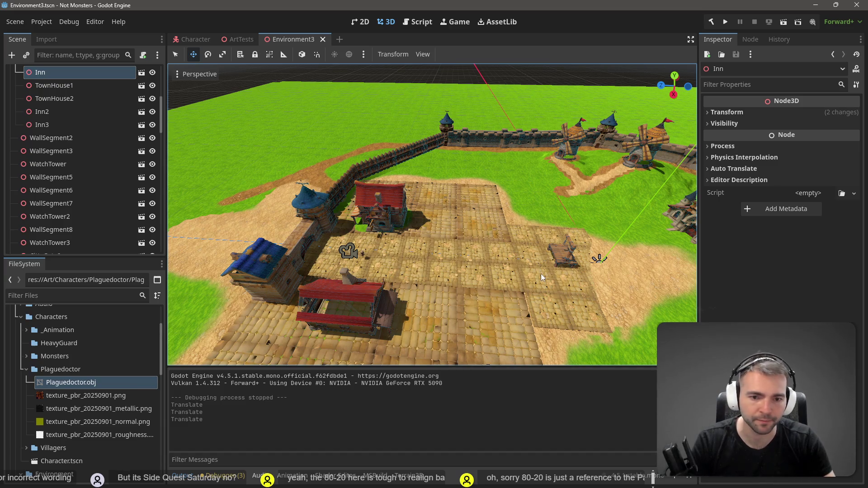
Fly around the town plaza, select Cobblestone9, then switch to the ArtTests scene.
{"action": "left_click_drag", "start_coordinate": [539, 280], "coordinate": [479, 282]}
{"action": "mouse_move", "coordinate": [412, 238]}
{"action": "left_mouse_down"}
{"action": "mouse_move", "coordinate": [398, 264]}
{"action": "mouse_move", "coordinate": [324, 240]}
{"action": "mouse_move", "coordinate": [522, 299]}
{"action": "left_mouse_up"}
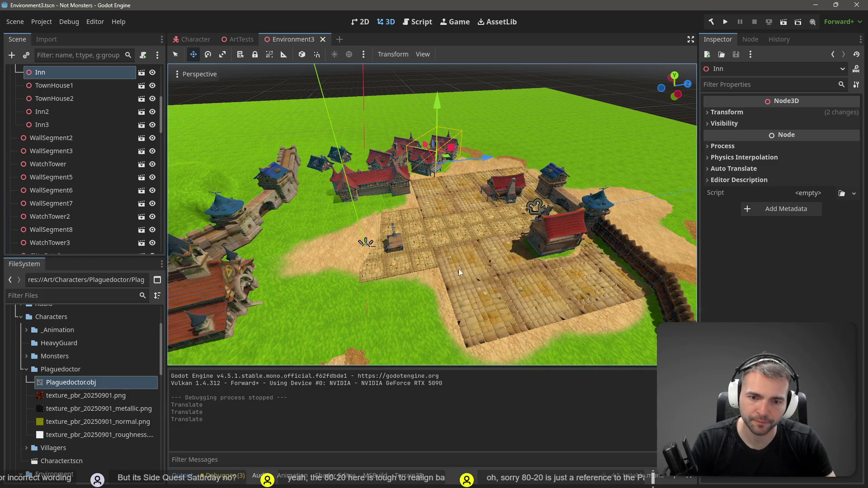
{"action": "left_click", "coordinate": [462, 291]}
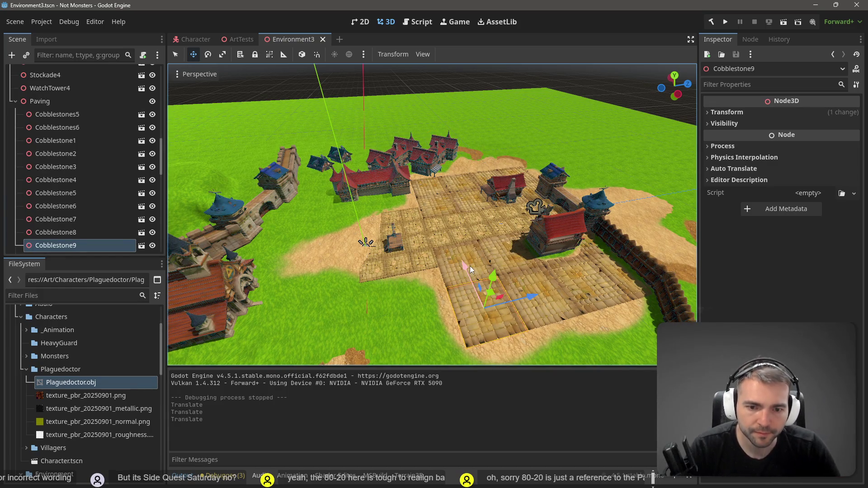
{"action": "scroll", "coordinate": [432, 215], "scroll_direction": "down", "scroll_amount": 5}
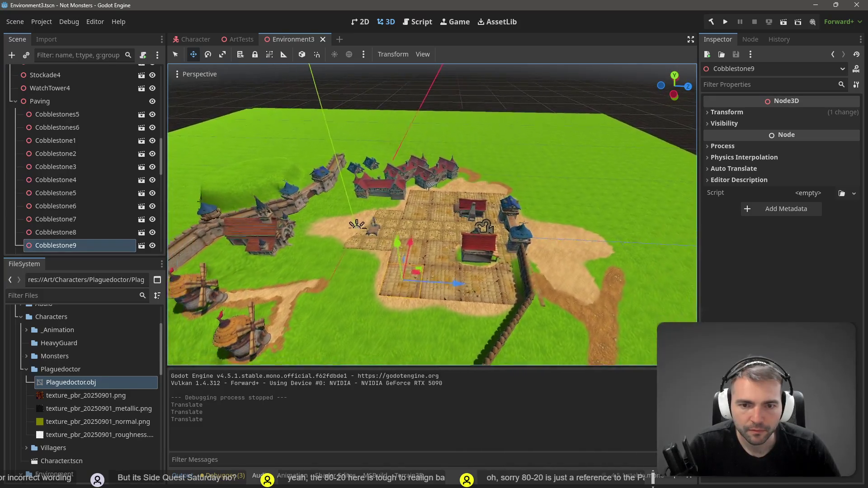
{"action": "key", "text": "w"}
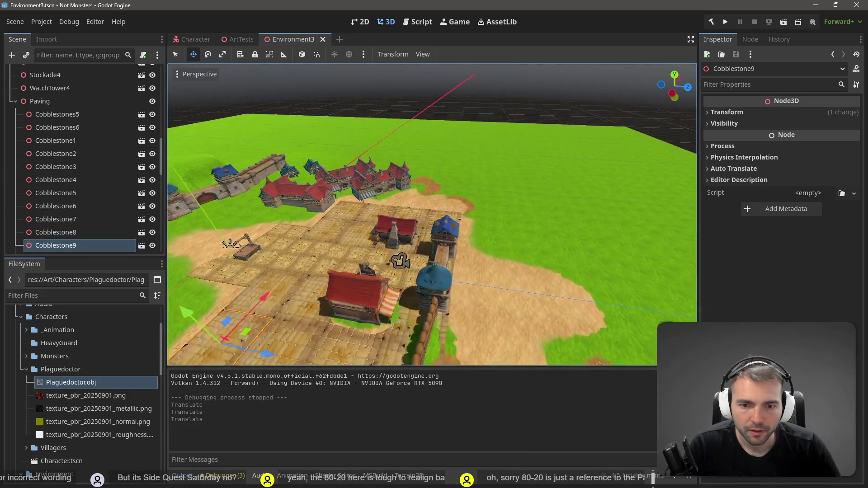
{"action": "key", "text": "a"}
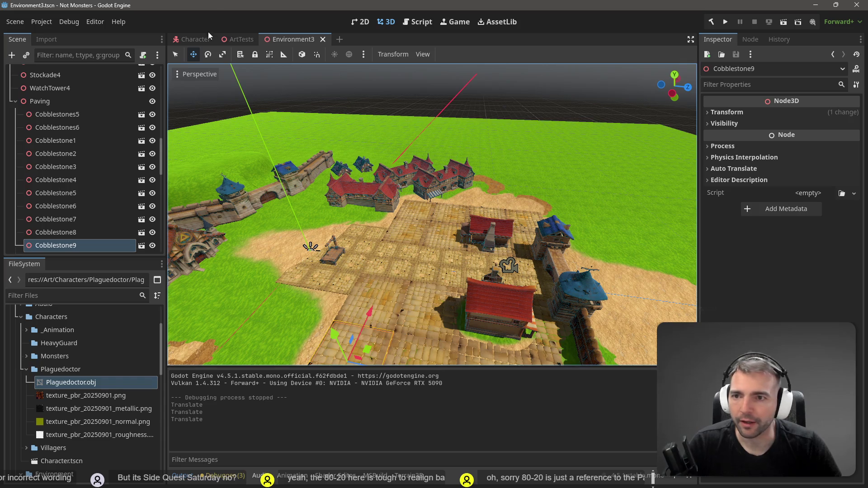
{"action": "left_click", "coordinate": [237, 39]}
Pan along the building row, glance at the planning board, and return to the Environment3 scene.
{"action": "key", "text": "a"}
{"action": "key", "text": "d"}
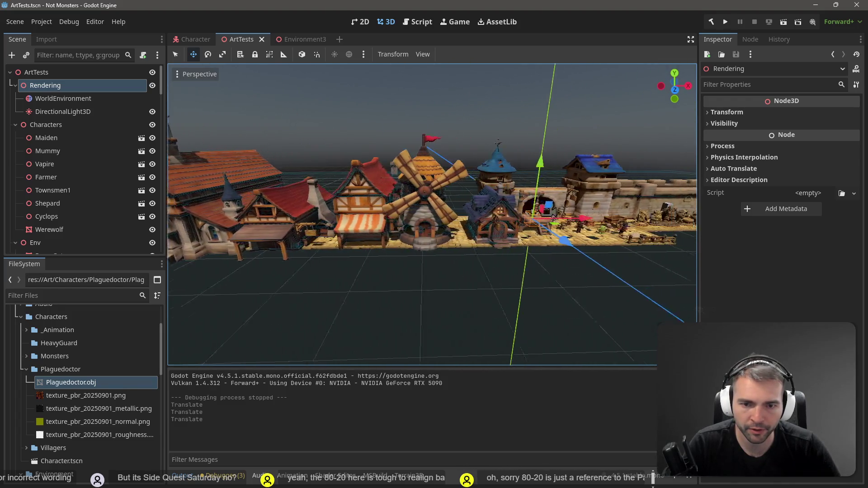
{"action": "key", "text": "alt+Tab"}
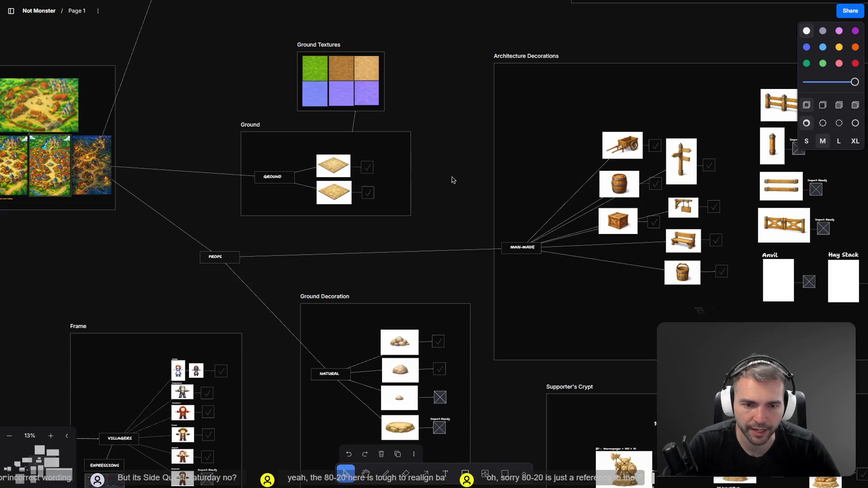
{"action": "key", "text": "alt+Tab"}
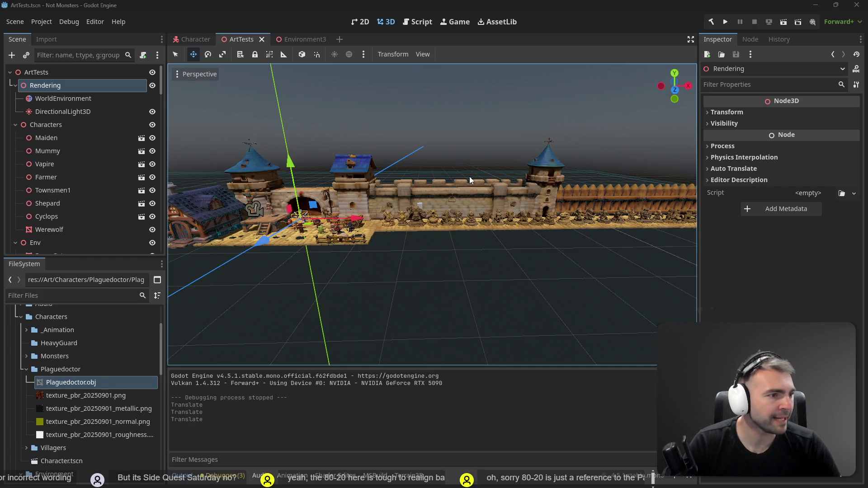
{"action": "left_click", "coordinate": [299, 37]}
{"action": "scroll", "coordinate": [432, 214], "scroll_direction": "down", "scroll_amount": 6}
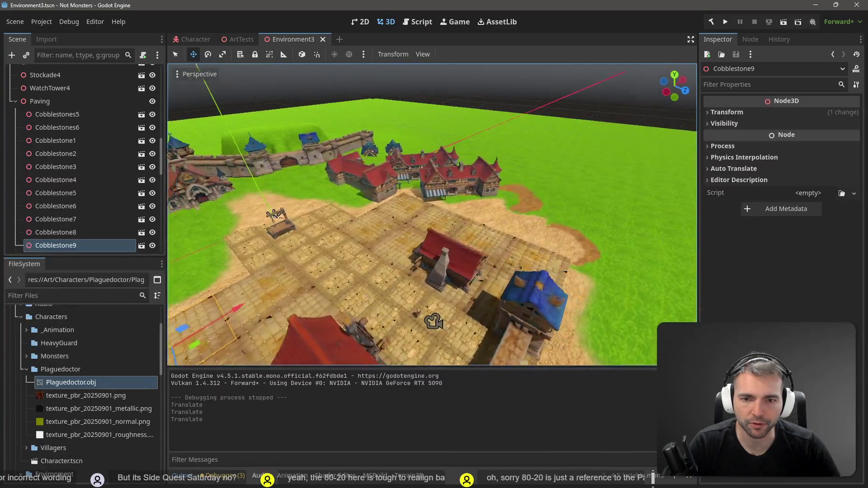
{"action": "mouse_move", "coordinate": [433, 215]}
{"action": "left_mouse_down"}
{"action": "mouse_move", "coordinate": [334, 205]}
{"action": "mouse_move", "coordinate": [506, 300]}
{"action": "left_mouse_up"}
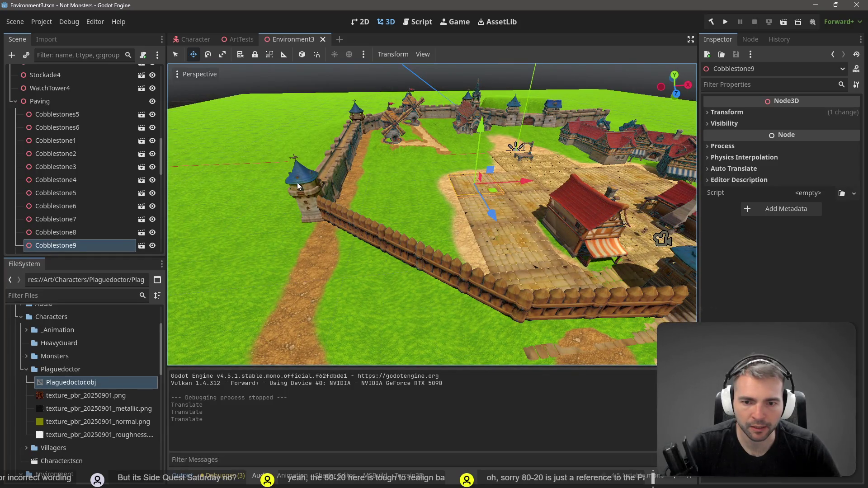
{"action": "left_click_drag", "start_coordinate": [544, 180], "coordinate": [452, 187]}
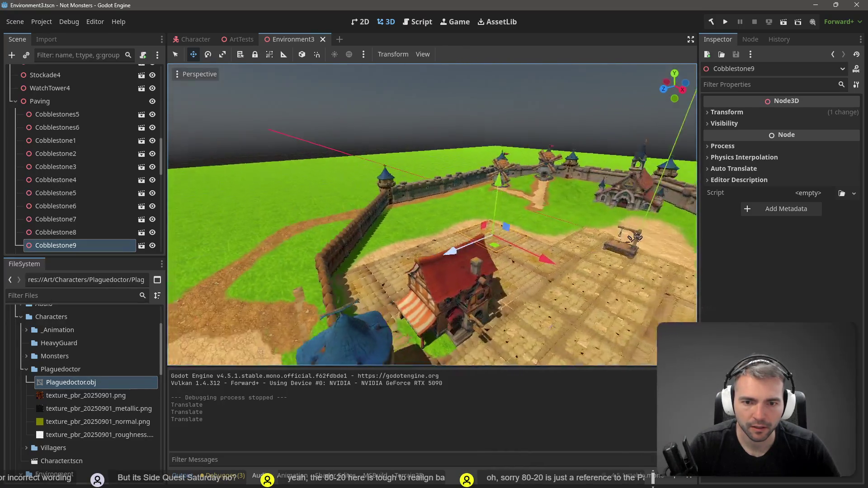
{"action": "key", "text": "F6"}
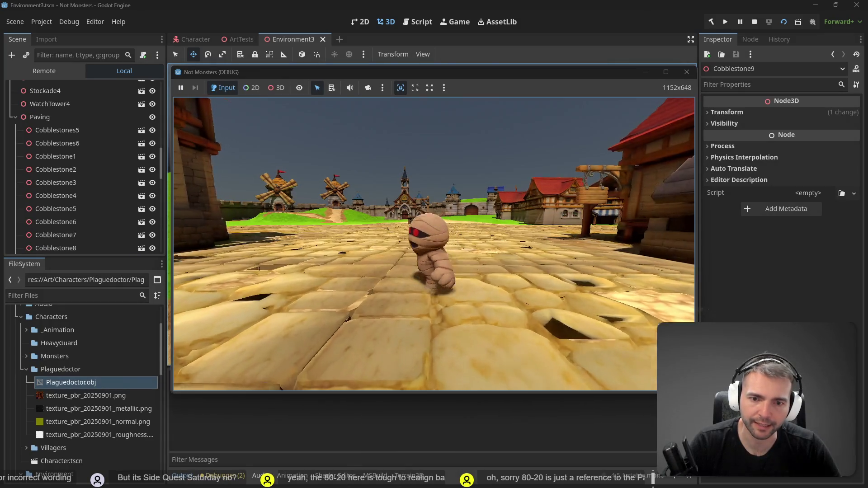
{"action": "key", "text": "F8"}
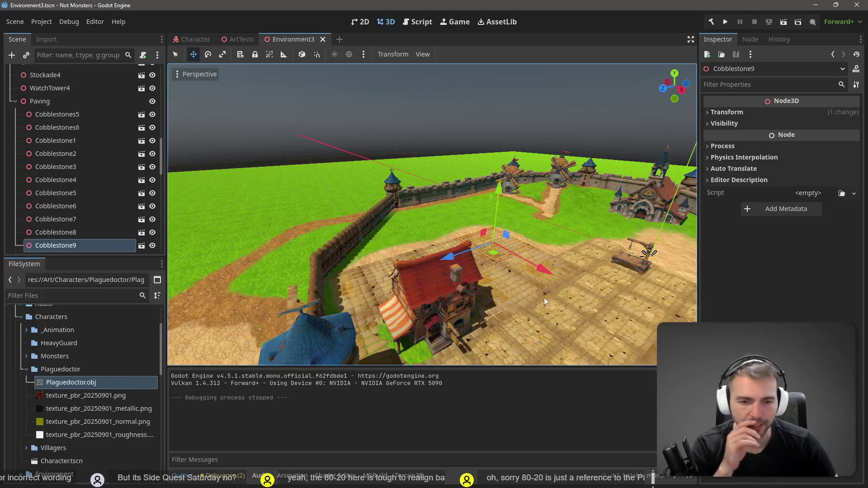
{"action": "left_click", "coordinate": [564, 306]}
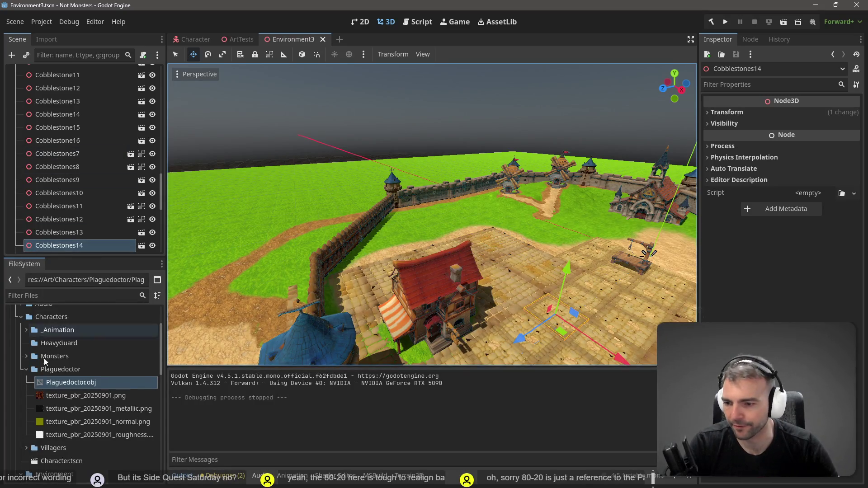
In the FileSystem dock, create a new scene named Cobblestone2 inside the Cobblestones folder.
{"action": "left_click", "coordinate": [27, 370]}
{"action": "scroll", "coordinate": [68, 384], "scroll_direction": "down", "scroll_amount": 5}
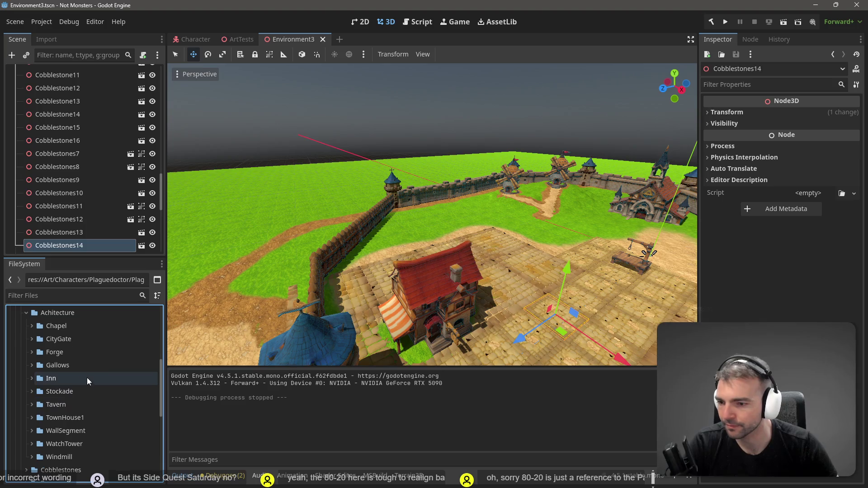
{"action": "scroll", "coordinate": [52, 384], "scroll_direction": "down", "scroll_amount": 2}
{"action": "left_click", "coordinate": [26, 381]}
{"action": "scroll", "coordinate": [58, 389], "scroll_direction": "down", "scroll_amount": 1}
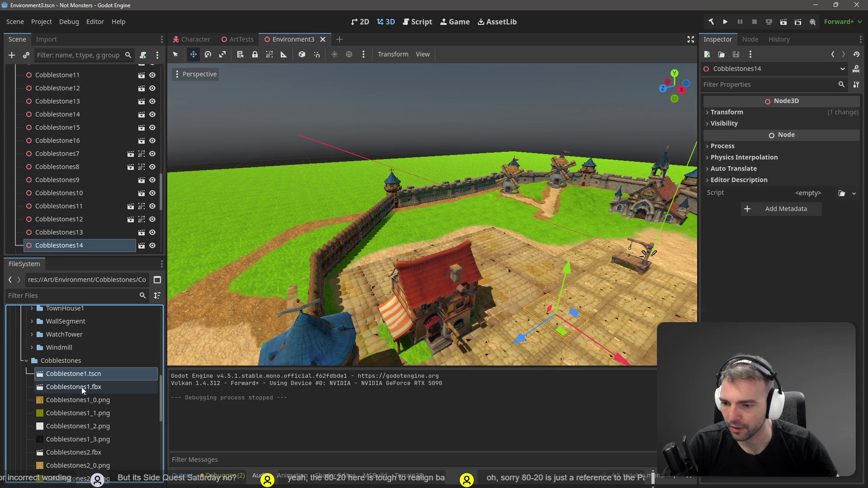
{"action": "right_click", "coordinate": [72, 360]}
{"action": "mouse_move", "coordinate": [130, 300]}
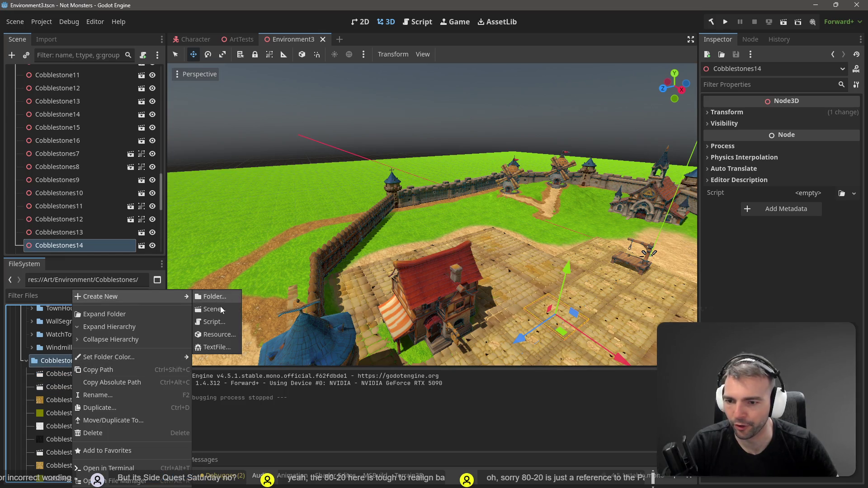
{"action": "left_click", "coordinate": [221, 306]}
{"action": "type", "text": "Cobblesto"}
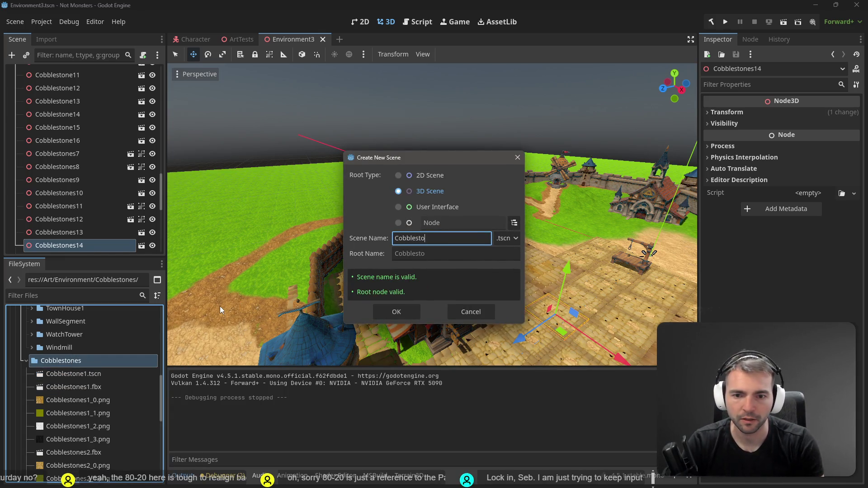
{"action": "type", "text": "2"}
{"action": "key", "text": "Return"}
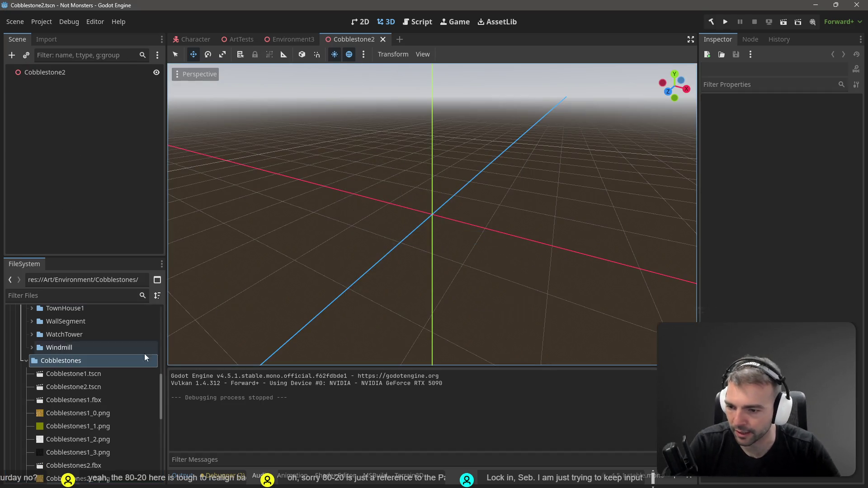
Drop the Cobblestones2 mesh into the scene at position 0, 0, 0 with zero rotation, and open Cobblestone1.tscn.
{"action": "scroll", "coordinate": [86, 403], "scroll_direction": "down", "scroll_amount": 3}
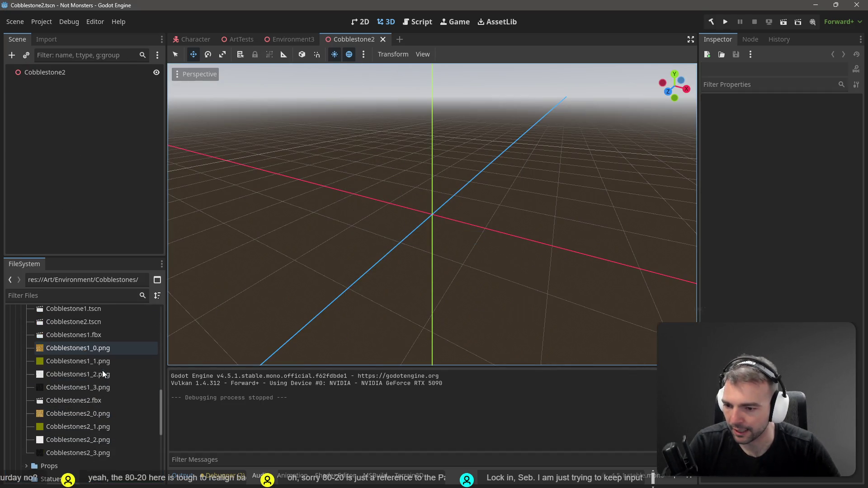
{"action": "mouse_move", "coordinate": [64, 403]}
{"action": "left_mouse_down"}
{"action": "mouse_move", "coordinate": [419, 222]}
{"action": "mouse_move", "coordinate": [438, 197]}
{"action": "left_mouse_up"}
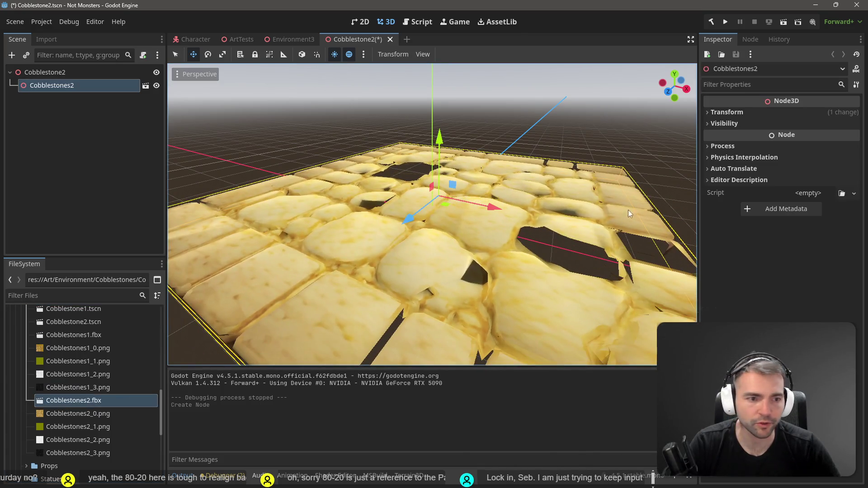
{"action": "left_click", "coordinate": [739, 113]}
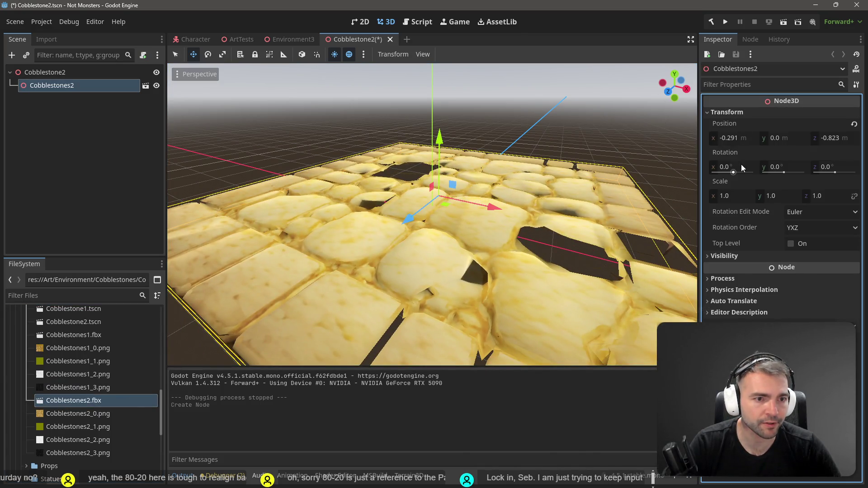
{"action": "left_click", "coordinate": [742, 138]}
{"action": "type", "text": "0"}
{"action": "key", "text": "Tab"}
{"action": "key", "text": "Tab"}
{"action": "type", "text": "0"}
{"action": "key", "text": "Tab"}
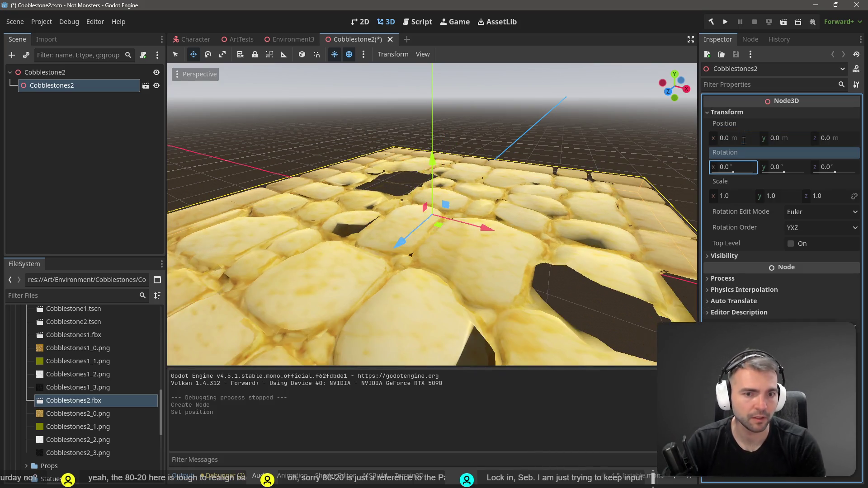
{"action": "key", "text": "Escape"}
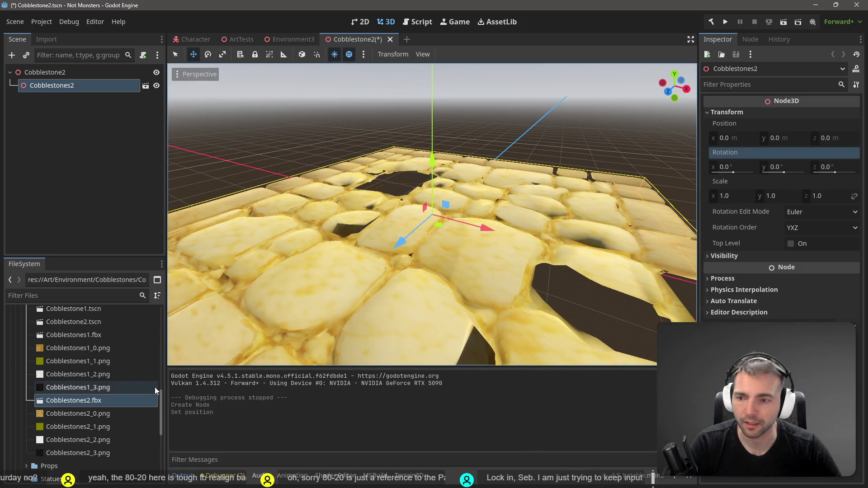
{"action": "mouse_move", "coordinate": [84, 379]}
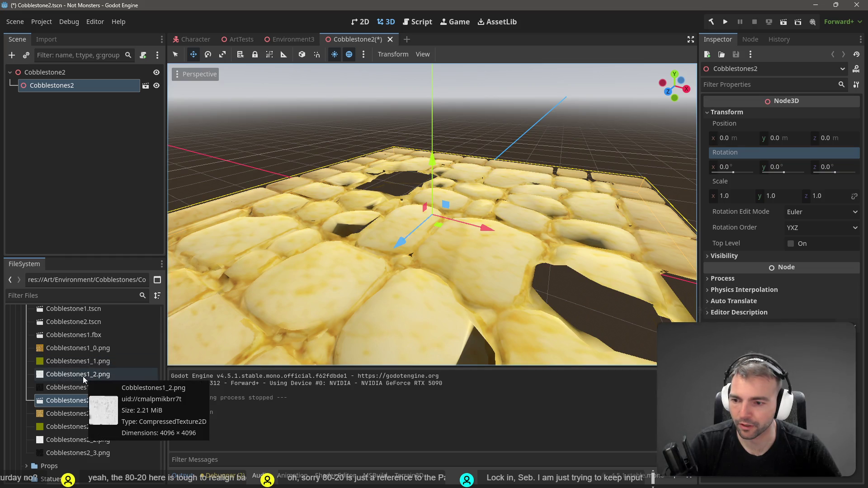
{"action": "double_click", "coordinate": [94, 310]}
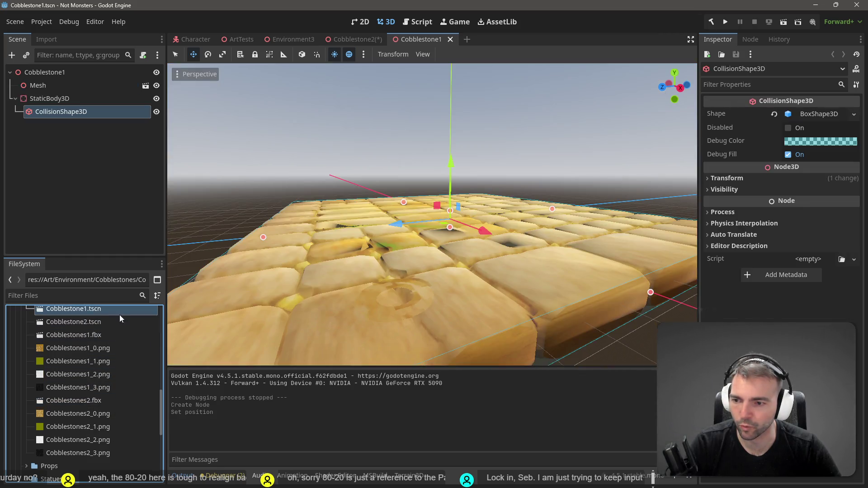
Copy StaticBody3D and CollisionShape3D from Cobblestone1 and paste them into Cobblestone2.
{"action": "left_click", "coordinate": [72, 99]}
{"action": "left_click", "coordinate": [70, 111], "text": "shift"}
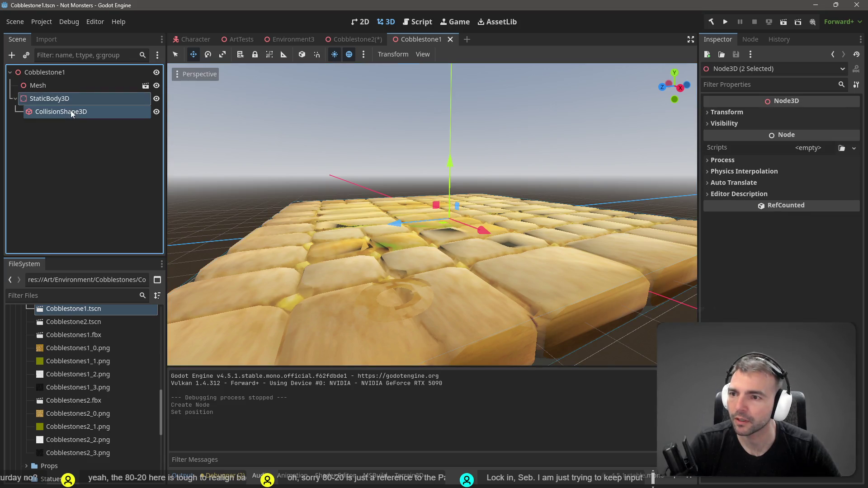
{"action": "left_click", "coordinate": [74, 99]}
{"action": "left_click", "coordinate": [63, 113], "text": "shift"}
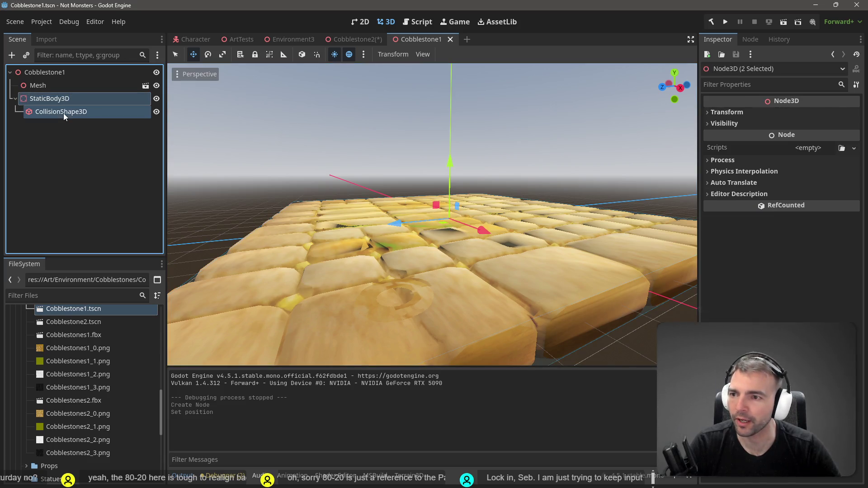
{"action": "left_click", "coordinate": [364, 41]}
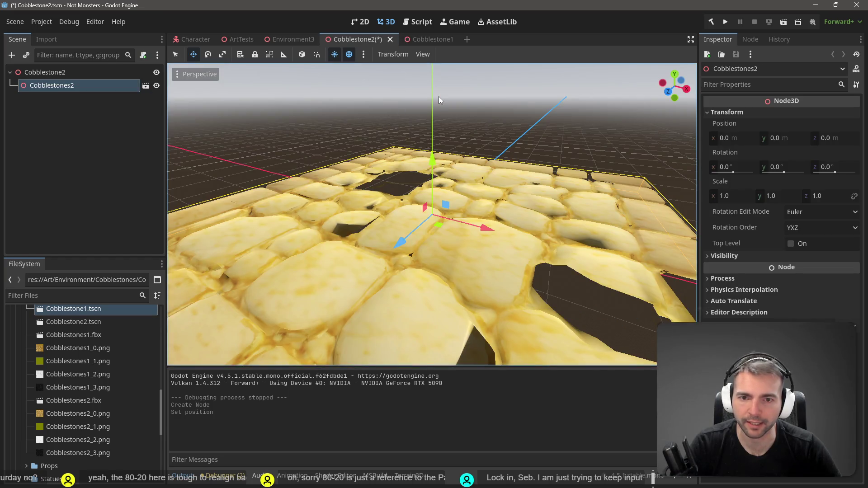
{"action": "key", "text": "ctrl+v"}
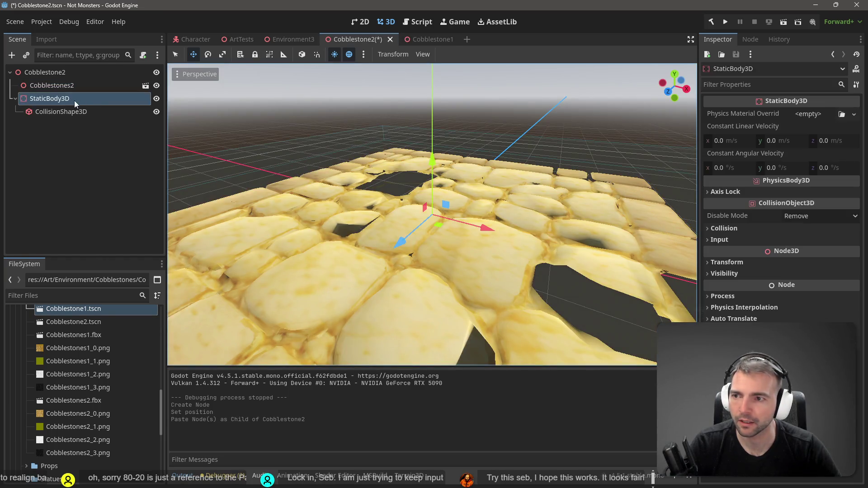
Rename the Cobblestones2 tile node to Mesh and inspect the pasted collision nodes.
{"action": "double_click", "coordinate": [60, 86]}
{"action": "type", "text": "Mesh"}
{"action": "key", "text": "Return"}
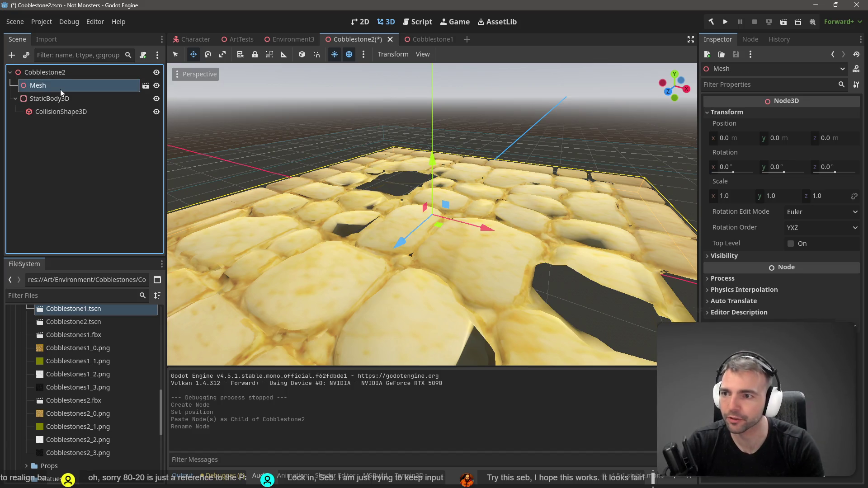
{"action": "left_click", "coordinate": [68, 100]}
{"action": "left_click", "coordinate": [68, 111]}
{"action": "left_click", "coordinate": [72, 97]}
{"action": "left_click", "coordinate": [61, 111]}
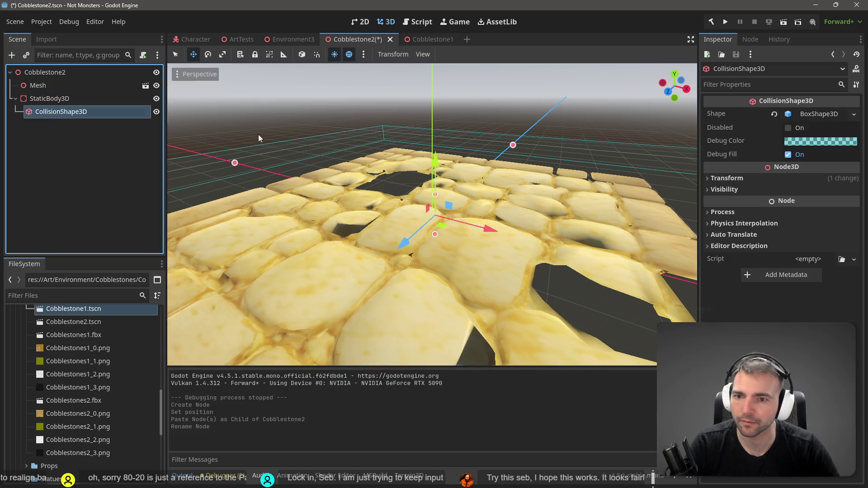
Scale the Mesh tile to 2 along X and Z.
{"action": "scroll", "coordinate": [259, 134], "scroll_direction": "down", "scroll_amount": 6}
{"action": "scroll", "coordinate": [258, 134], "scroll_direction": "up", "scroll_amount": 3}
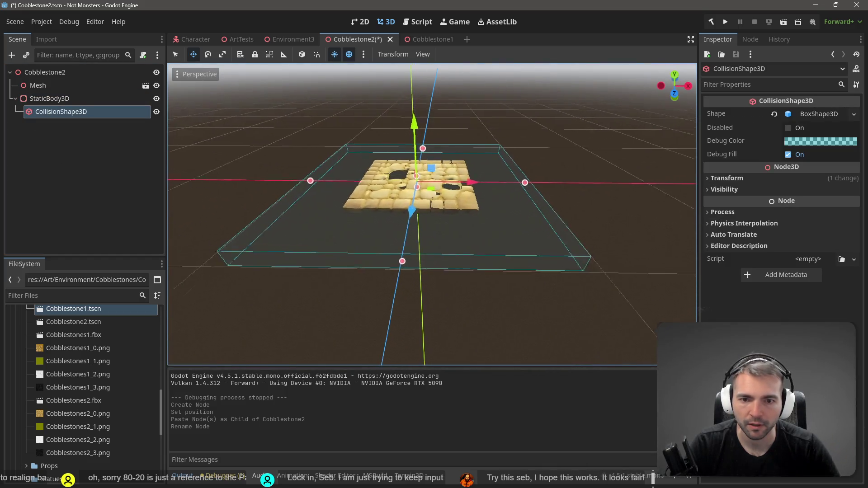
{"action": "left_click", "coordinate": [43, 85]}
{"action": "key", "text": "r"}
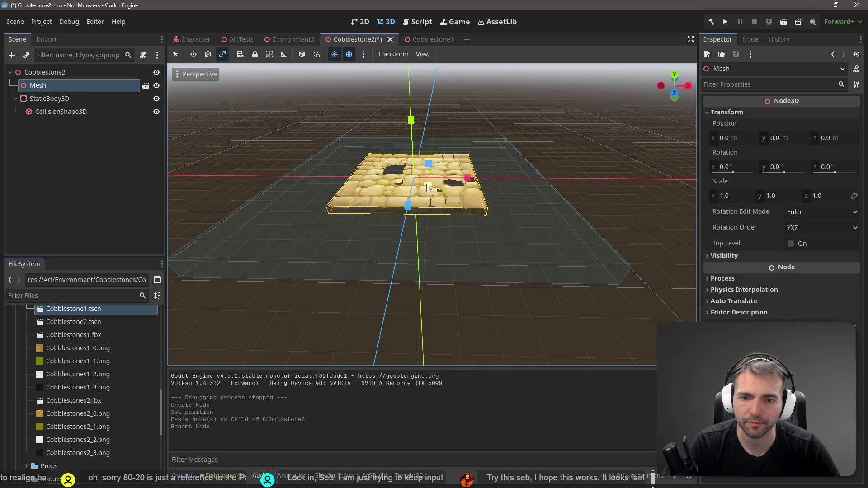
{"action": "left_click_drag", "start_coordinate": [468, 179], "coordinate": [531, 180]}
{"action": "left_click_drag", "start_coordinate": [408, 205], "coordinate": [400, 254]}
{"action": "left_click", "coordinate": [829, 196]}
{"action": "type", "text": "2"}
{"action": "left_click", "coordinate": [728, 198]}
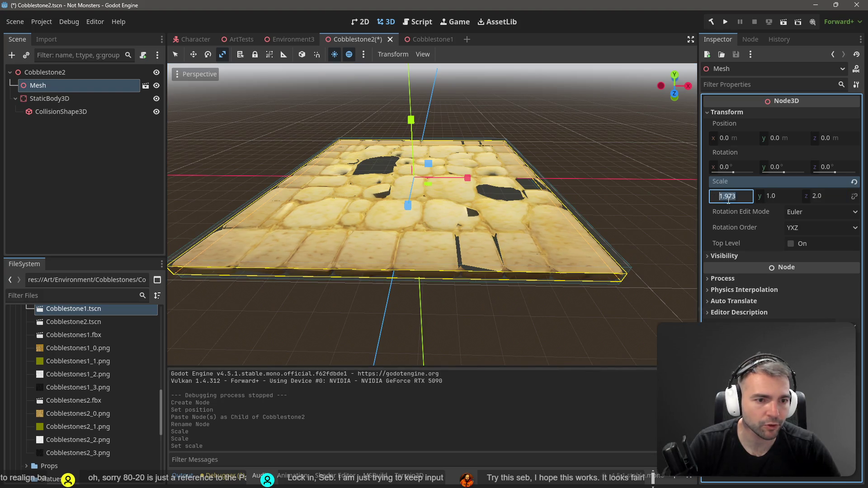
{"action": "left_click", "coordinate": [630, 168]}
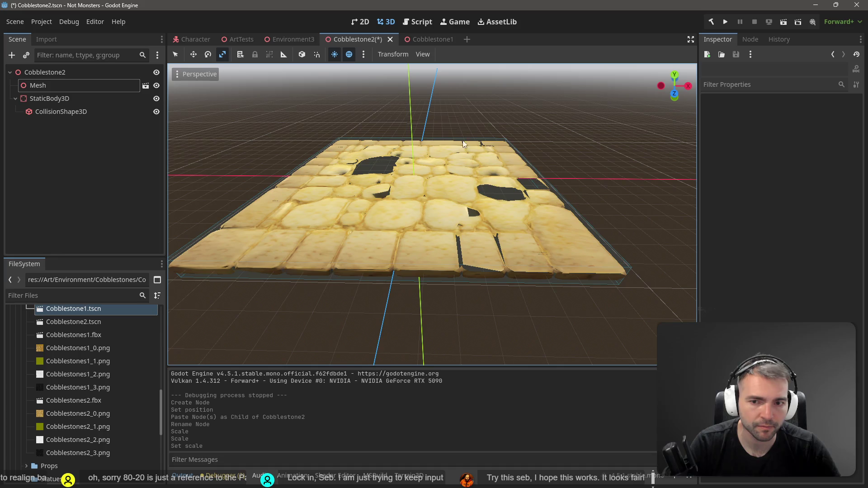
Shrink the collision box height to about 0.41 to match the slab, and save Cobblestone2.
{"action": "left_click", "coordinate": [61, 111]}
{"action": "key", "text": "f"}
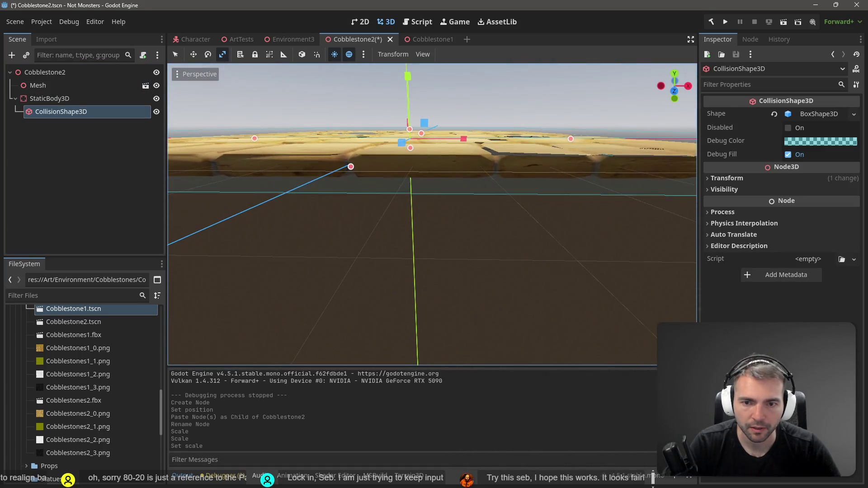
{"action": "left_click_drag", "start_coordinate": [411, 164], "coordinate": [411, 165]}
{"action": "scroll", "coordinate": [432, 215], "scroll_direction": "up", "scroll_amount": 5}
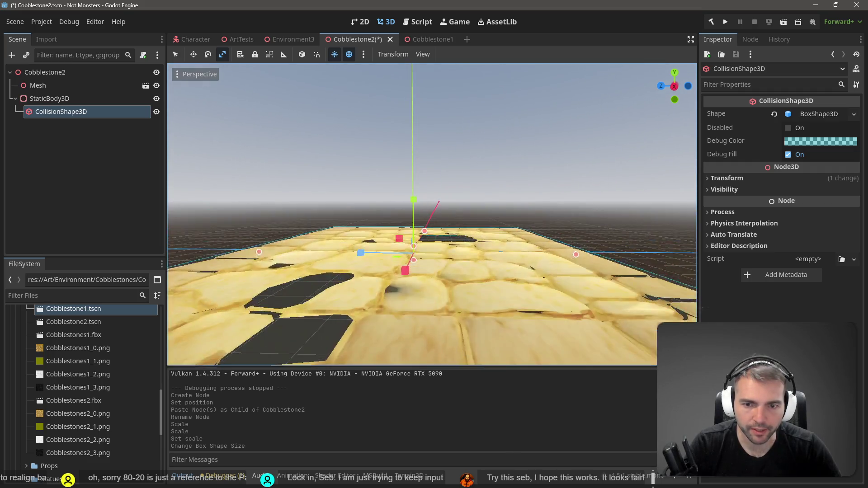
{"action": "left_click_drag", "start_coordinate": [413, 199], "coordinate": [414, 195]}
{"action": "scroll", "coordinate": [415, 195], "scroll_direction": "down", "scroll_amount": 5}
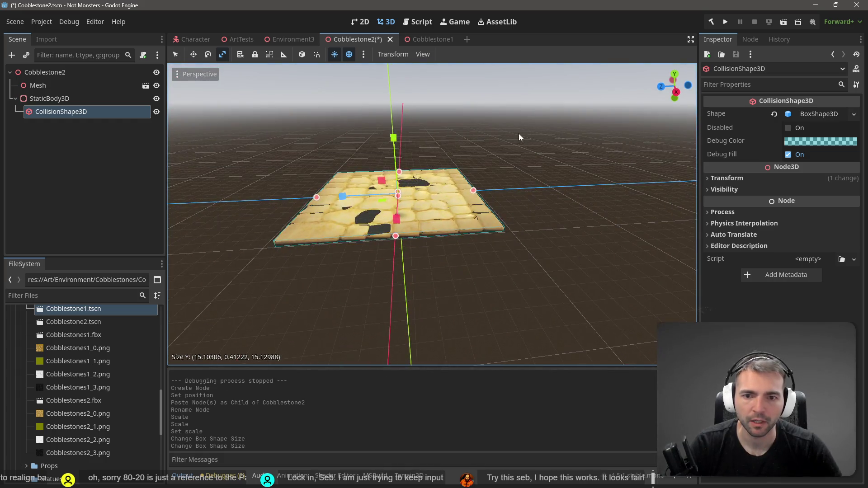
{"action": "key", "text": "ctrl+s"}
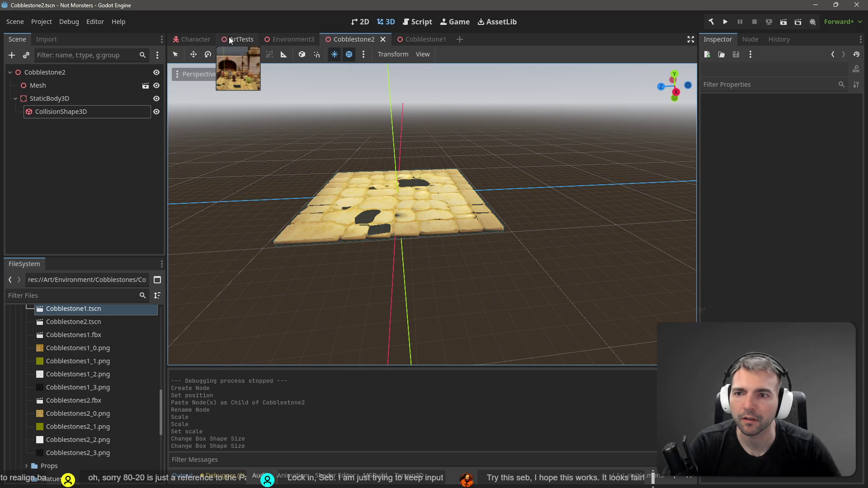
Go to the Environment3 scene by way of the Cobblestone1 tab and right-click the Cobblestones14 node.
{"action": "left_click", "coordinate": [403, 43]}
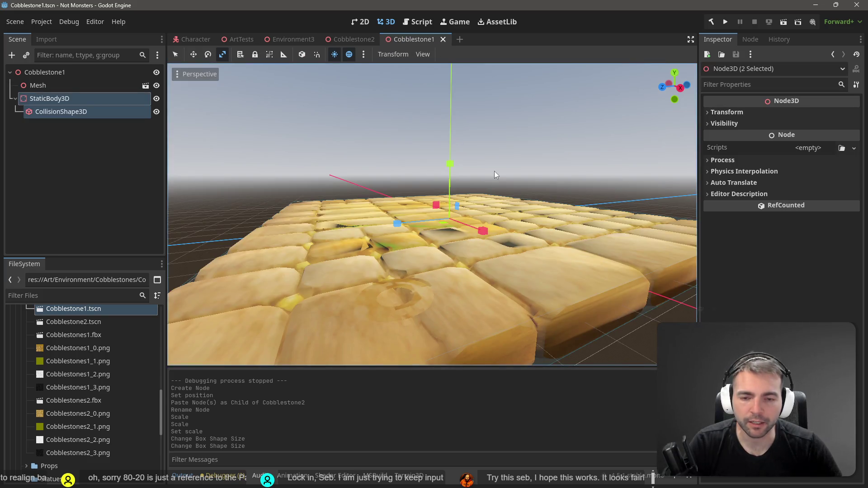
{"action": "left_click", "coordinate": [281, 39]}
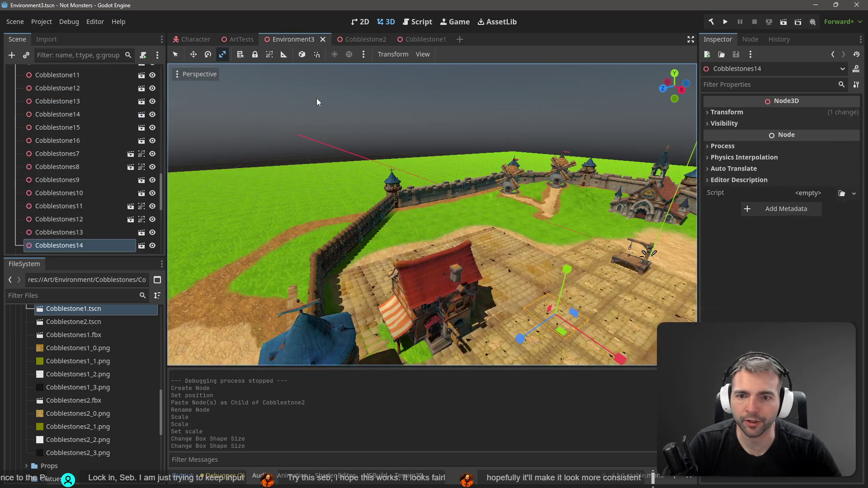
{"action": "right_click", "coordinate": [81, 247]}
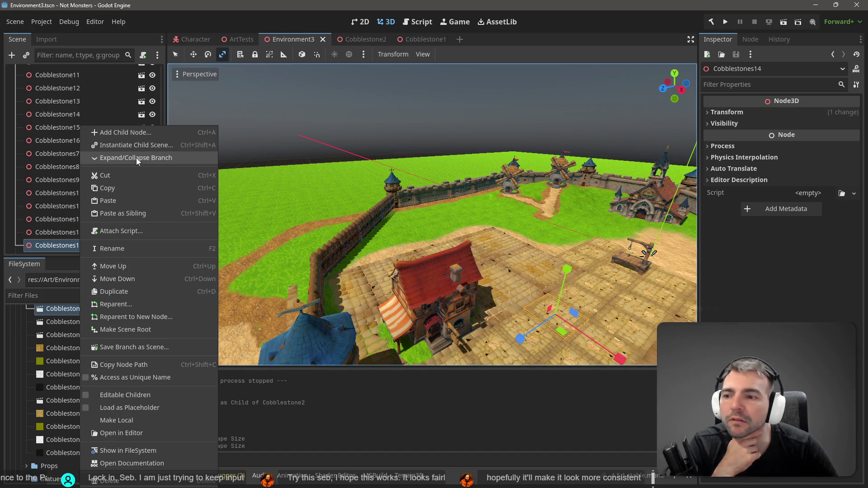
Instance Cobblestone2.tscn under Cobblestones14, frame it, undo it, and go back to Cobblestone2.
{"action": "left_click", "coordinate": [131, 143]}
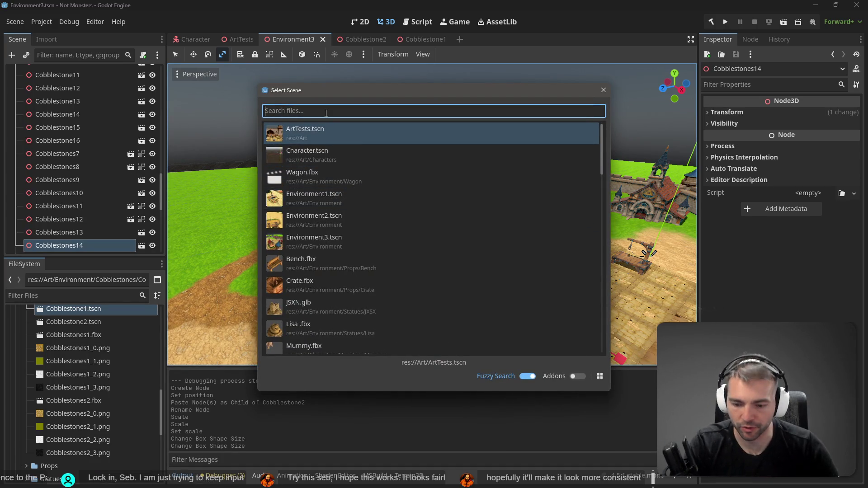
{"action": "type", "text": "Cobb"}
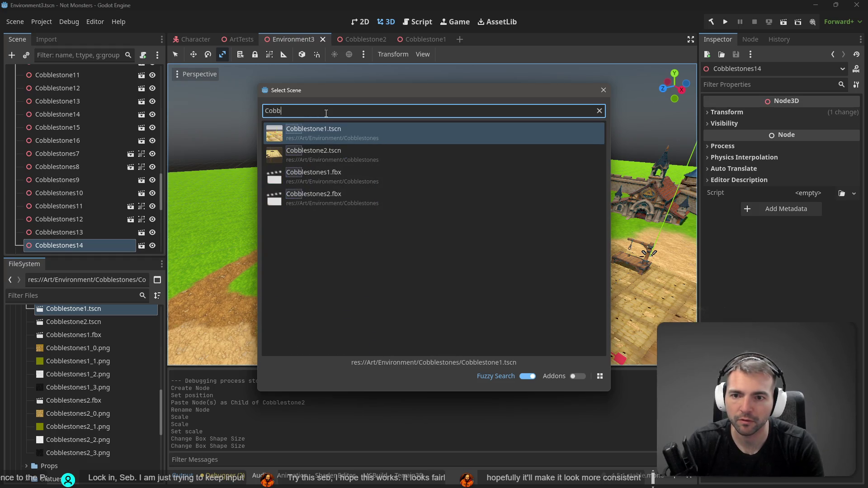
{"action": "type", "text": "leson"}
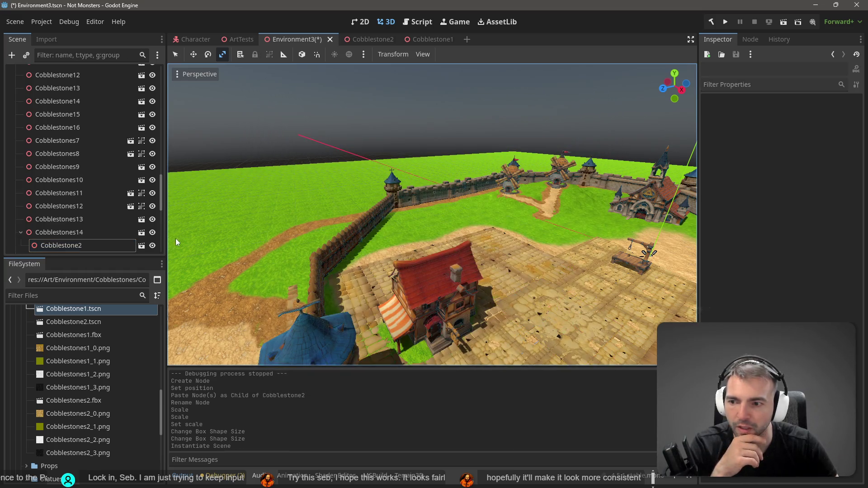
{"action": "left_click", "coordinate": [107, 244]}
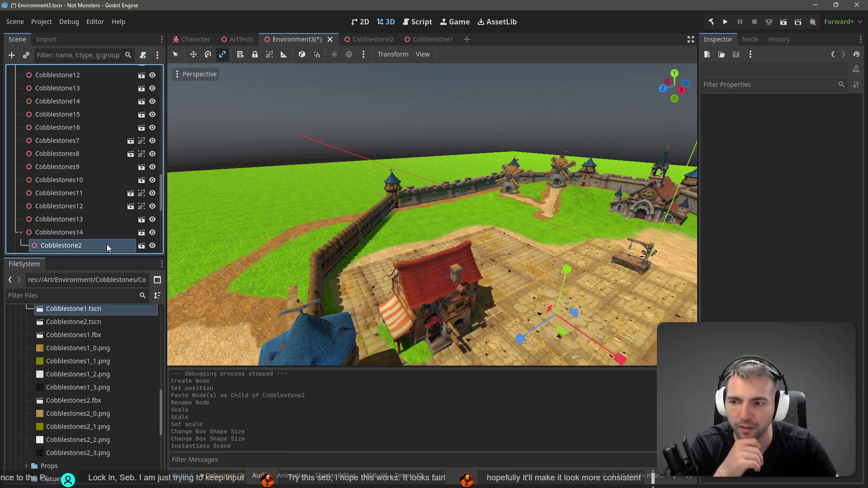
{"action": "key", "text": "f"}
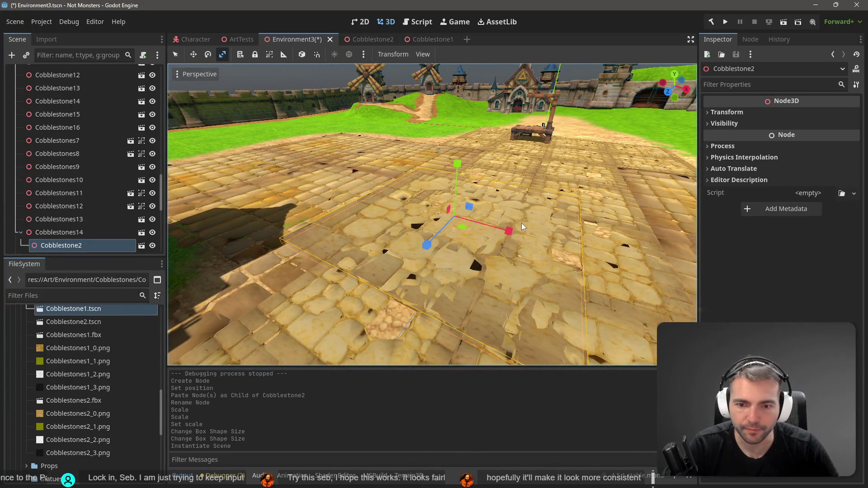
{"action": "key", "text": "ctrl+z"}
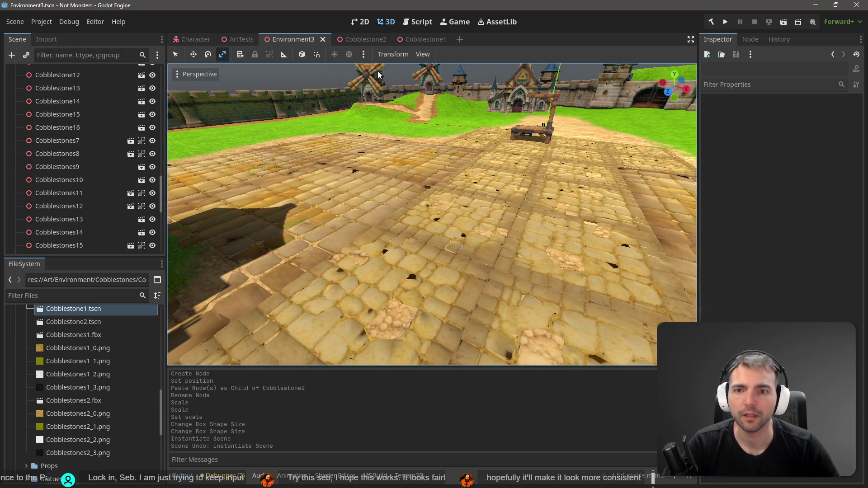
{"action": "left_click", "coordinate": [357, 37]}
{"action": "scroll", "coordinate": [64, 335], "scroll_direction": "up", "scroll_amount": 1}
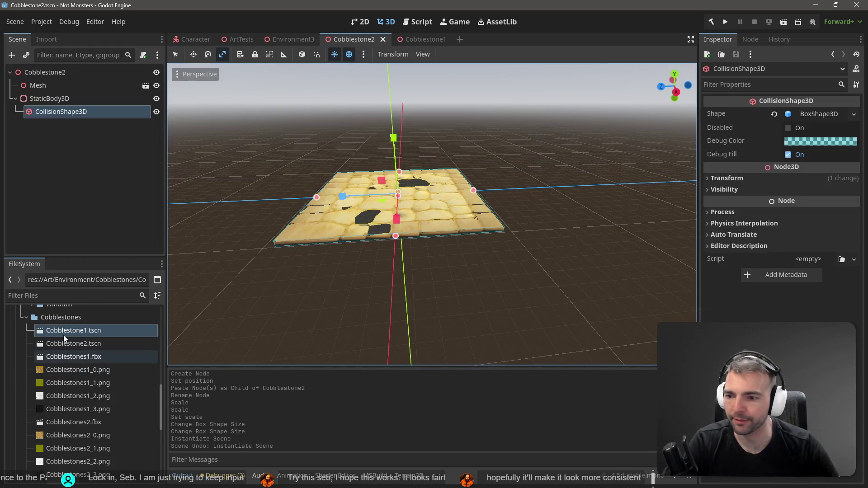
Rename the Cobblestone2.tscn file to Cobblestone2_Small.tscn.
{"action": "left_click", "coordinate": [94, 347]}
{"action": "key", "text": "F2"}
{"action": "type", "text": "_Sma"}
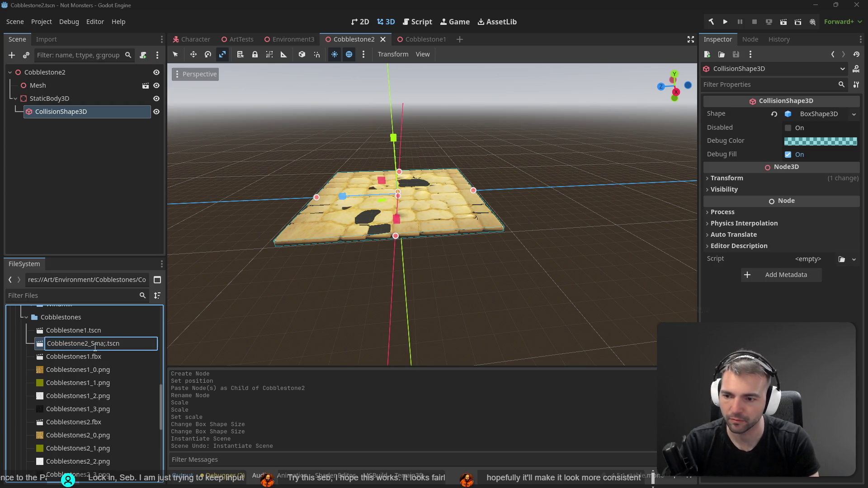
{"action": "type", "text": "l"}
{"action": "key", "text": "Return"}
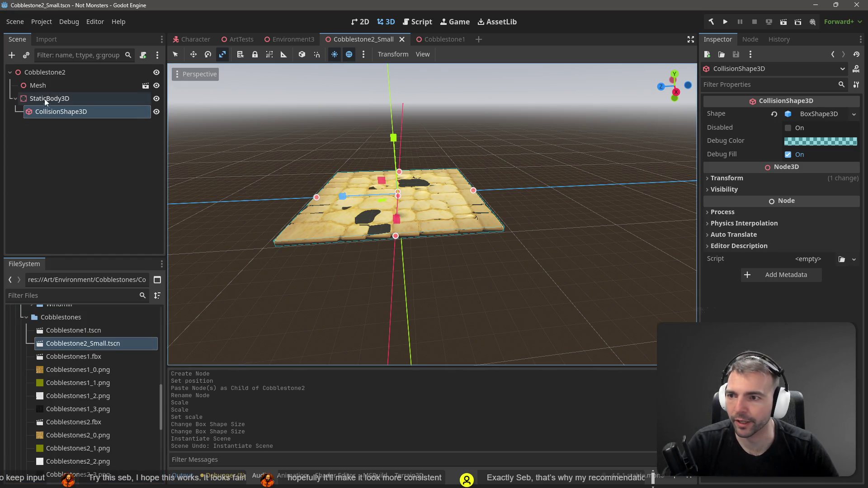
Set the Mesh node's X and Z scale to 1.0 in the Inspector.
{"action": "left_click", "coordinate": [47, 87]}
{"action": "left_click", "coordinate": [733, 198]}
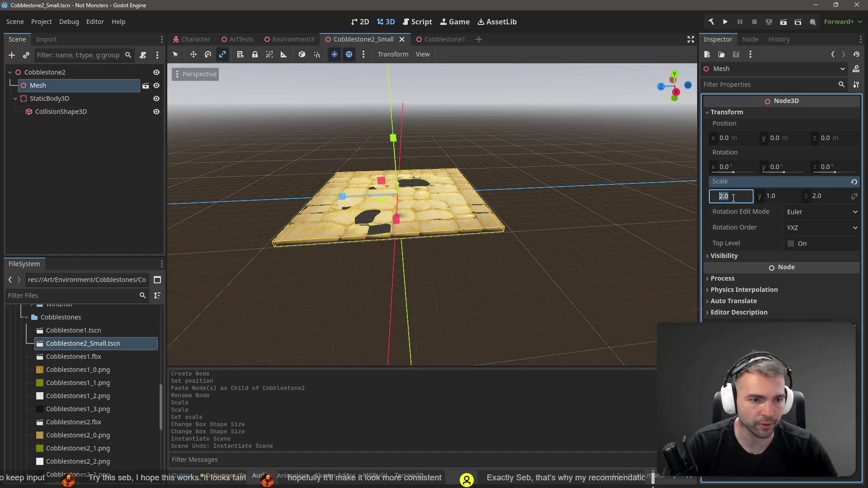
{"action": "type", "text": "1"}
{"action": "key", "text": "Tab"}
{"action": "key", "text": "Tab"}
{"action": "type", "text": "1"}
{"action": "key", "text": "Return"}
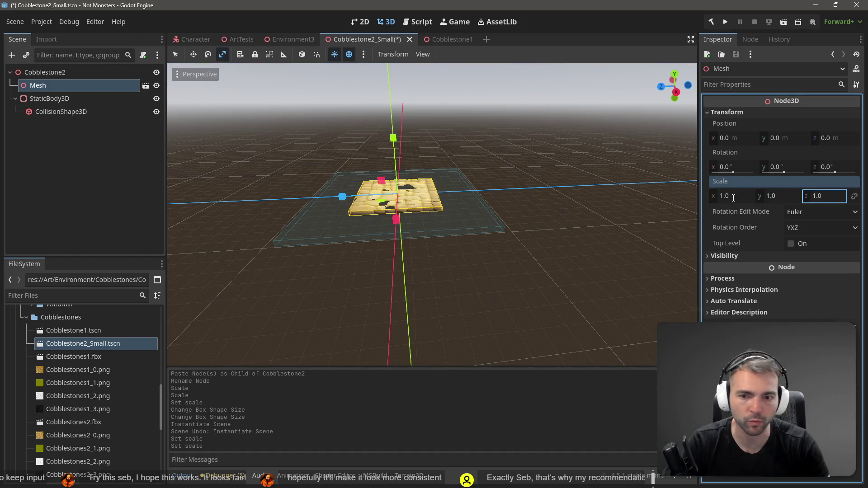
{"action": "left_click", "coordinate": [69, 113]}
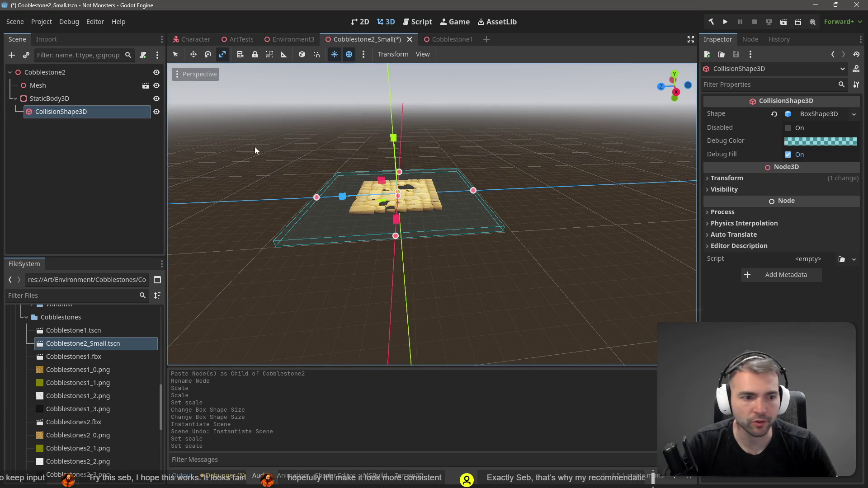
Shrink the collision box's X and Z sides to the mesh edges, about 7.5 × 7.6.
{"action": "mouse_move", "coordinate": [396, 238]}
{"action": "left_mouse_down"}
{"action": "mouse_move", "coordinate": [410, 210]}
{"action": "mouse_move", "coordinate": [449, 197]}
{"action": "mouse_move", "coordinate": [437, 187]}
{"action": "mouse_move", "coordinate": [509, 197]}
{"action": "left_mouse_up"}
{"action": "scroll", "coordinate": [509, 193], "scroll_direction": "down", "scroll_amount": 3}
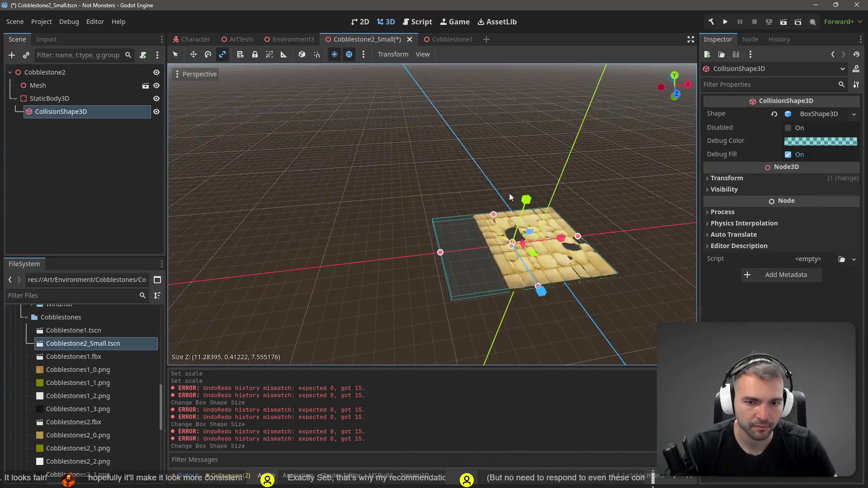
{"action": "left_click_drag", "start_coordinate": [440, 254], "coordinate": [492, 260]}
{"action": "scroll", "coordinate": [491, 259], "scroll_direction": "up", "scroll_amount": 5}
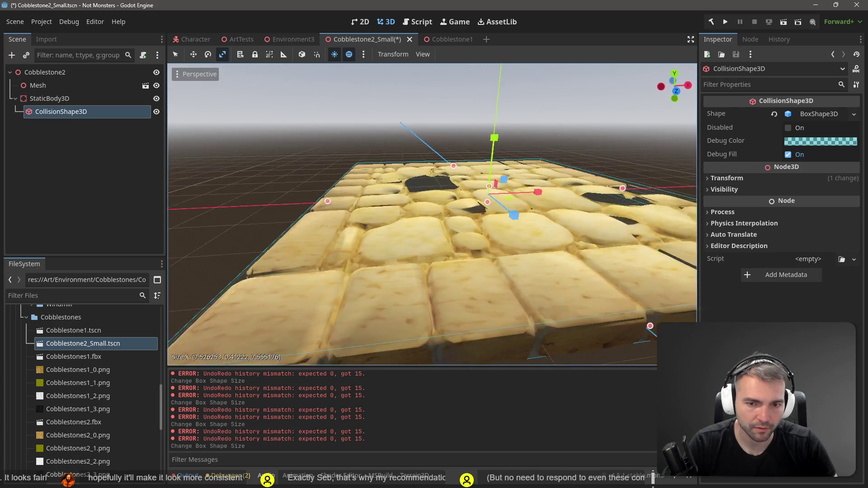
{"action": "scroll", "coordinate": [504, 246], "scroll_direction": "down", "scroll_amount": 5}
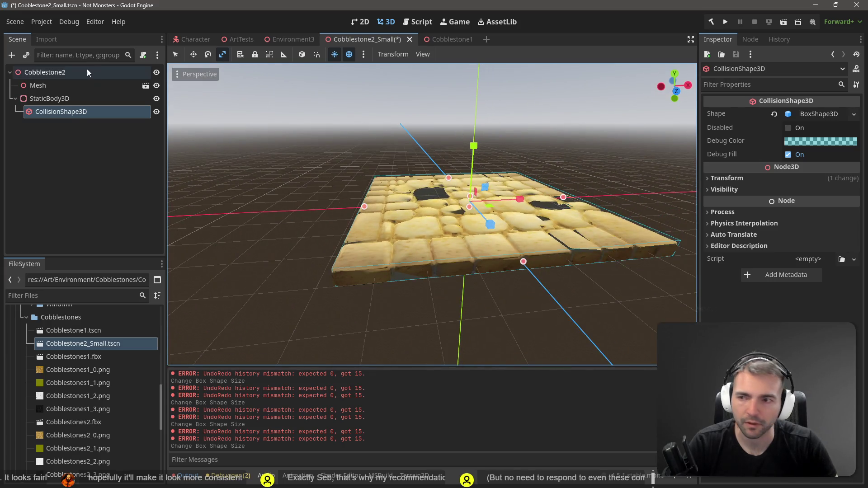
Deselect the collision shape and save the Cobblestone2_Small scene.
{"action": "left_click", "coordinate": [76, 149]}
{"action": "key", "text": "ctrl+s"}
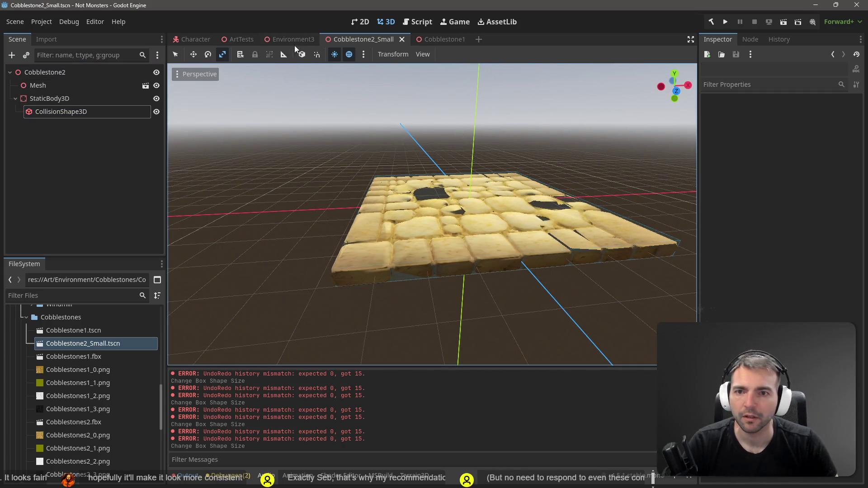
{"action": "left_click", "coordinate": [284, 39]}
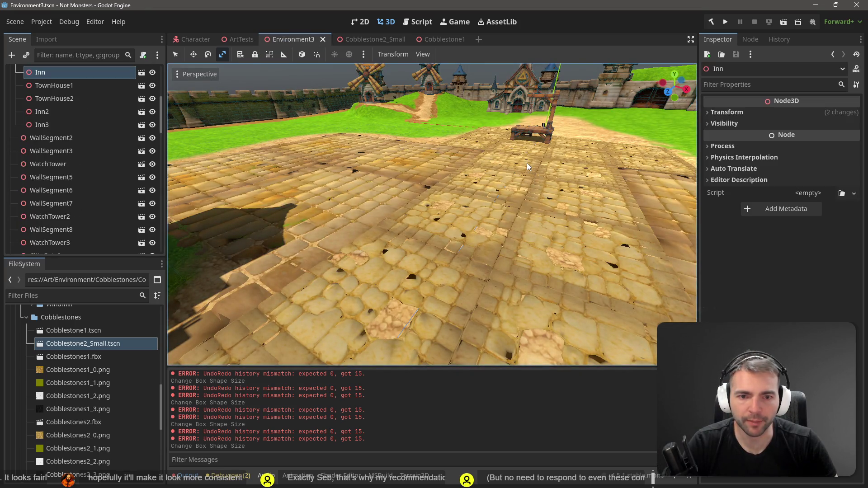
Survey the Environment3 village, collapse the Architecture group and select the Cobblestones14 tile group.
{"action": "scroll", "coordinate": [359, 299], "scroll_direction": "down", "scroll_amount": 10}
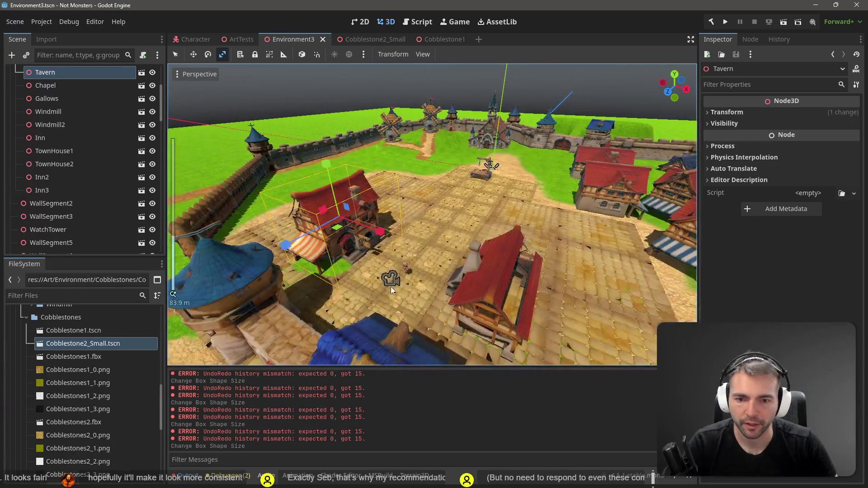
{"action": "left_click", "coordinate": [391, 284]}
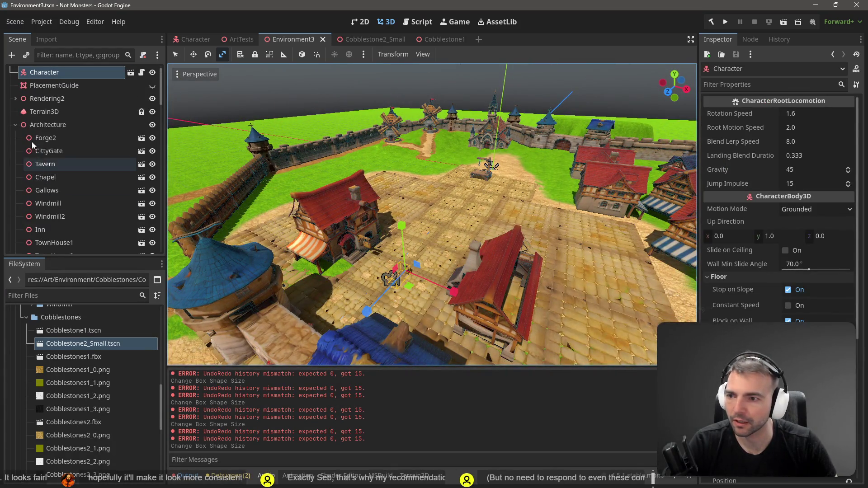
{"action": "scroll", "coordinate": [27, 135], "scroll_direction": "down", "scroll_amount": 2}
{"action": "left_click", "coordinate": [16, 101]}
{"action": "scroll", "coordinate": [452, 230], "scroll_direction": "down", "scroll_amount": 3}
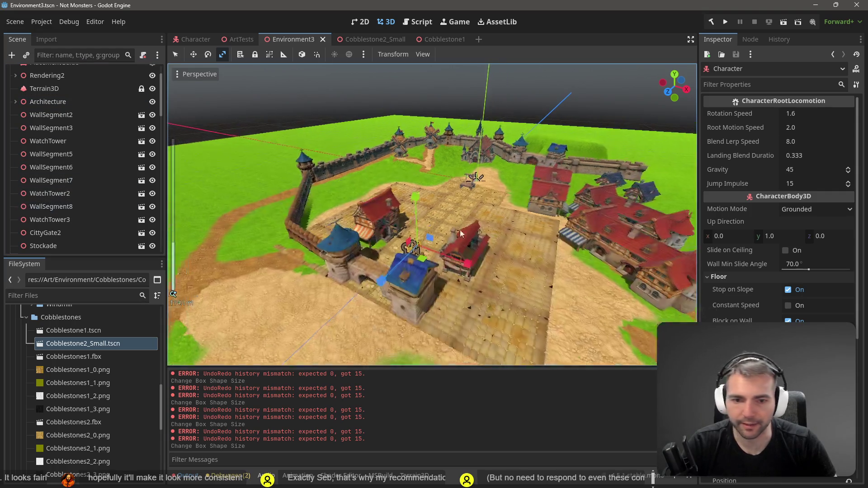
{"action": "scroll", "coordinate": [447, 232], "scroll_direction": "up", "scroll_amount": 5}
{"action": "left_click", "coordinate": [446, 231]}
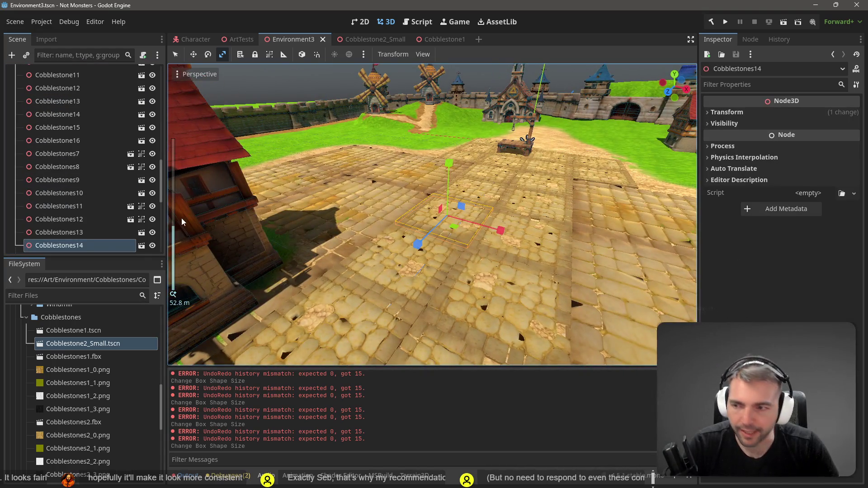
{"action": "right_click", "coordinate": [61, 250]}
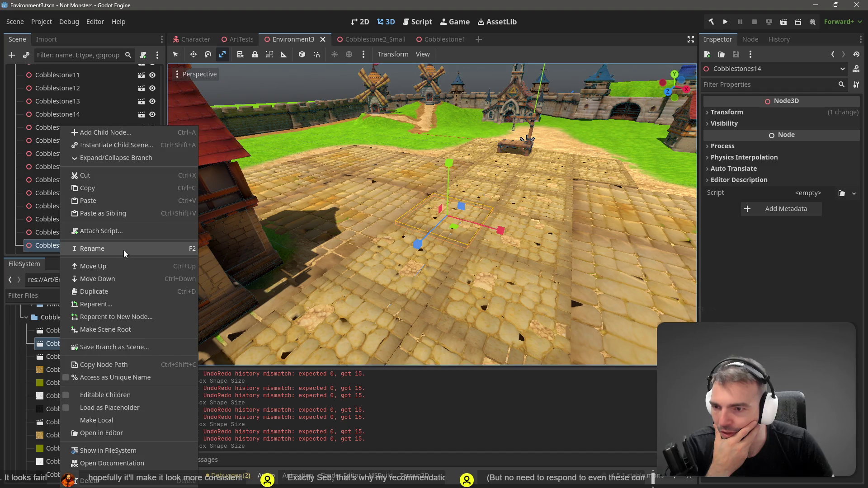
{"action": "left_click", "coordinate": [142, 147]}
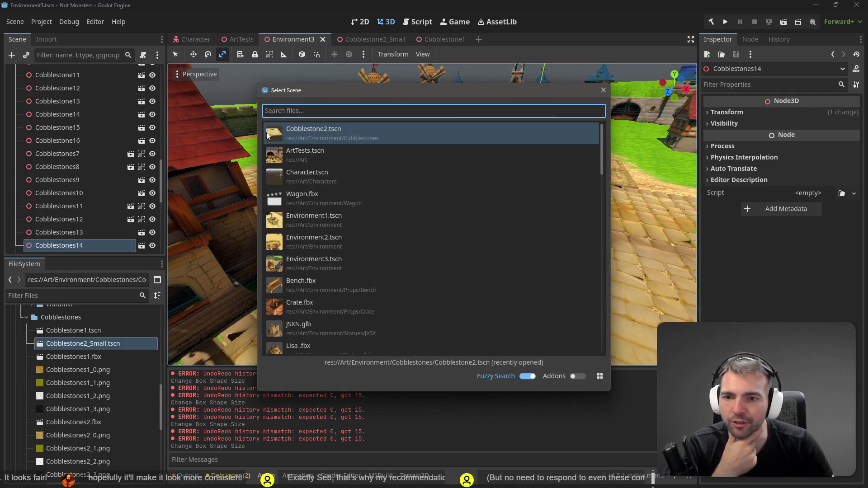
{"action": "double_click", "coordinate": [327, 132]}
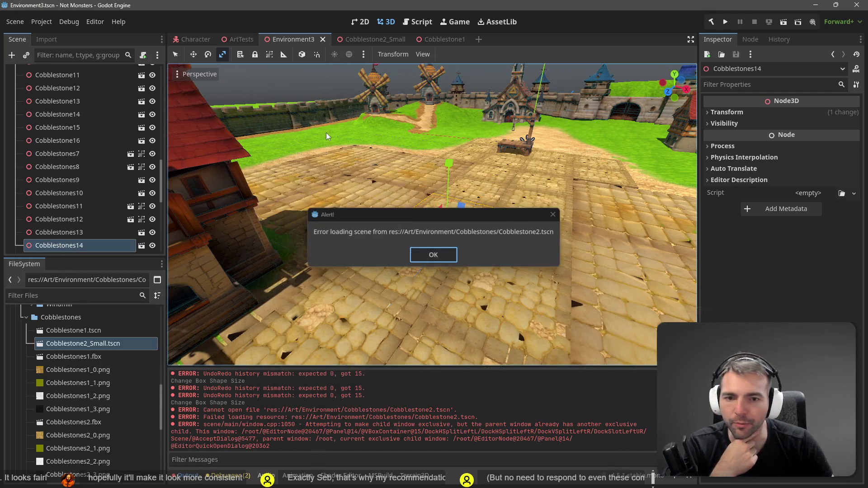
{"action": "left_click", "coordinate": [438, 258]}
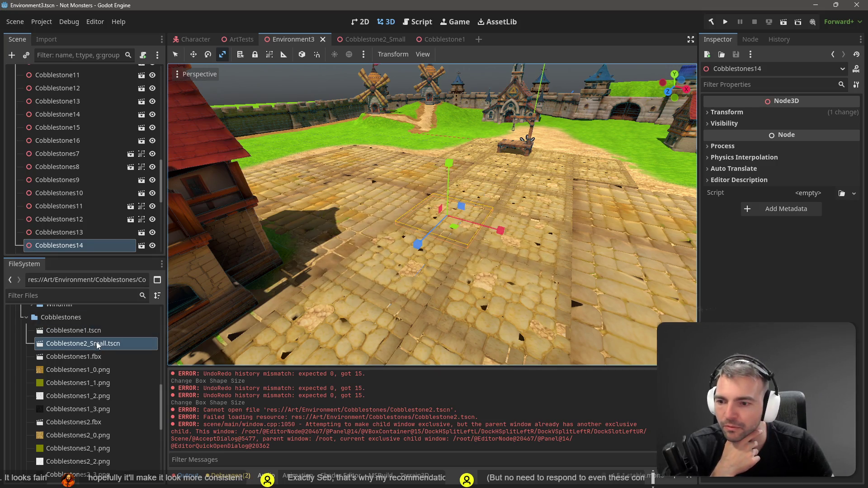
{"action": "left_click", "coordinate": [365, 37]}
{"action": "left_click", "coordinate": [295, 39]}
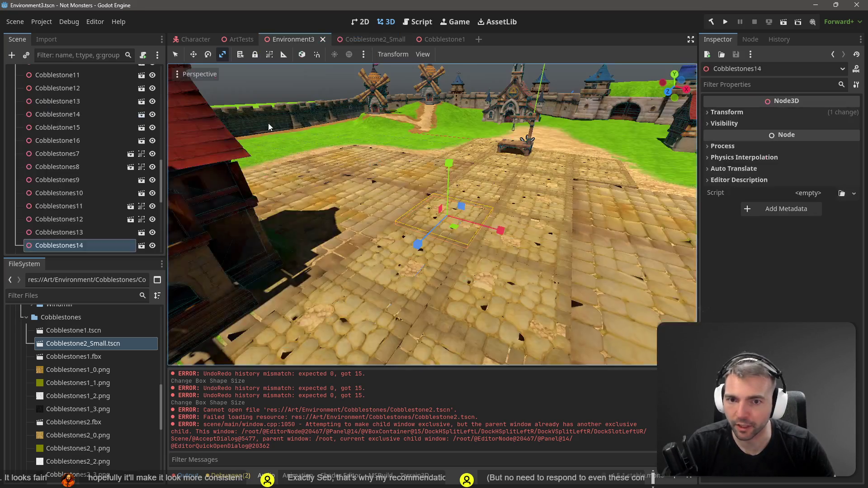
Instance Cobblestone2_Small.tscn as a child scene and move it out beside Cobblestones14.
{"action": "right_click", "coordinate": [83, 244]}
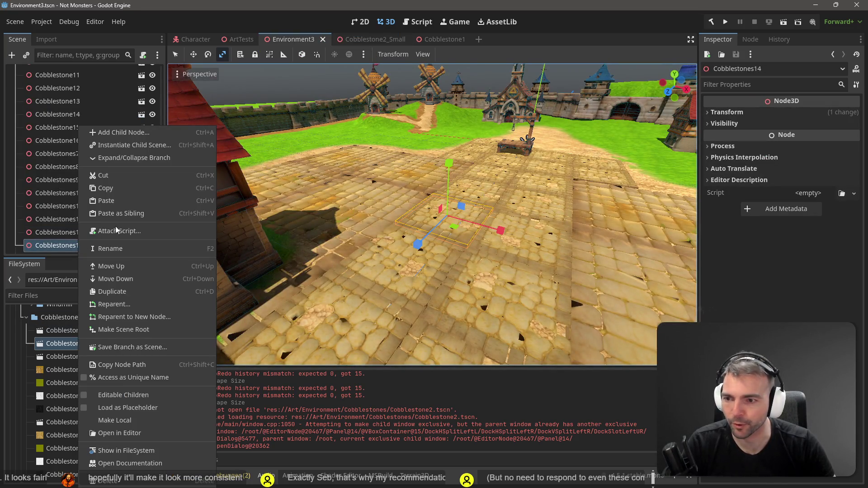
{"action": "left_click", "coordinate": [145, 145]}
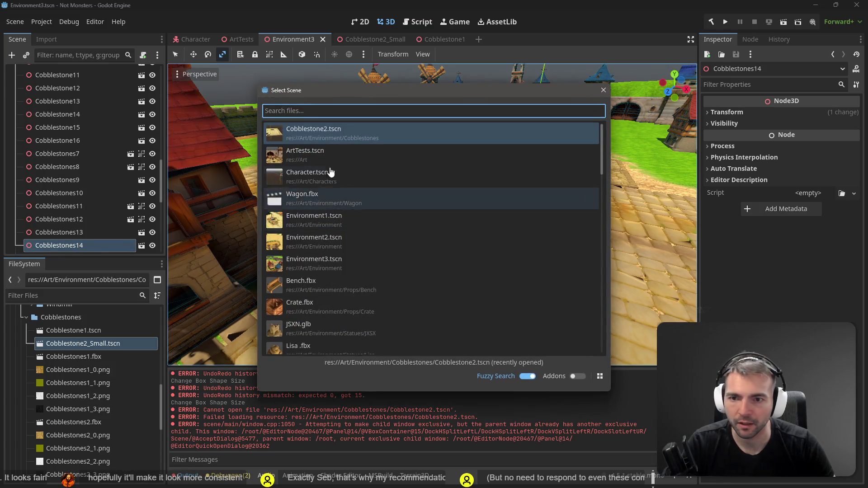
{"action": "type", "text": "Cobbles"}
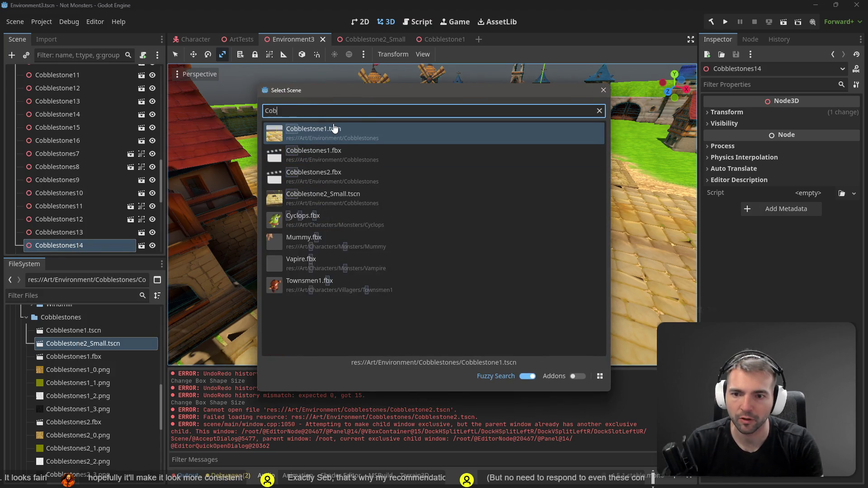
{"action": "key", "text": "Down"}
{"action": "key", "text": "Down"}
{"action": "key", "text": "Up"}
{"action": "key", "text": "Up"}
{"action": "key", "text": "Up"}
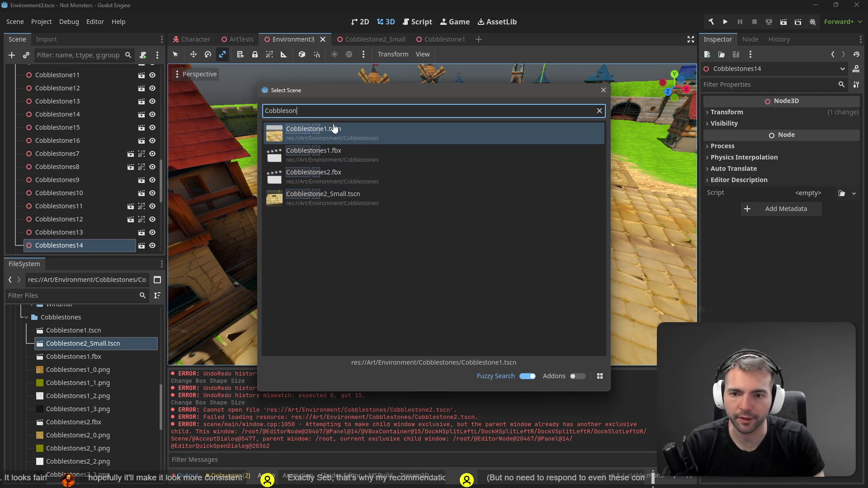
{"action": "key", "text": "Return"}
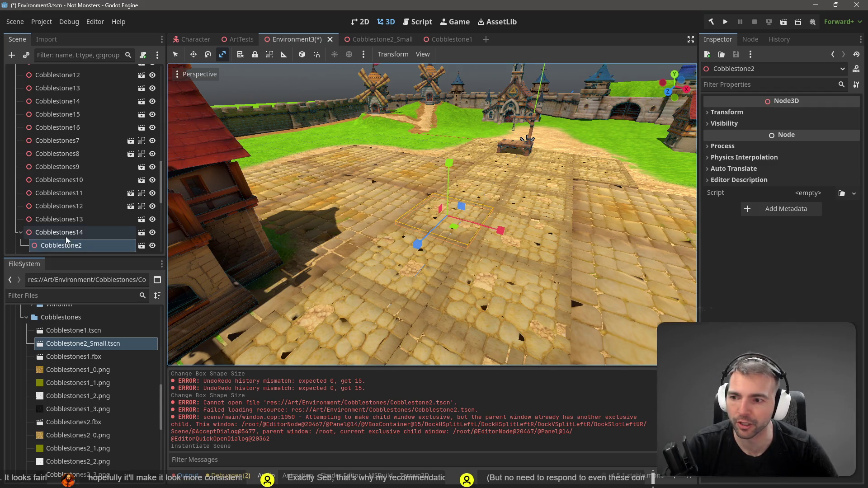
{"action": "left_click_drag", "start_coordinate": [59, 242], "coordinate": [59, 228]}
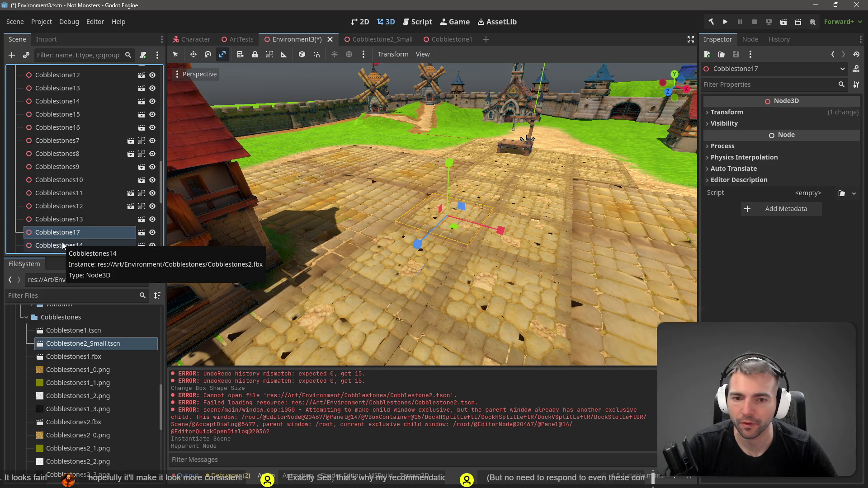
Delete the old Cobblestones14 tile, then run the game with F5.
{"action": "left_click", "coordinate": [62, 244]}
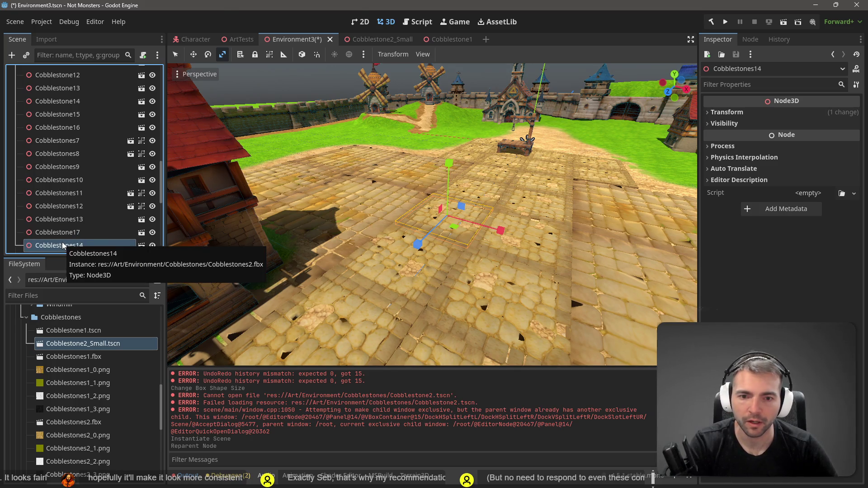
{"action": "key", "text": "Delete"}
{"action": "left_click", "coordinate": [408, 252]}
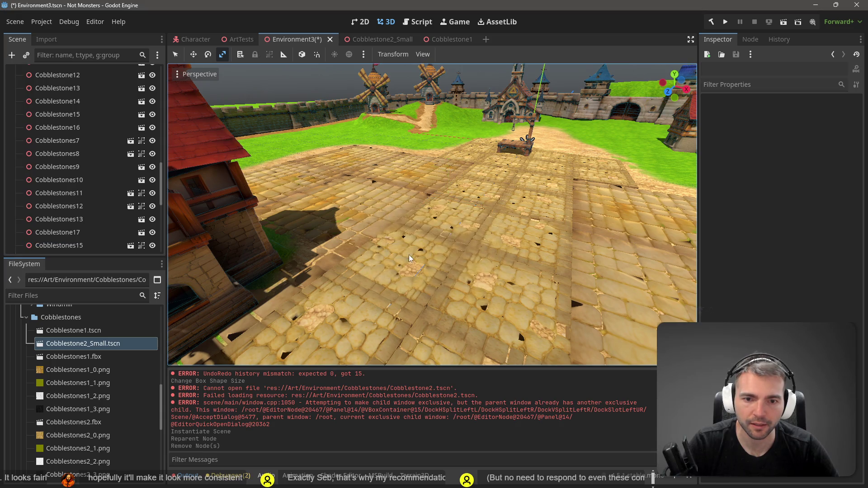
{"action": "left_click", "coordinate": [461, 218]}
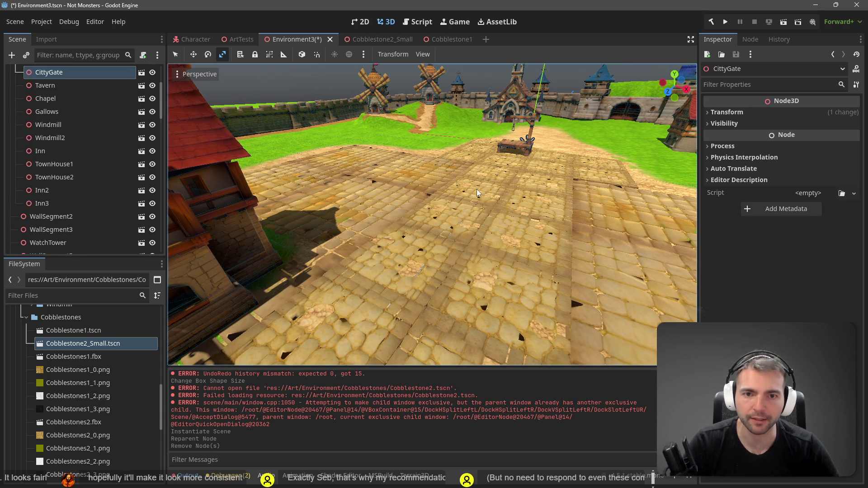
{"action": "key", "text": "F5"}
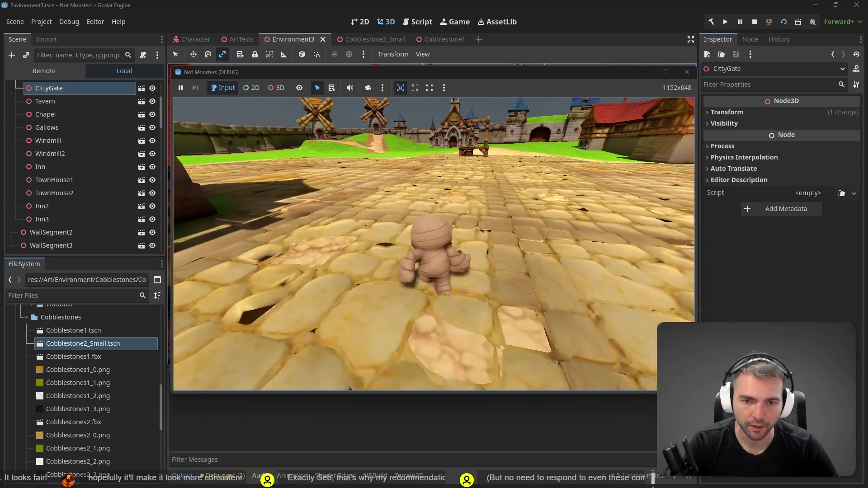
Walk the mummy with WASD toward the gallows, windmills and town gate, then stop the game with F8.
{"action": "key", "text": "w"}
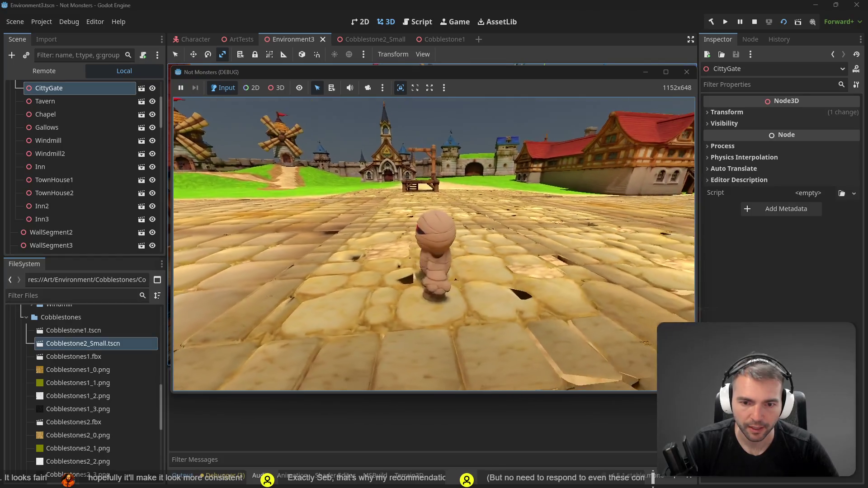
{"action": "key", "text": "s"}
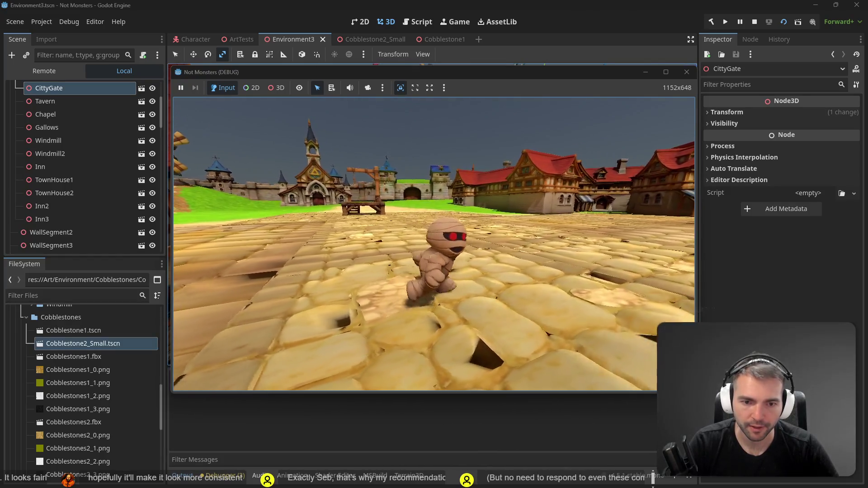
{"action": "key", "text": "w"}
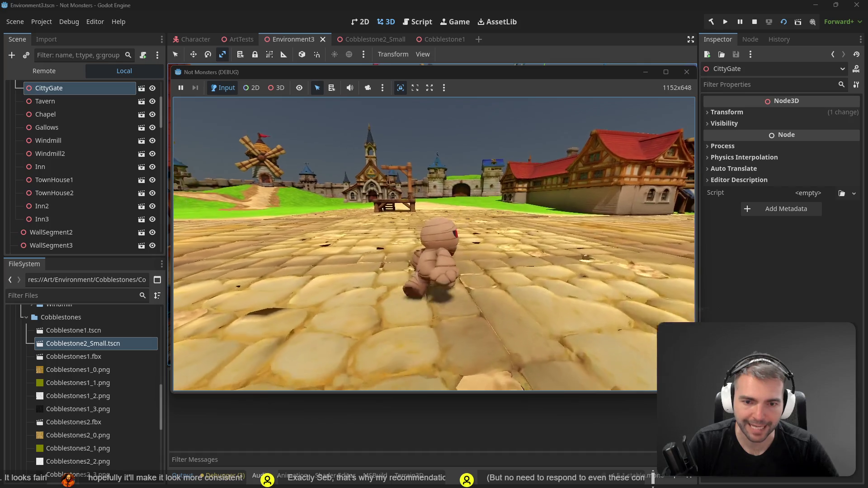
{"action": "key", "text": "a"}
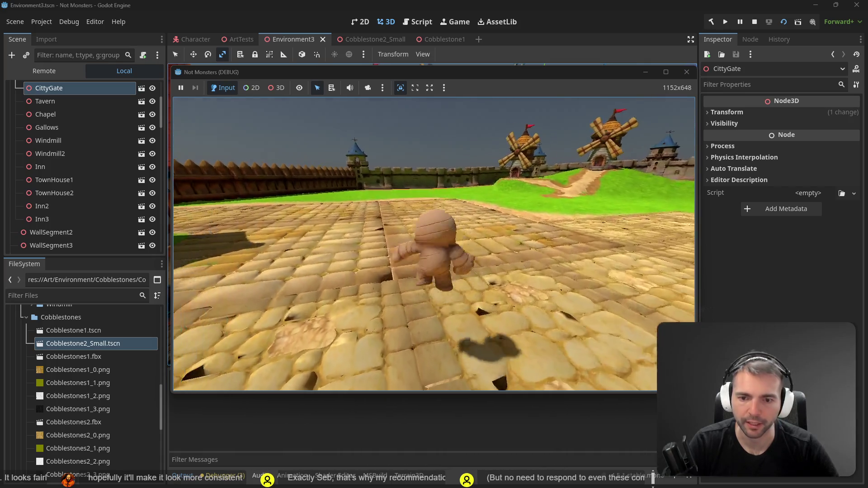
{"action": "key", "text": "w"}
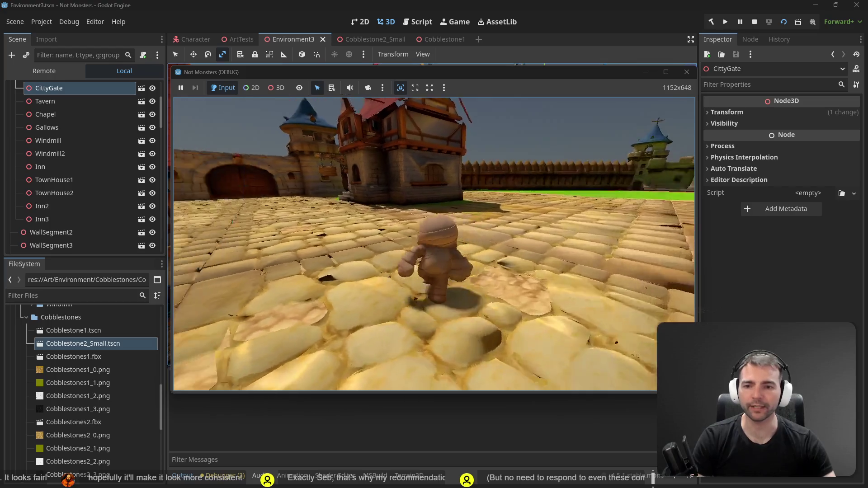
{"action": "key", "text": "w"}
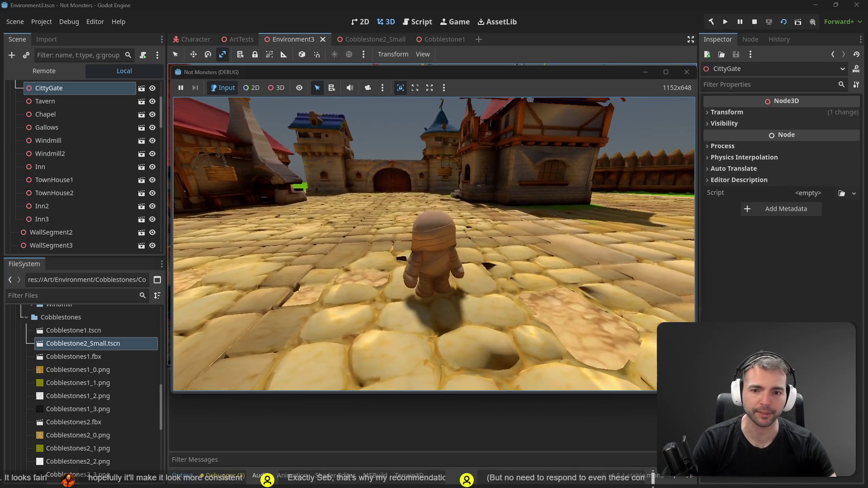
{"action": "key", "text": "d"}
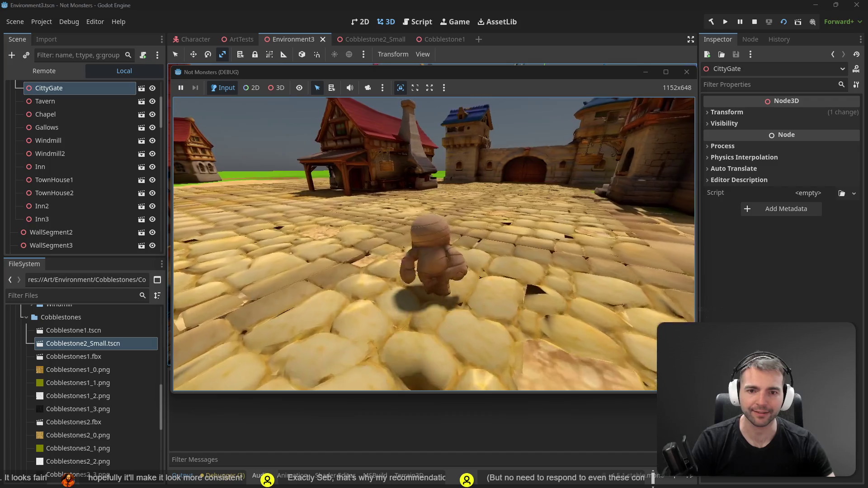
{"action": "key", "text": "a"}
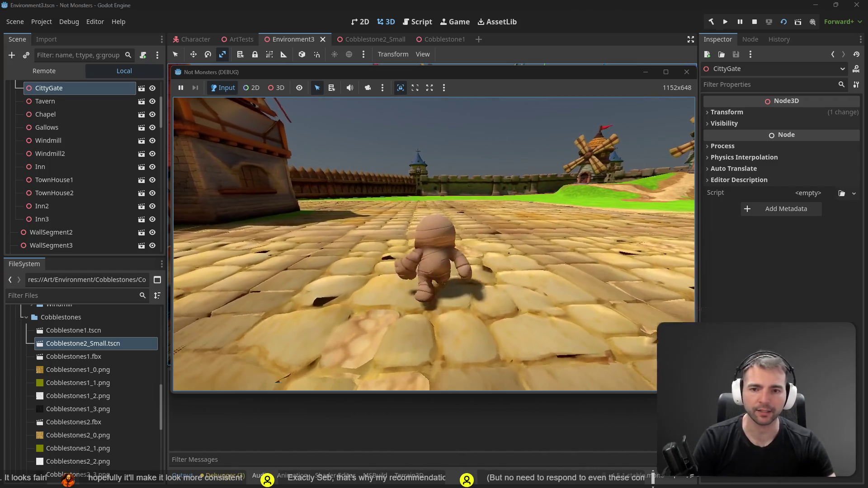
{"action": "key", "text": "s"}
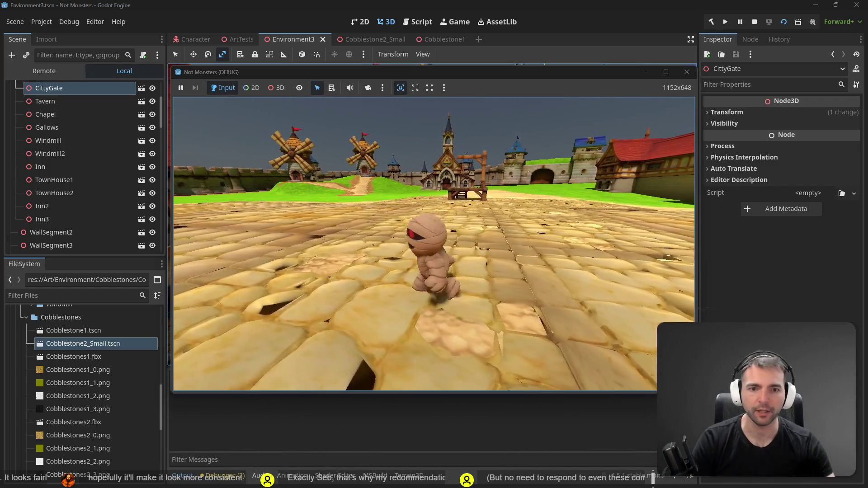
{"action": "key", "text": "w"}
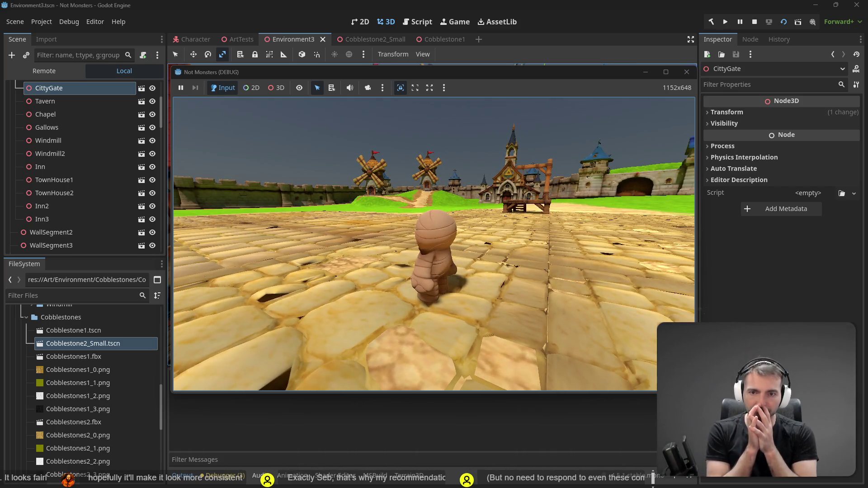
{"action": "key", "text": "w"}
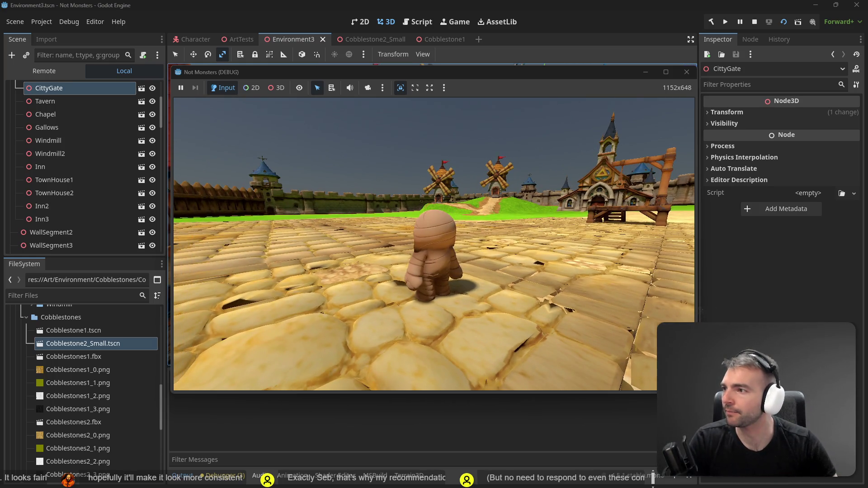
{"action": "key", "text": "F8"}
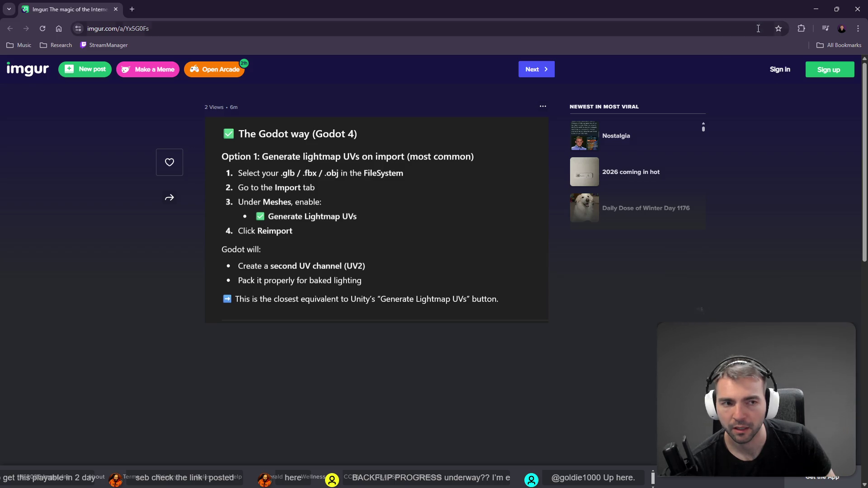
Minimise the browser showing the Imgur lightmap UV guide to return to Godot.
{"action": "left_click", "coordinate": [824, 14]}
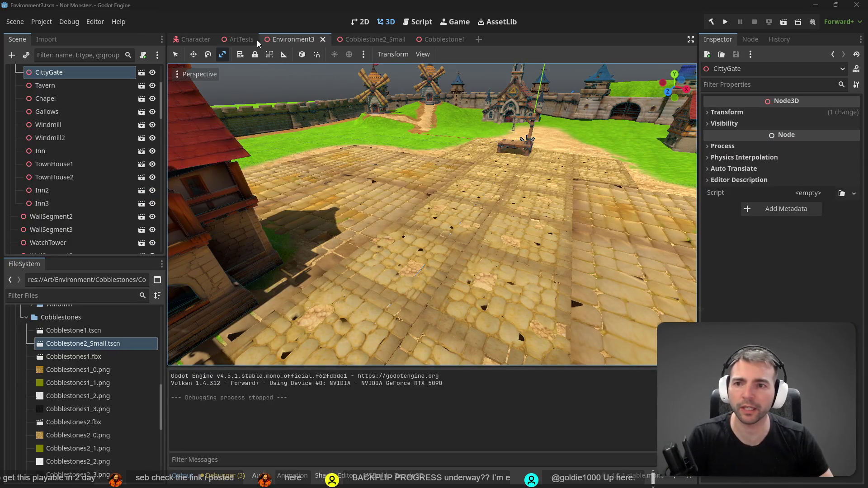
Switch to the ArtTests scene and select the city gate model in the viewport.
{"action": "left_click", "coordinate": [240, 39]}
{"action": "scroll", "coordinate": [440, 200], "scroll_direction": "up", "scroll_amount": 6}
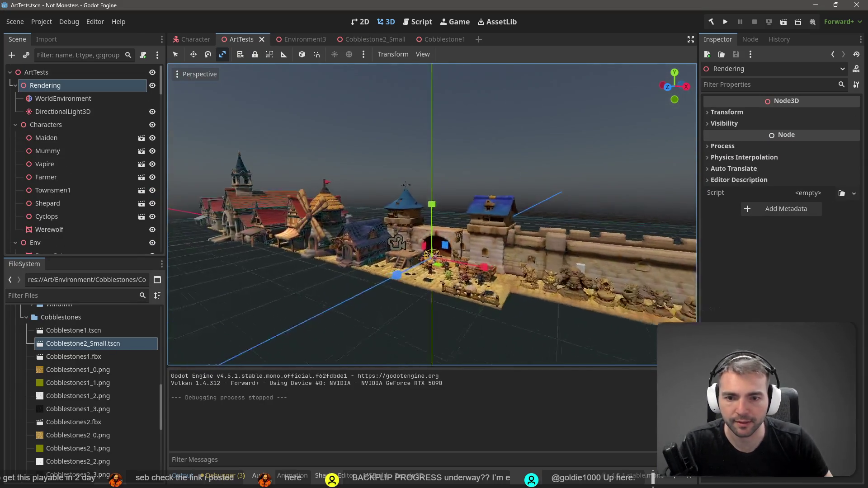
{"action": "scroll", "coordinate": [432, 215], "scroll_direction": "down", "scroll_amount": 5}
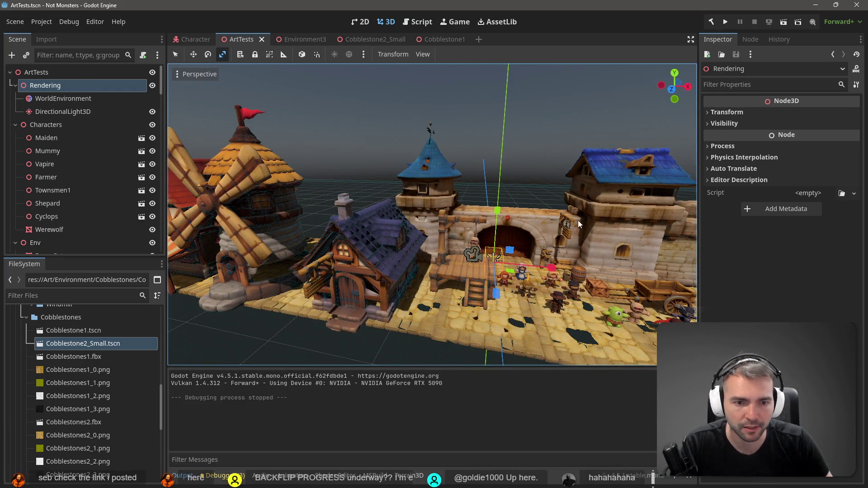
{"action": "left_click", "coordinate": [578, 220]}
{"action": "scroll", "coordinate": [70, 233], "scroll_direction": "down", "scroll_amount": 1}
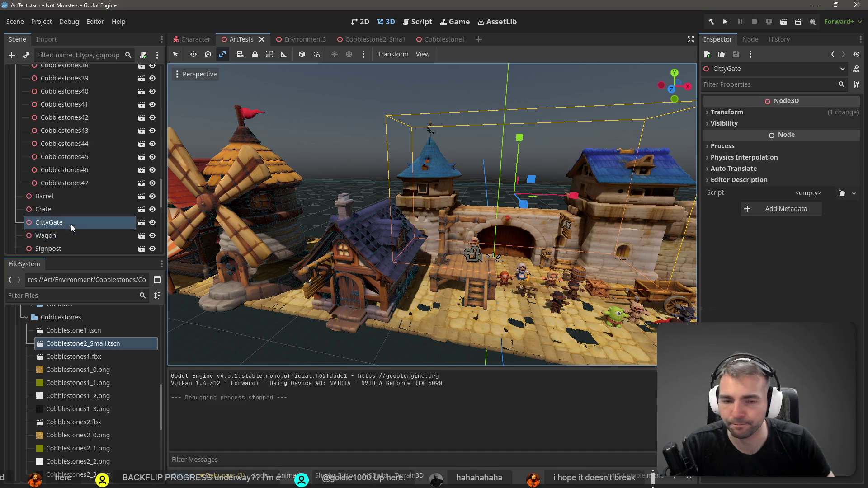
Try opening the CittyGate scene for editing, cancel the warning, and collapse the Cobblestones folder.
{"action": "double_click", "coordinate": [68, 222]}
{"action": "left_click", "coordinate": [142, 226]}
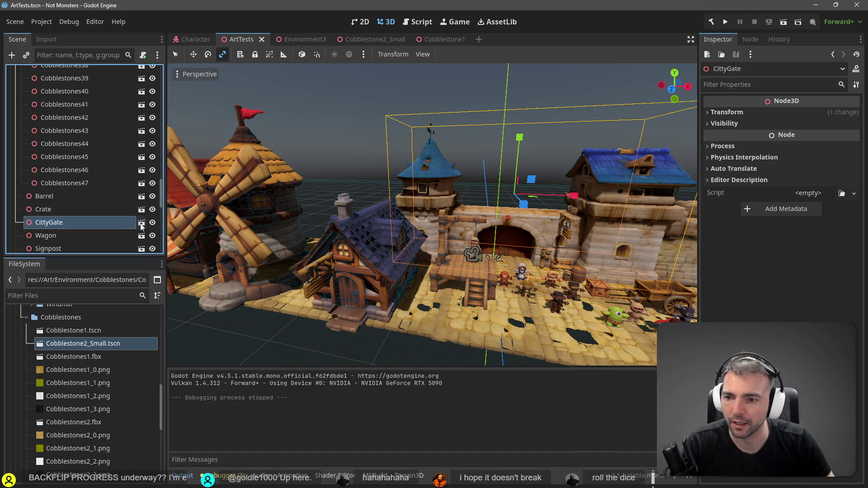
{"action": "left_click", "coordinate": [142, 226]}
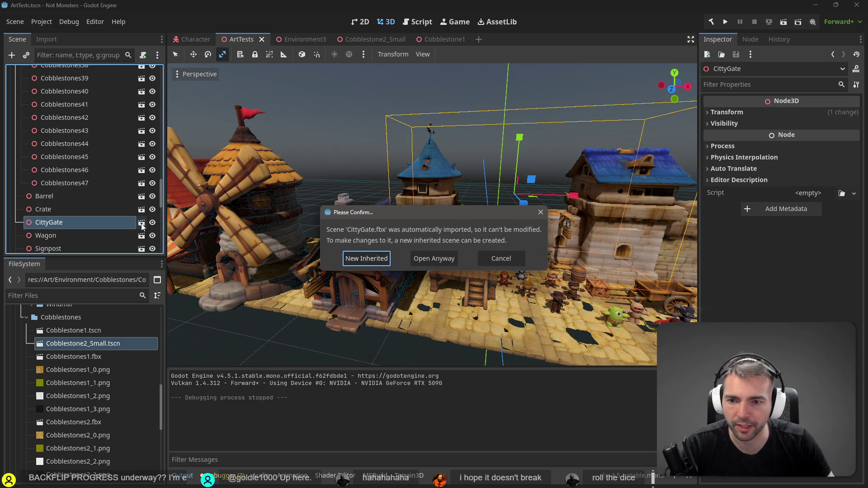
{"action": "left_click", "coordinate": [496, 261]}
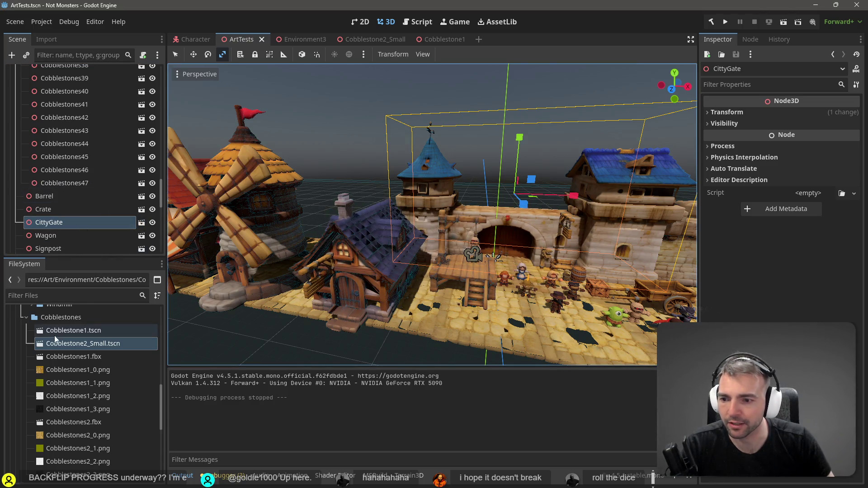
{"action": "left_click", "coordinate": [26, 317]}
{"action": "scroll", "coordinate": [86, 355], "scroll_direction": "up", "scroll_amount": 3}
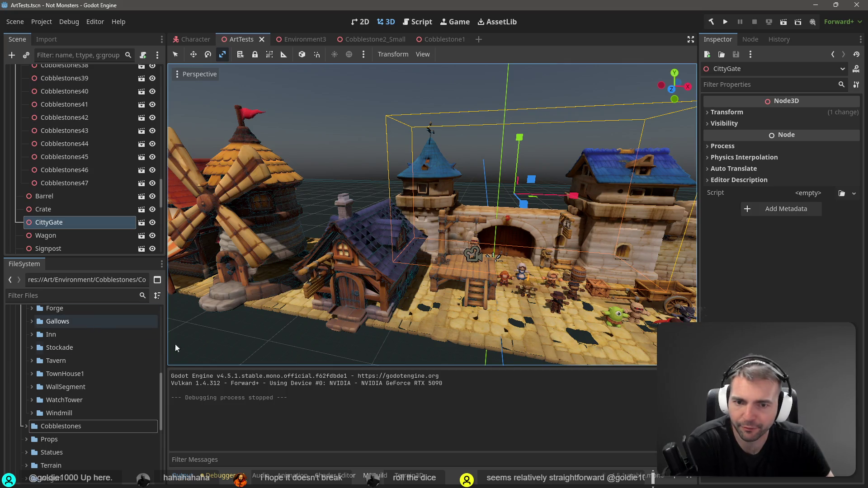
Reveal CittyGate.fbx in FileSystem and scroll its Import settings down to the Meshes section.
{"action": "right_click", "coordinate": [50, 222]}
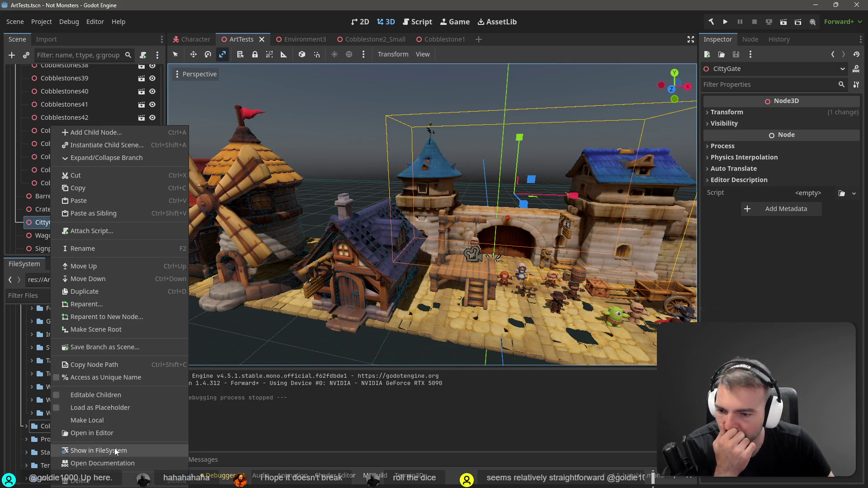
{"action": "left_click", "coordinate": [114, 449]}
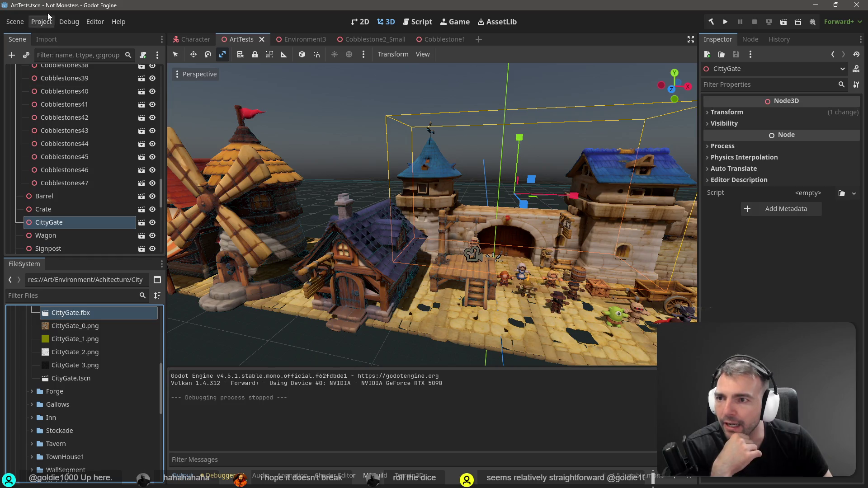
{"action": "left_click", "coordinate": [47, 39]}
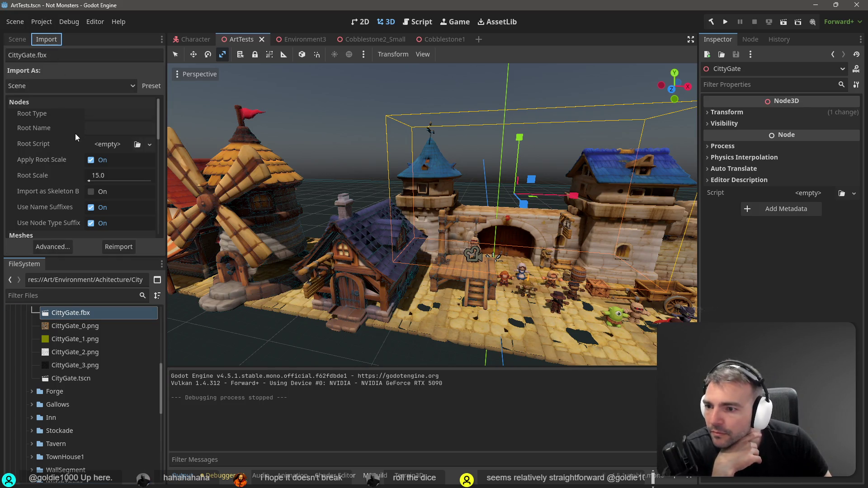
{"action": "scroll", "coordinate": [75, 133], "scroll_direction": "down", "scroll_amount": 1}
{"action": "scroll", "coordinate": [75, 136], "scroll_direction": "down", "scroll_amount": 4}
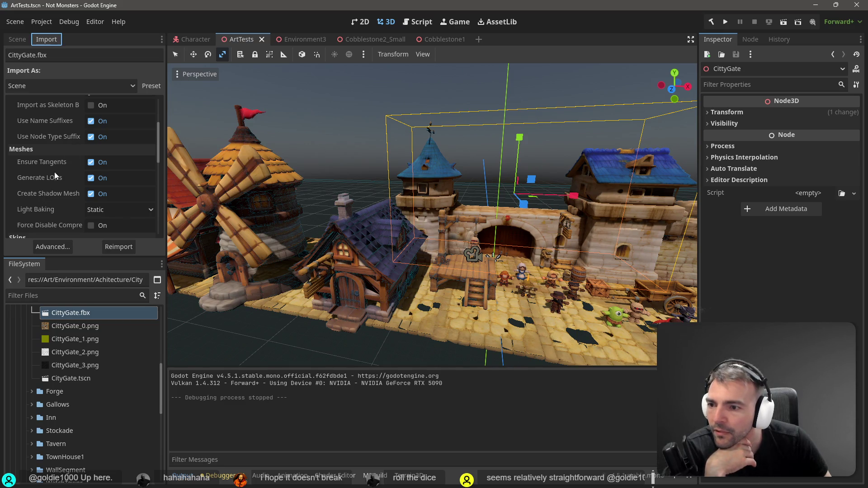
{"action": "scroll", "coordinate": [58, 178], "scroll_direction": "down", "scroll_amount": 5}
{"action": "scroll", "coordinate": [59, 172], "scroll_direction": "down", "scroll_amount": 6}
{"action": "scroll", "coordinate": [60, 170], "scroll_direction": "down", "scroll_amount": 4}
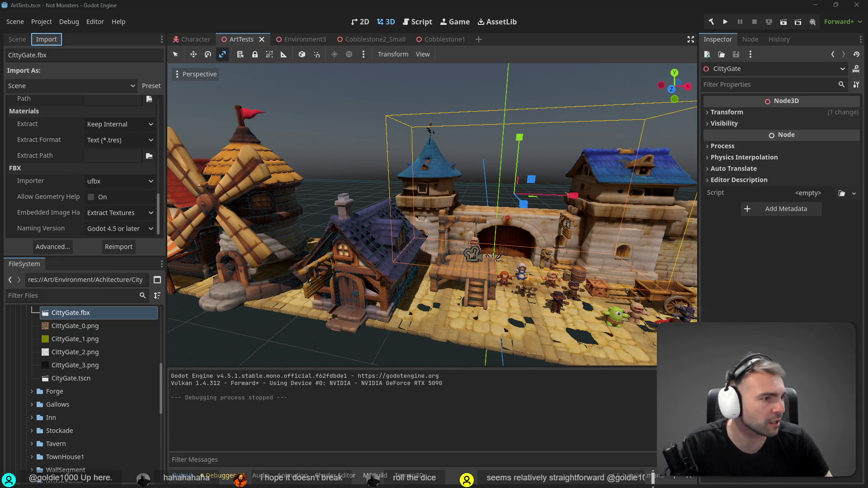
Compare the mesh import options with the lightmap instructions and open the Light Baking choices.
{"action": "key", "text": "alt+Tab"}
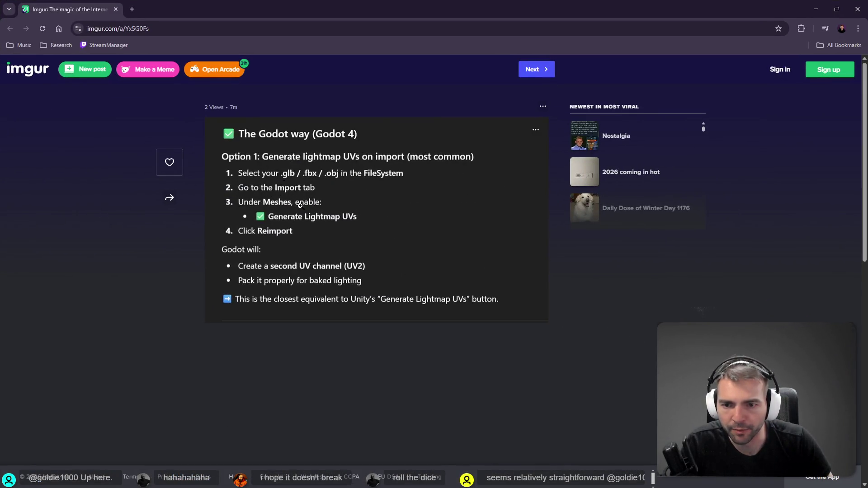
{"action": "key", "text": "alt+Tab"}
{"action": "scroll", "coordinate": [52, 199], "scroll_direction": "up", "scroll_amount": 8}
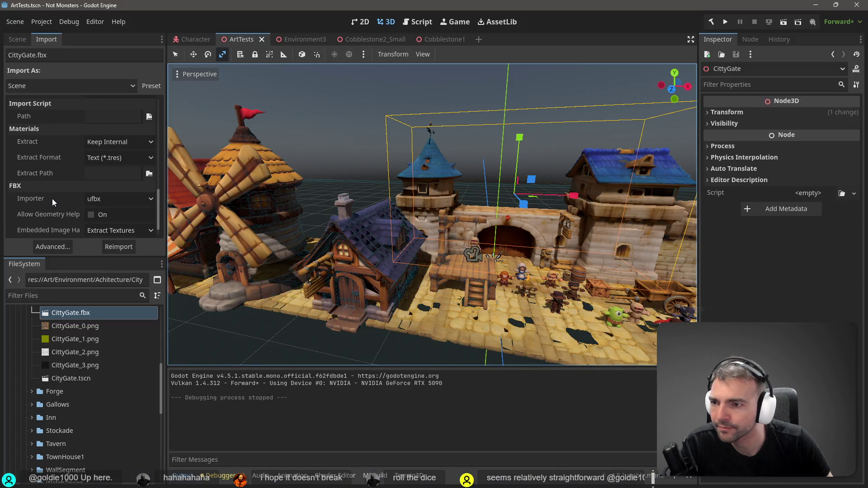
{"action": "scroll", "coordinate": [62, 193], "scroll_direction": "down", "scroll_amount": 3}
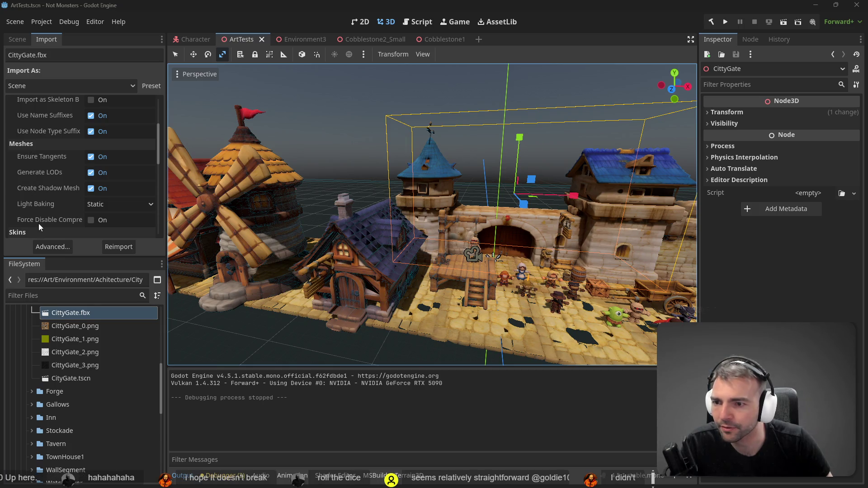
{"action": "key", "text": "alt+Tab"}
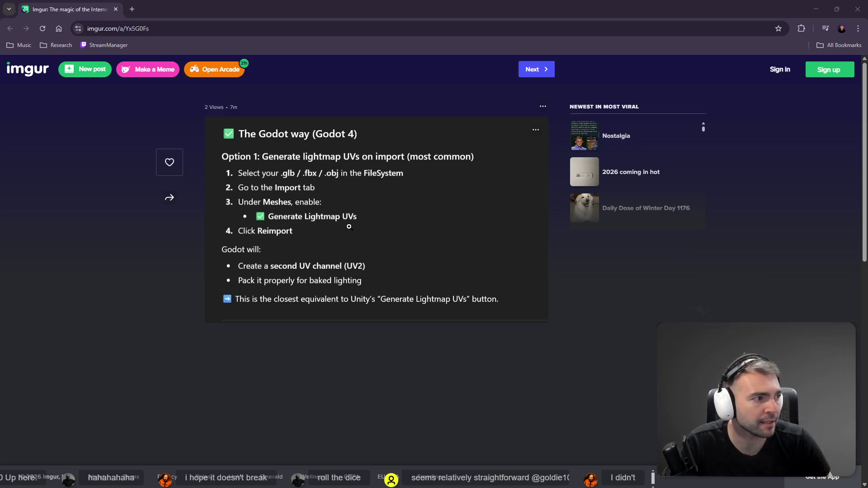
{"action": "key", "text": "alt+Tab"}
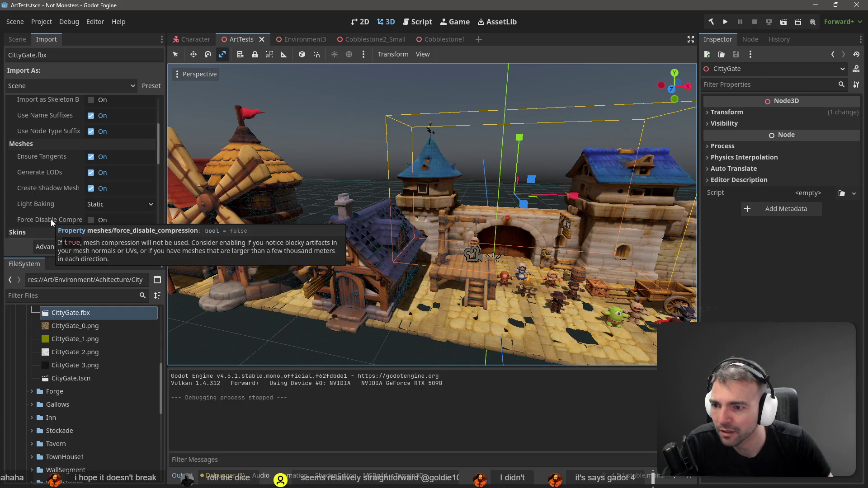
{"action": "left_click", "coordinate": [137, 204]}
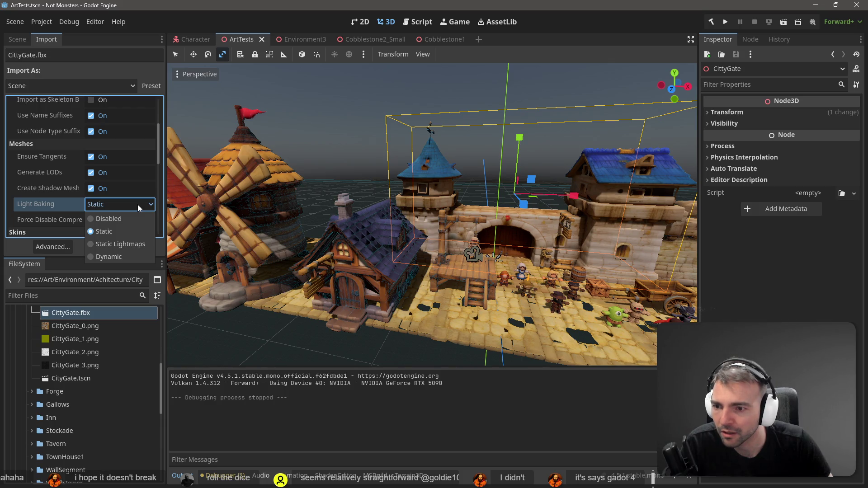
Set CittyGate.fbx Light Baking to Static Lightmaps and reimport it.
{"action": "left_click", "coordinate": [137, 247]}
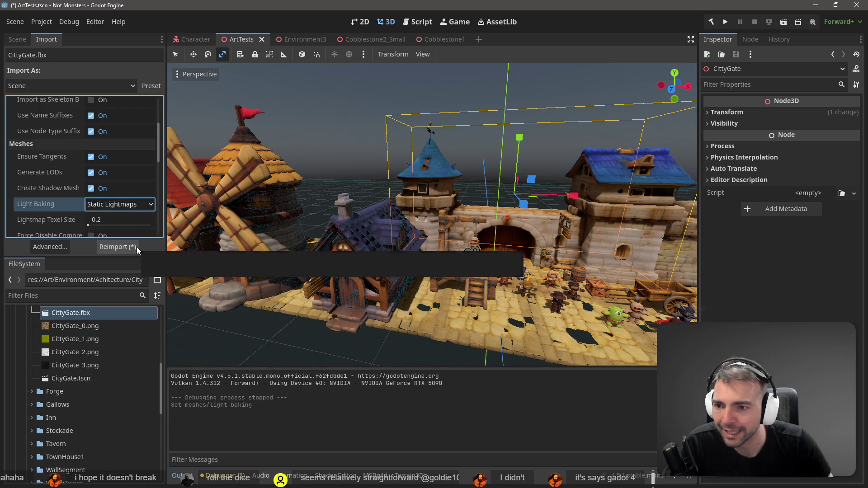
{"action": "scroll", "coordinate": [114, 207], "scroll_direction": "down", "scroll_amount": 1}
{"action": "left_click", "coordinate": [119, 248]}
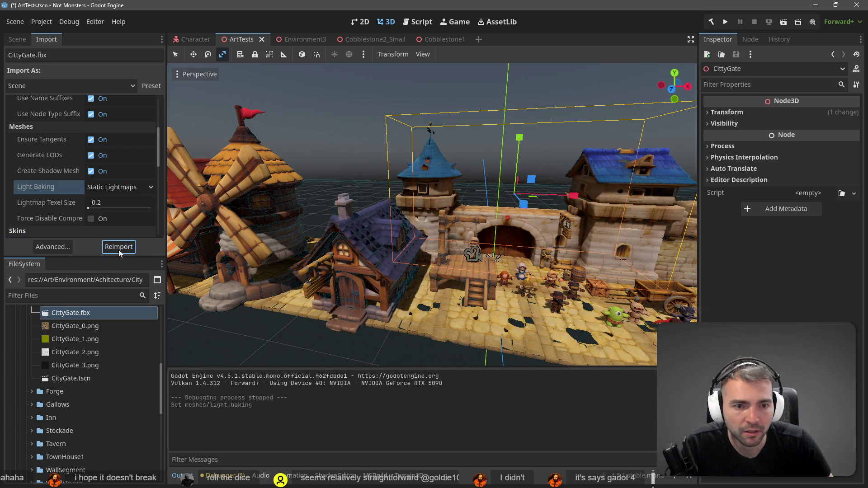
{"action": "scroll", "coordinate": [431, 215], "scroll_direction": "down", "scroll_amount": 5}
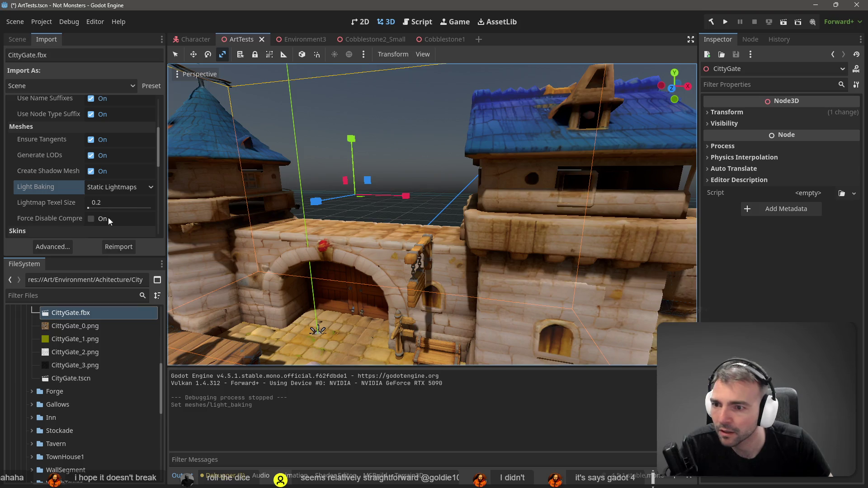
Reimport with Light Baking set to Dynamic, then again with it back on Static.
{"action": "left_click", "coordinate": [143, 193]}
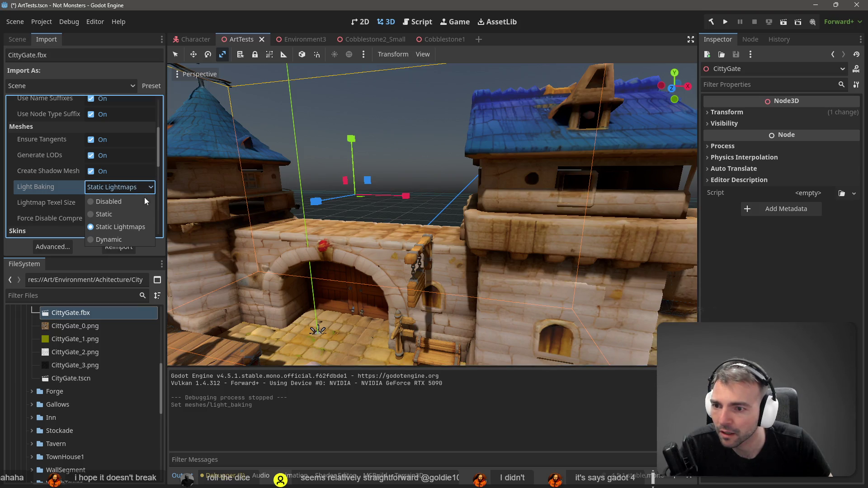
{"action": "left_click", "coordinate": [127, 238]}
{"action": "left_click", "coordinate": [133, 248]}
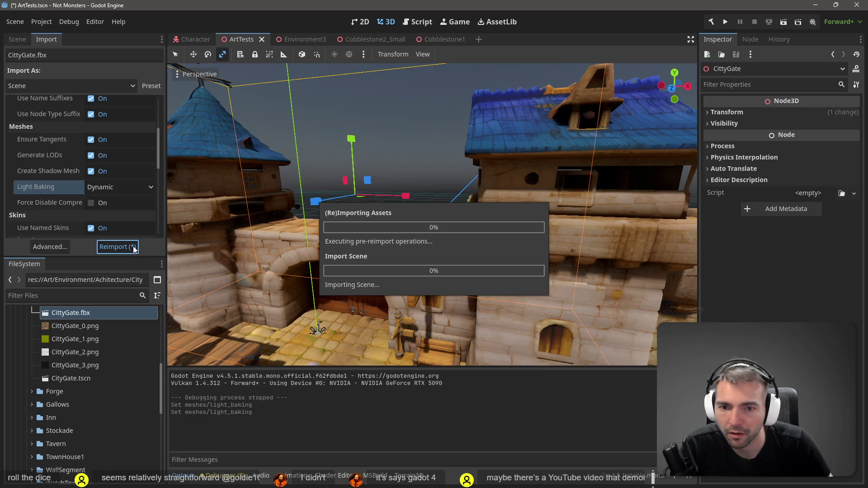
{"action": "left_click", "coordinate": [122, 188]}
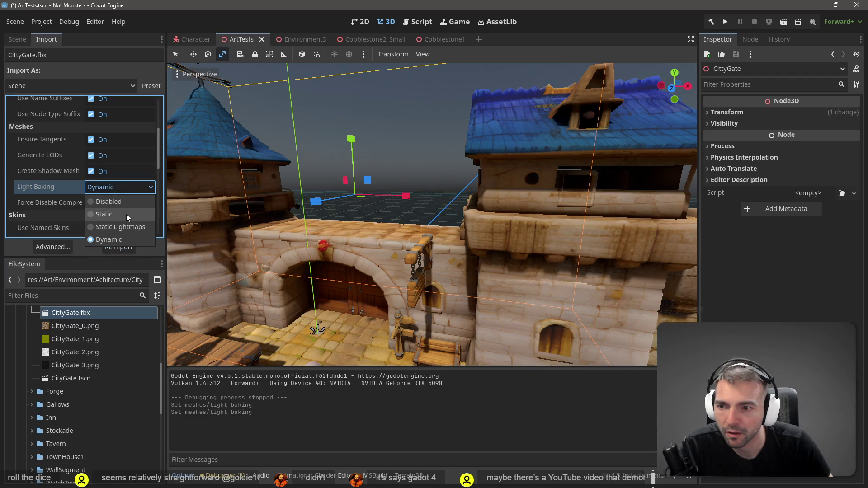
{"action": "left_click", "coordinate": [127, 215]}
{"action": "left_click", "coordinate": [130, 247]}
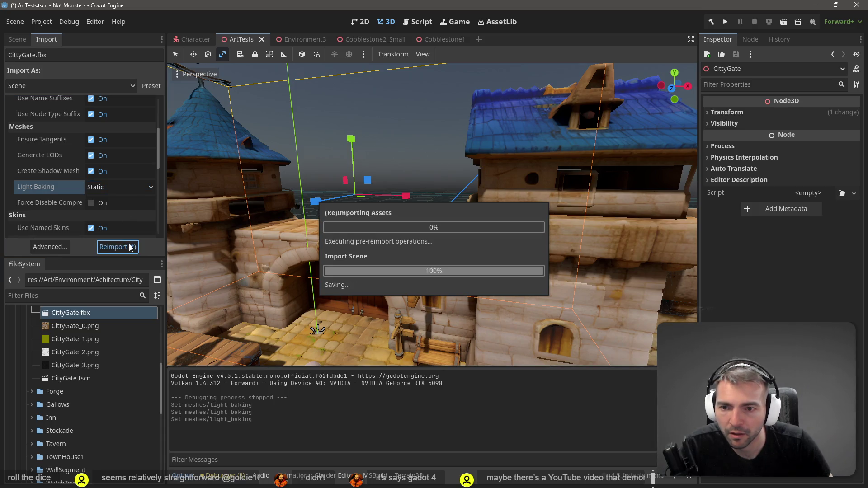
{"action": "mouse_move", "coordinate": [53, 205]}
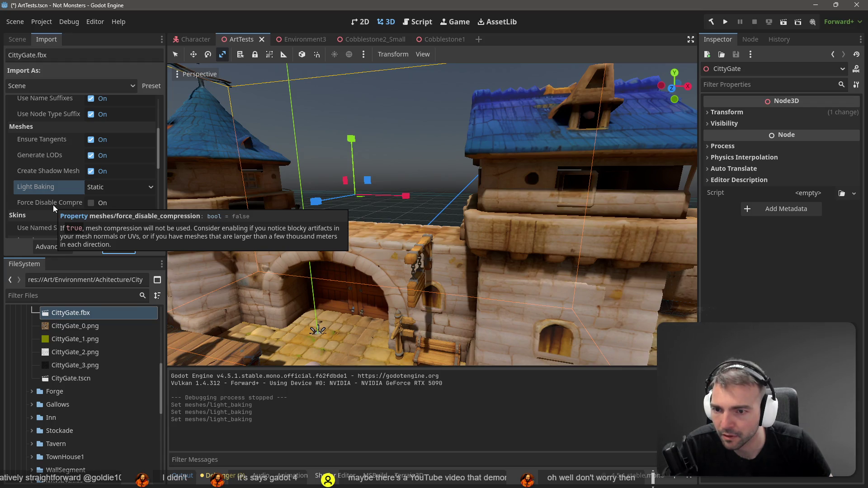
Reimport CittyGate.fbx with Force Disable Compression on, then off again.
{"action": "left_click", "coordinate": [90, 202]}
{"action": "left_click", "coordinate": [119, 247]}
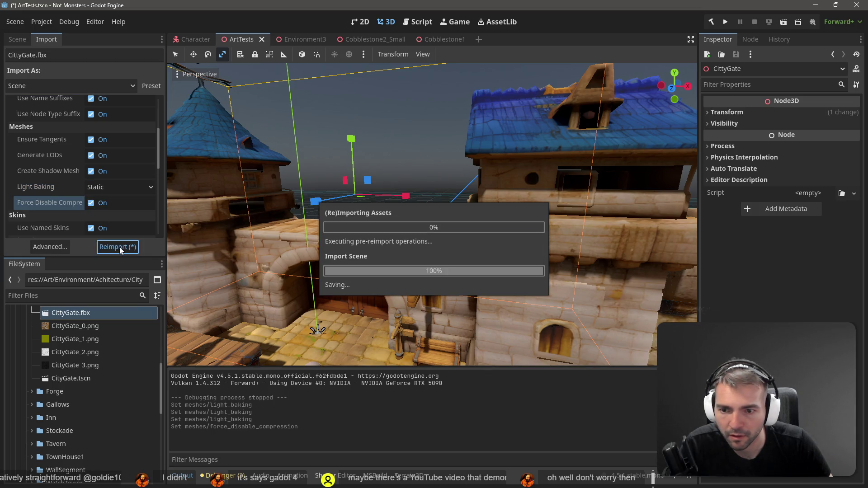
{"action": "left_click", "coordinate": [94, 202]}
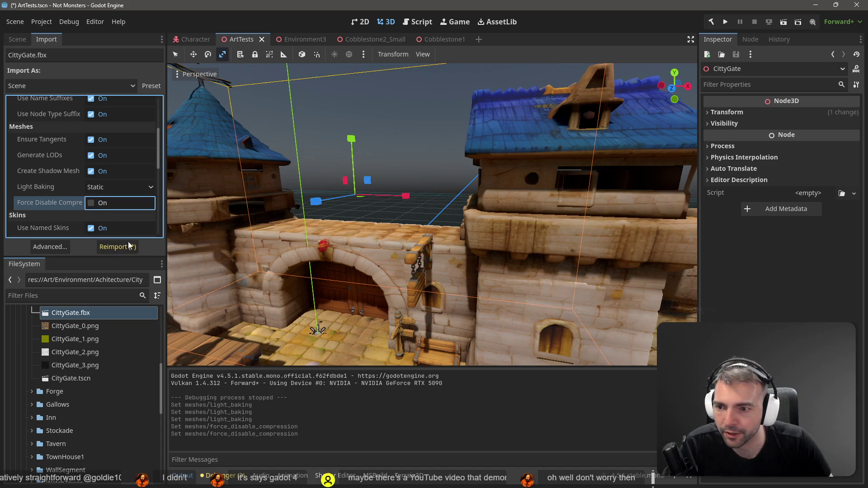
{"action": "left_click", "coordinate": [117, 247]}
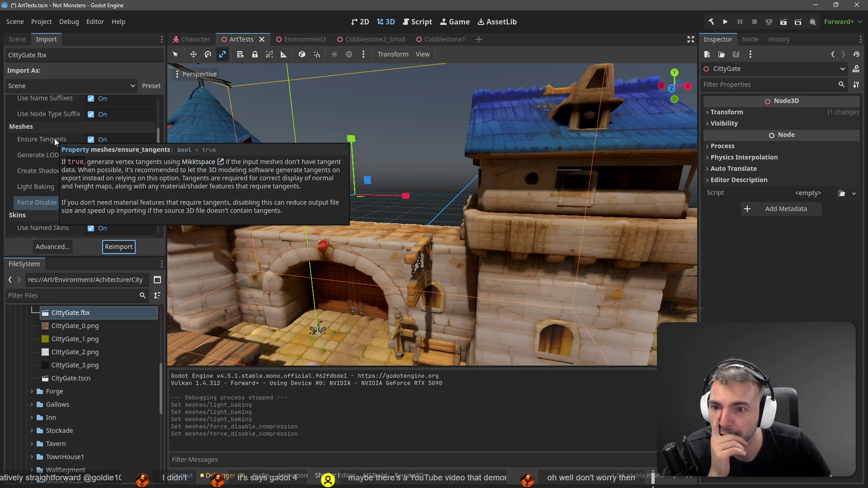
Reimport with Ensure Tangents turned off, then back on.
{"action": "left_click", "coordinate": [91, 139]}
{"action": "left_click", "coordinate": [117, 247]}
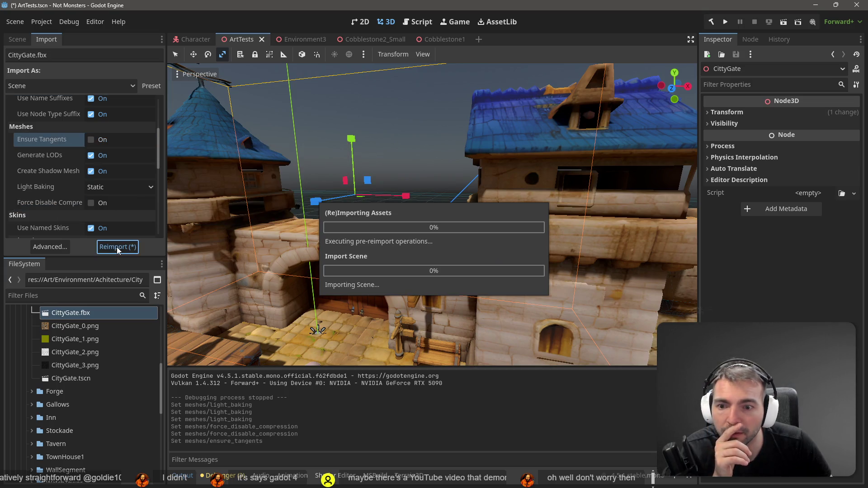
{"action": "left_click", "coordinate": [91, 140]}
{"action": "left_click", "coordinate": [126, 246]}
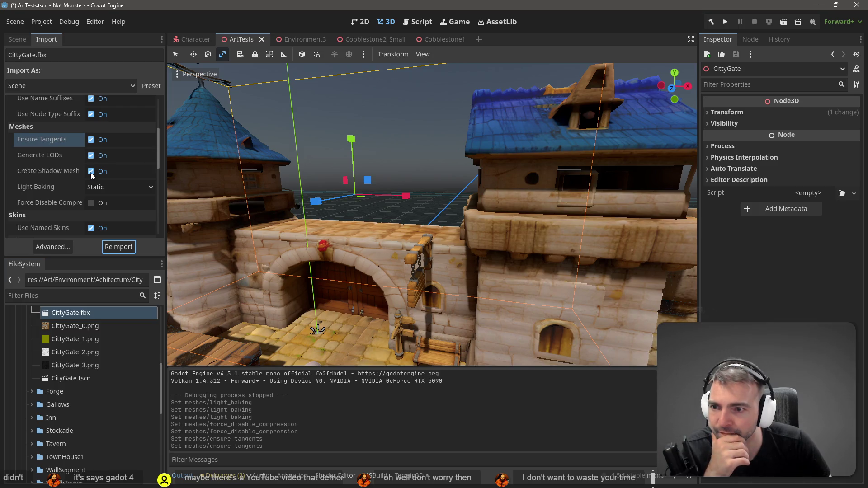
Reimport with Create Shadow Mesh turned off, then back on, and inspect the courtyard.
{"action": "left_click", "coordinate": [91, 172]}
{"action": "left_click", "coordinate": [115, 248]}
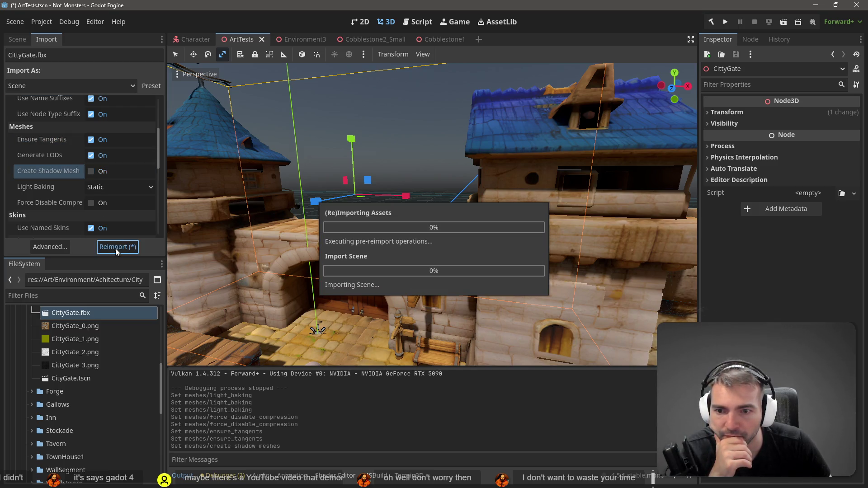
{"action": "left_click", "coordinate": [90, 171]}
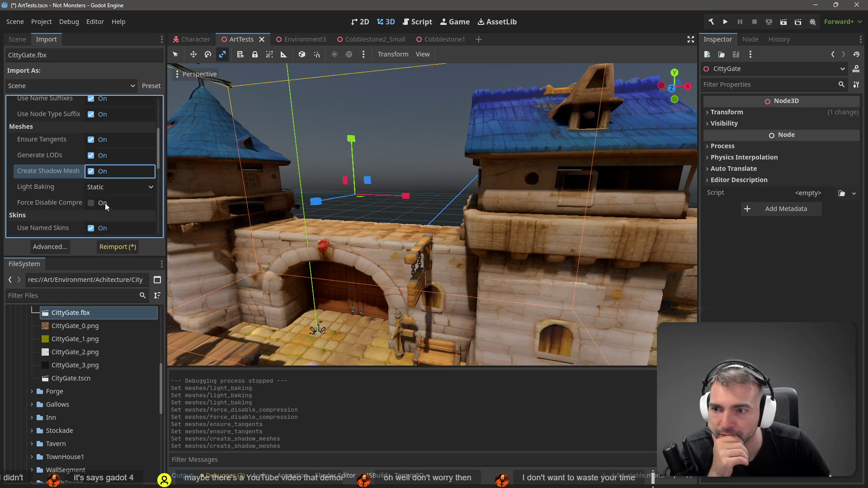
{"action": "left_click", "coordinate": [117, 246]}
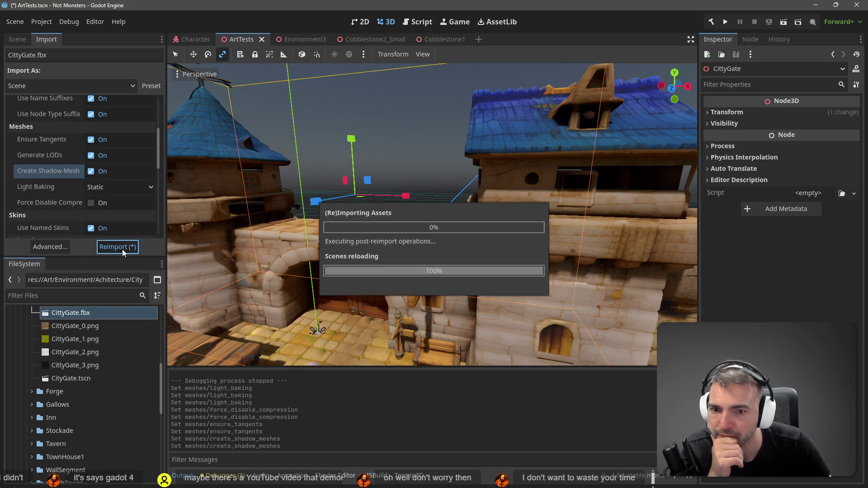
{"action": "mouse_move", "coordinate": [432, 215]}
{"action": "left_mouse_down"}
{"action": "mouse_move", "coordinate": [384, 221]}
{"action": "mouse_move", "coordinate": [430, 208]}
{"action": "left_mouse_up"}
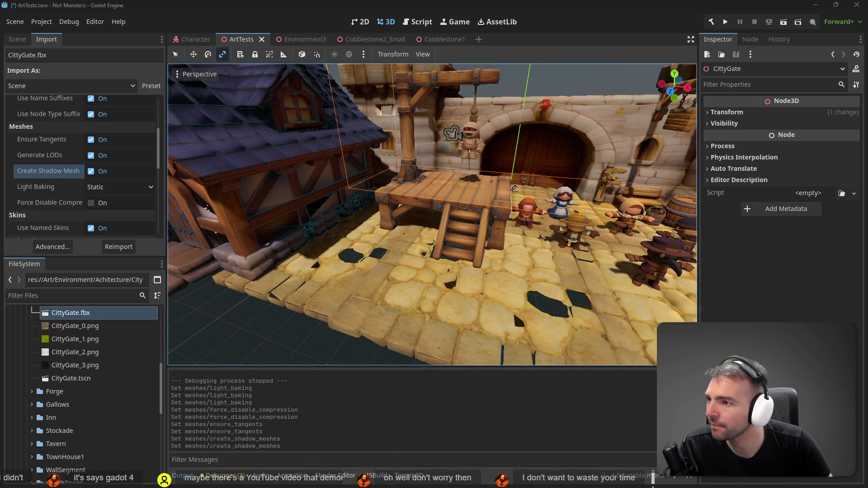
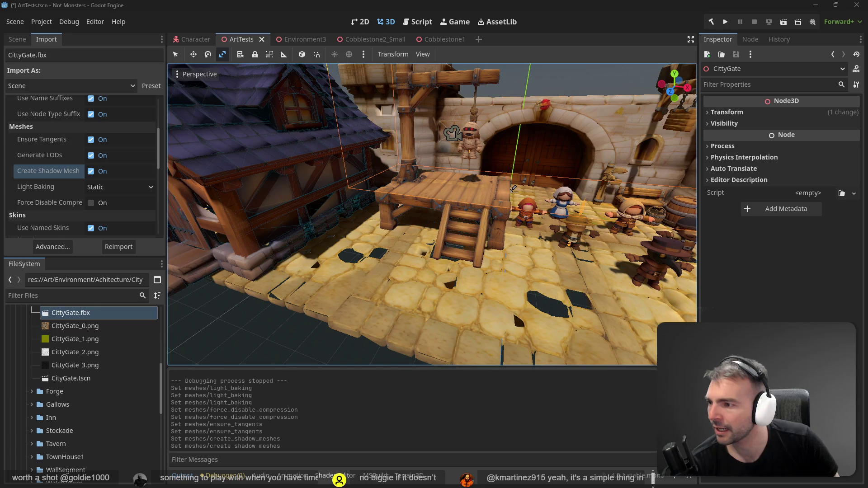
Select TownHouse1 and keep CittyGate's Light Baking set to Static.
{"action": "left_click", "coordinate": [252, 197]}
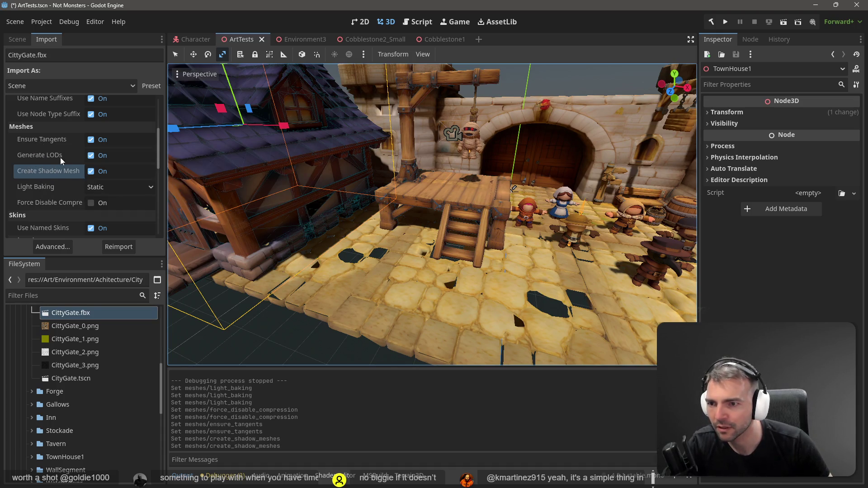
{"action": "left_click", "coordinate": [105, 186]}
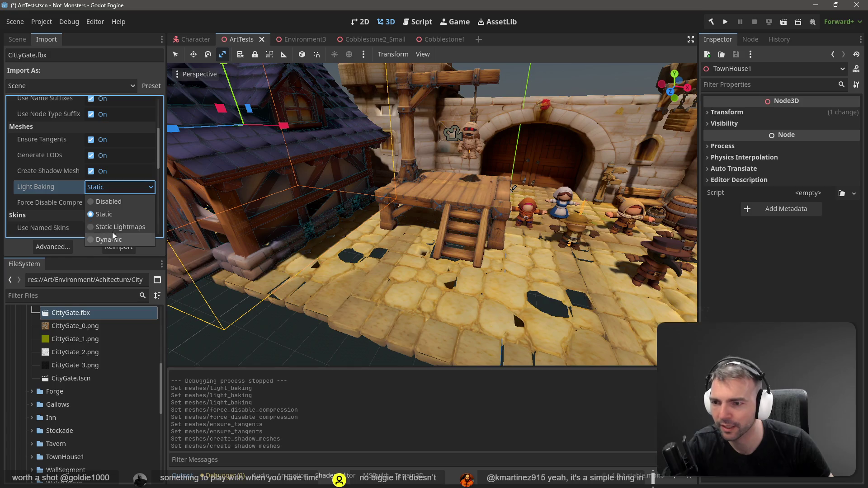
{"action": "left_click", "coordinate": [100, 216]}
{"action": "scroll", "coordinate": [95, 208], "scroll_direction": "down", "scroll_amount": 2}
{"action": "scroll", "coordinate": [120, 197], "scroll_direction": "down", "scroll_amount": 8}
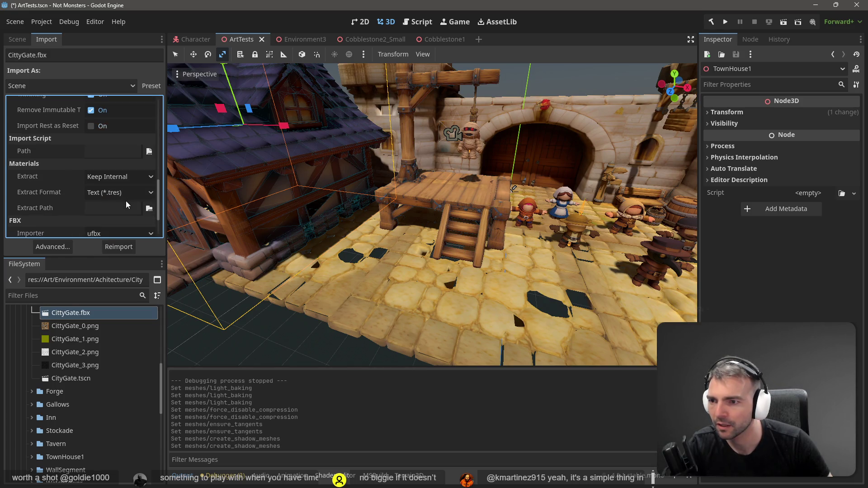
{"action": "scroll", "coordinate": [126, 201], "scroll_direction": "down", "scroll_amount": 2}
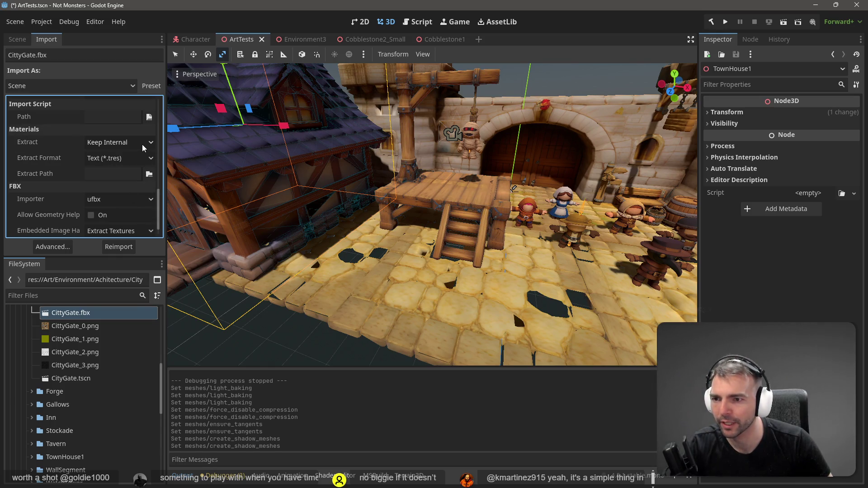
{"action": "scroll", "coordinate": [87, 194], "scroll_direction": "down", "scroll_amount": 1}
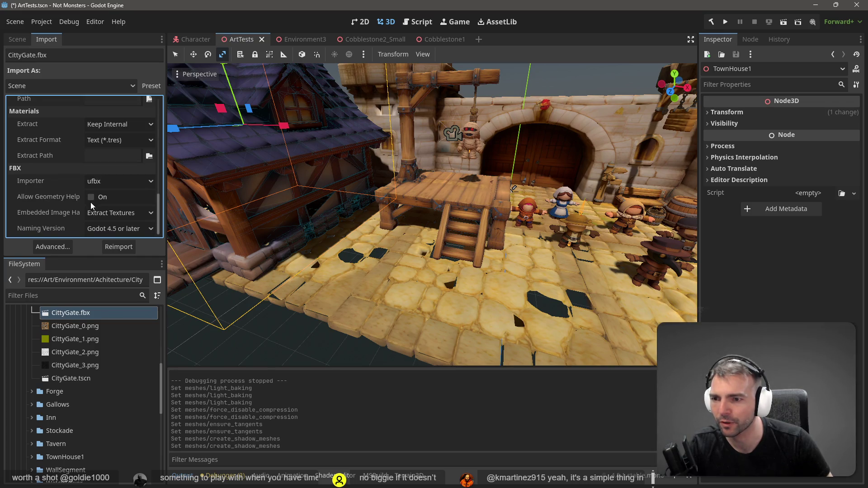
{"action": "scroll", "coordinate": [583, 204], "scroll_direction": "up", "scroll_amount": 2}
{"action": "scroll", "coordinate": [569, 161], "scroll_direction": "down", "scroll_amount": 5}
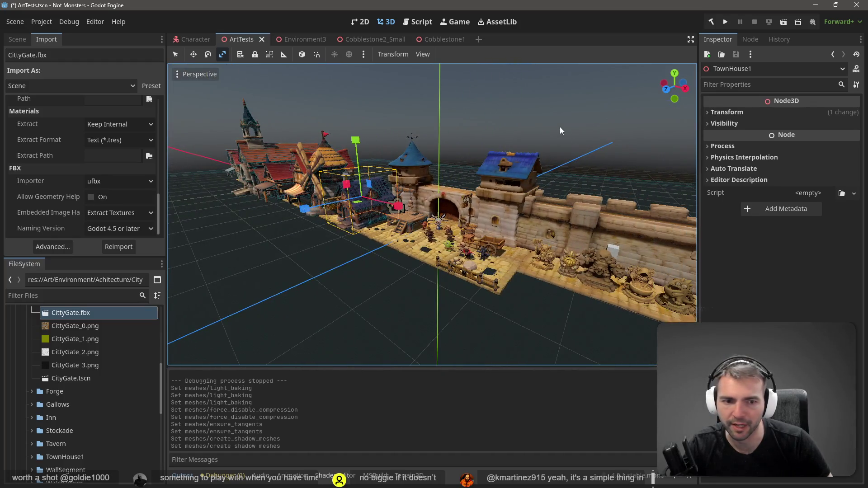
Clear the selection, view the whole walled town, then orbit above Environment3's square.
{"action": "left_click", "coordinate": [560, 130]}
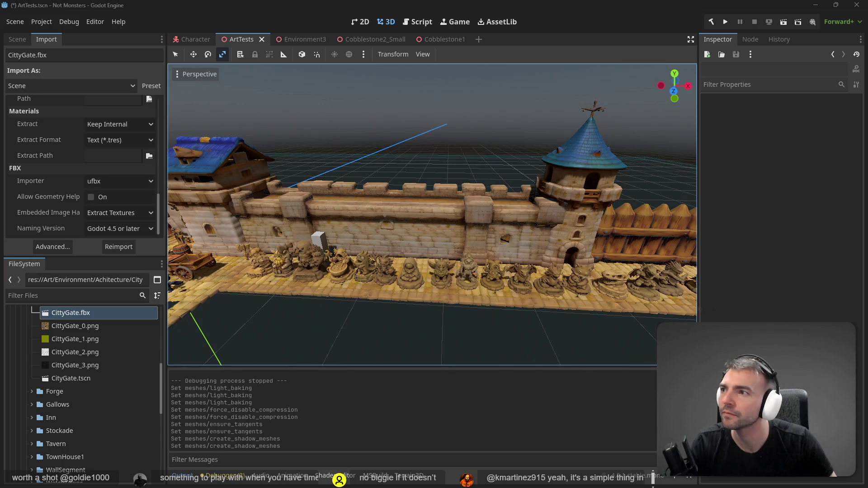
{"action": "mouse_move", "coordinate": [565, 230]}
{"action": "left_mouse_down"}
{"action": "mouse_move", "coordinate": [433, 203]}
{"action": "mouse_move", "coordinate": [561, 225]}
{"action": "left_mouse_up"}
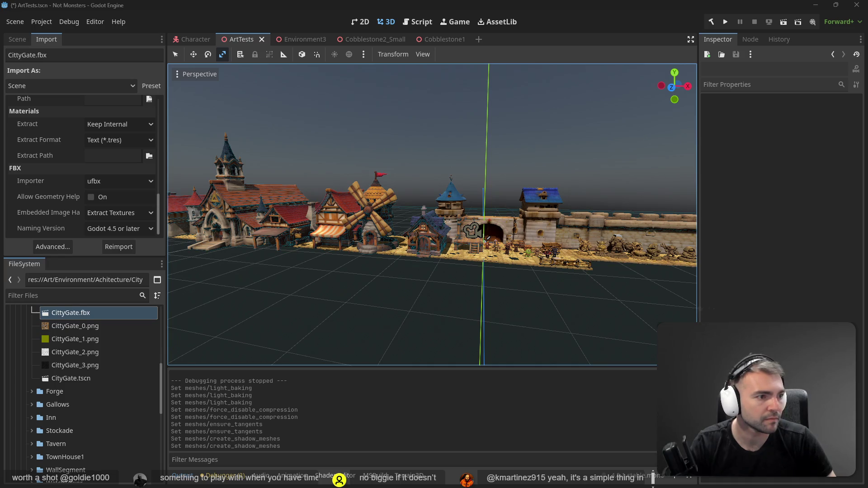
{"action": "left_click", "coordinate": [297, 40]}
{"action": "mouse_move", "coordinate": [407, 203]}
{"action": "left_mouse_down"}
{"action": "mouse_move", "coordinate": [516, 190]}
{"action": "mouse_move", "coordinate": [538, 208]}
{"action": "mouse_move", "coordinate": [538, 226]}
{"action": "mouse_move", "coordinate": [173, 146]}
{"action": "left_mouse_up"}
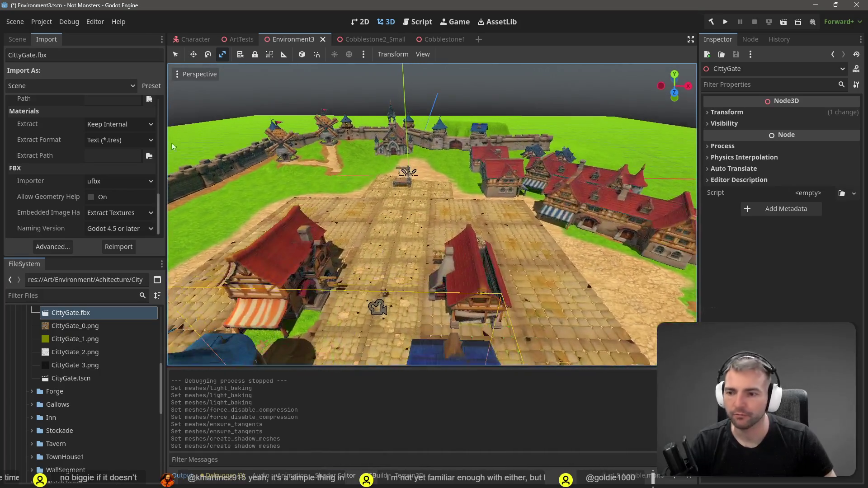
In the Scene tree, collapse Architecture and select Cobblestones5 and Cobblestones6 under Paving.
{"action": "left_click", "coordinate": [20, 40]}
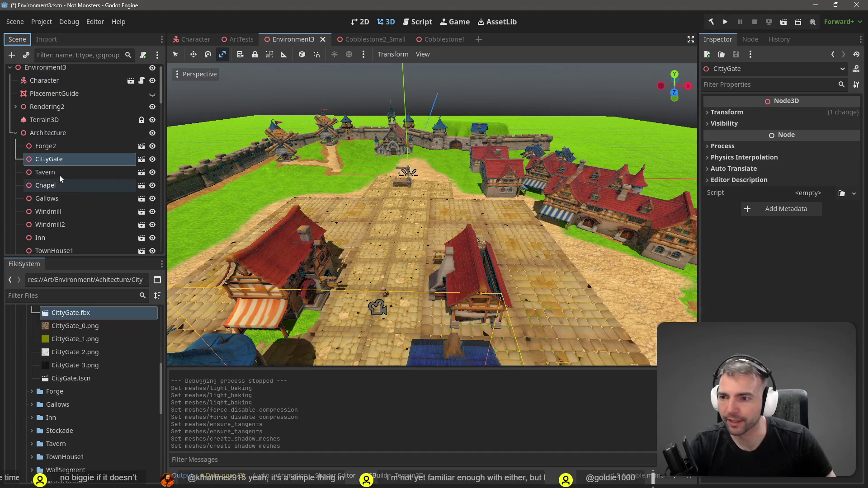
{"action": "left_click", "coordinate": [14, 132]}
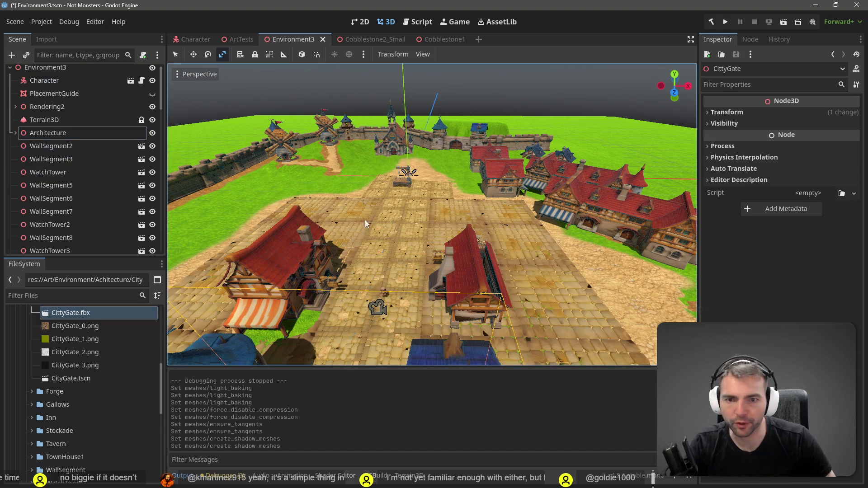
{"action": "left_click", "coordinate": [398, 207]}
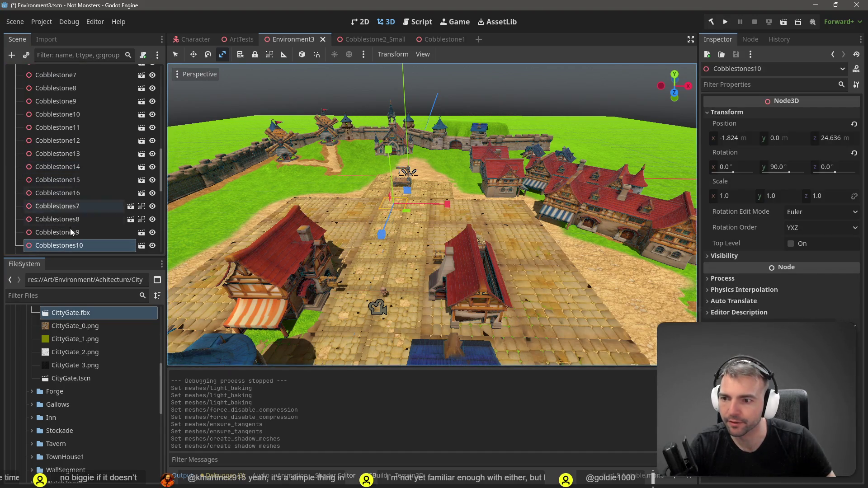
{"action": "scroll", "coordinate": [70, 232], "scroll_direction": "up", "scroll_amount": 5}
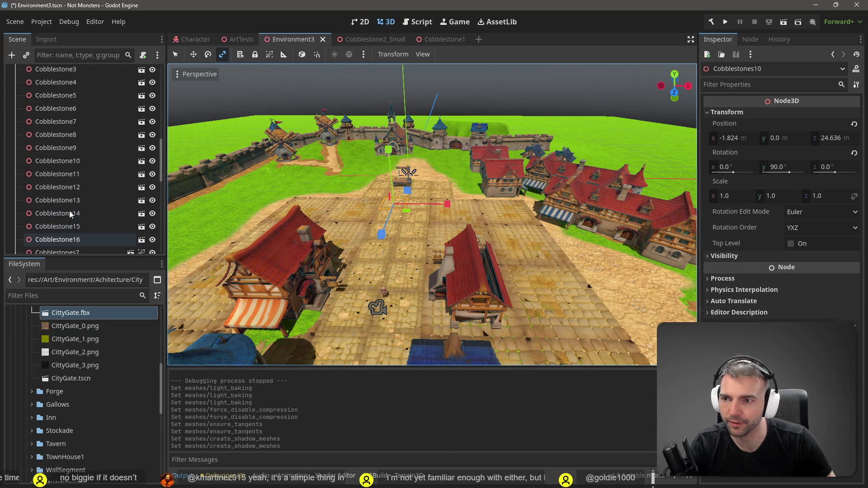
{"action": "left_click", "coordinate": [71, 87]}
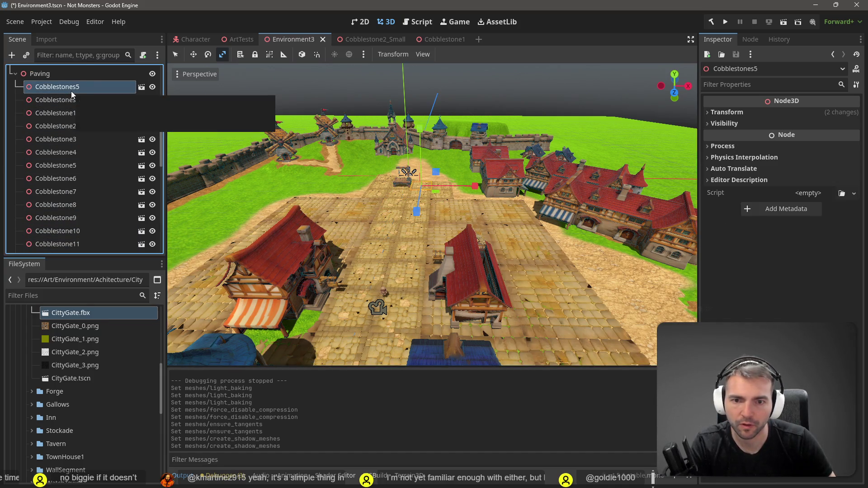
{"action": "left_click", "coordinate": [74, 102], "text": "ctrl"}
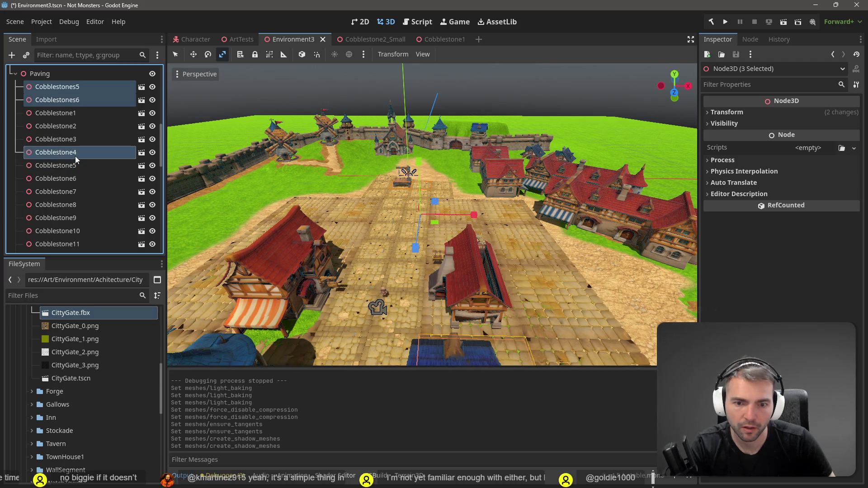
Toggle Cobblestone6 through Cobblestone10 in and back out, leaving them unselected.
{"action": "left_click", "coordinate": [78, 178], "text": "ctrl"}
{"action": "left_click", "coordinate": [77, 177], "text": "ctrl"}
{"action": "left_click", "coordinate": [78, 190], "text": "ctrl"}
{"action": "left_click", "coordinate": [77, 189], "text": "ctrl"}
{"action": "left_click", "coordinate": [75, 202], "text": "ctrl"}
{"action": "left_click", "coordinate": [75, 203], "text": "ctrl"}
{"action": "left_click", "coordinate": [74, 217], "text": "ctrl"}
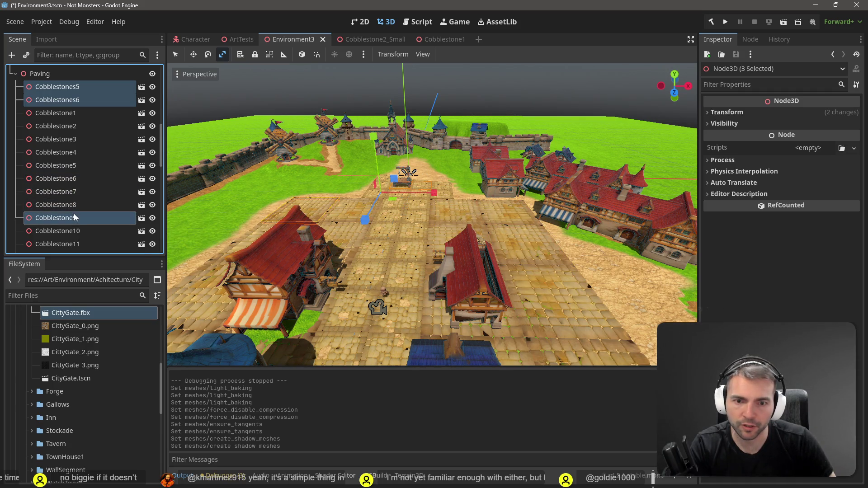
{"action": "left_click", "coordinate": [74, 217], "text": "ctrl"}
{"action": "left_click", "coordinate": [76, 231], "text": "ctrl"}
{"action": "left_click", "coordinate": [76, 231], "text": "ctrl"}
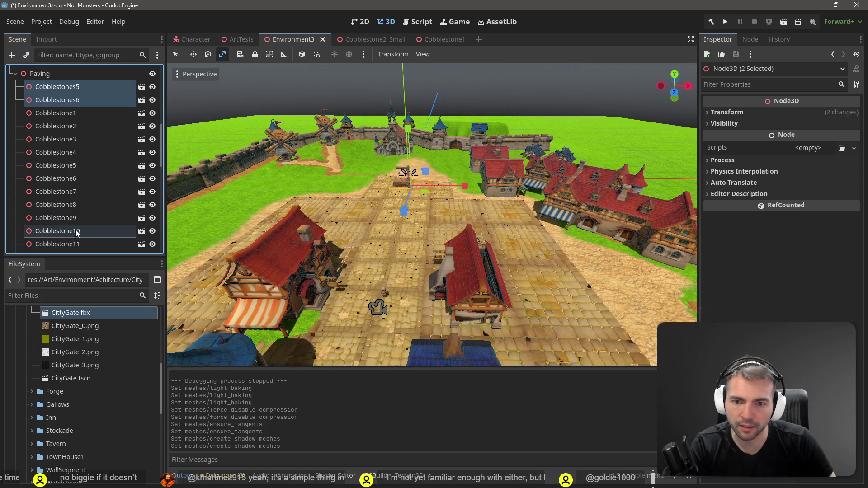
Try adding Cobblestone12 and Cobblestone14, then drop them from the selection again.
{"action": "scroll", "coordinate": [77, 233], "scroll_direction": "down", "scroll_amount": 2}
{"action": "left_click", "coordinate": [78, 234], "text": "ctrl"}
{"action": "scroll", "coordinate": [79, 217], "scroll_direction": "down", "scroll_amount": 5}
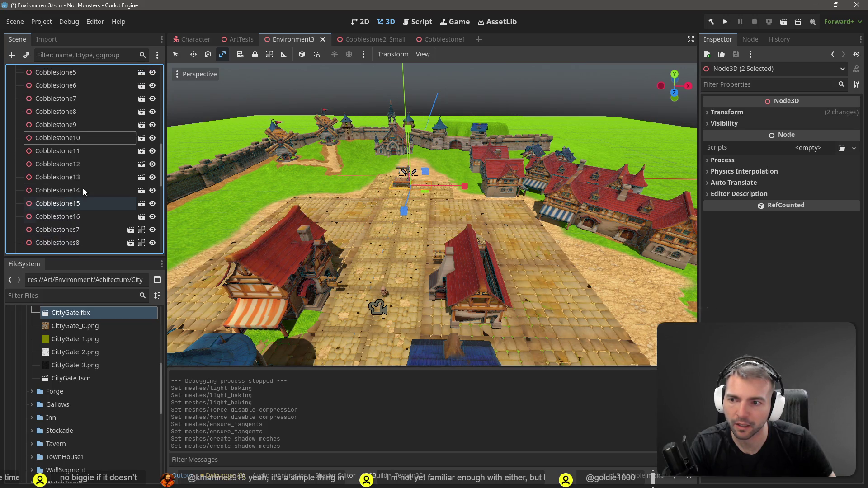
{"action": "left_click", "coordinate": [83, 169], "text": "ctrl"}
{"action": "left_click", "coordinate": [84, 181], "text": "ctrl"}
{"action": "left_click", "coordinate": [84, 181], "text": "ctrl"}
{"action": "left_click", "coordinate": [84, 194], "text": "ctrl"}
{"action": "left_click", "coordinate": [84, 193], "text": "ctrl"}
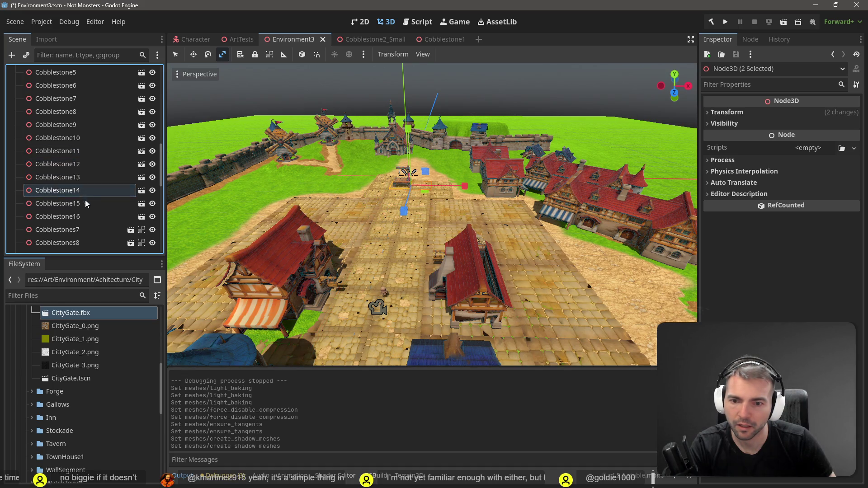
Add Cobblestones7 through Cobblestones13 to the selection.
{"action": "left_click", "coordinate": [81, 226], "text": "ctrl"}
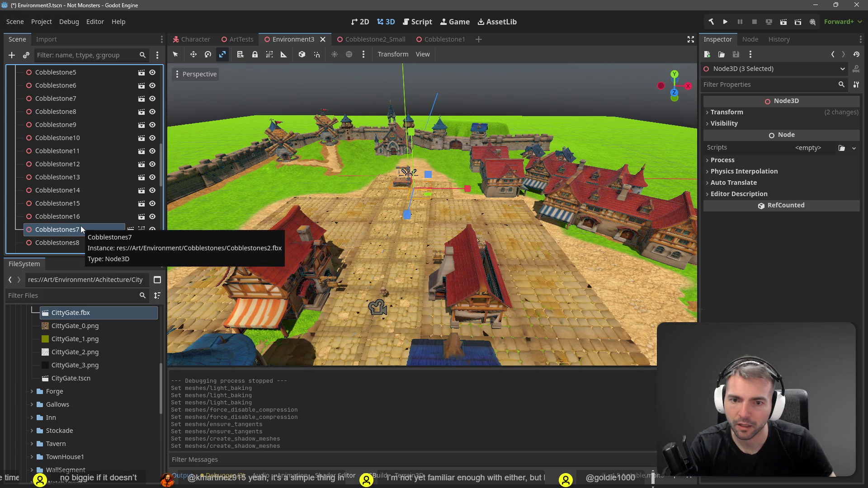
{"action": "scroll", "coordinate": [82, 217], "scroll_direction": "down", "scroll_amount": 2}
{"action": "left_click", "coordinate": [82, 219], "text": "ctrl"}
{"action": "left_click", "coordinate": [83, 231], "text": "ctrl"}
{"action": "left_click", "coordinate": [86, 245], "text": "ctrl"}
{"action": "scroll", "coordinate": [89, 226], "scroll_direction": "down", "scroll_amount": 5}
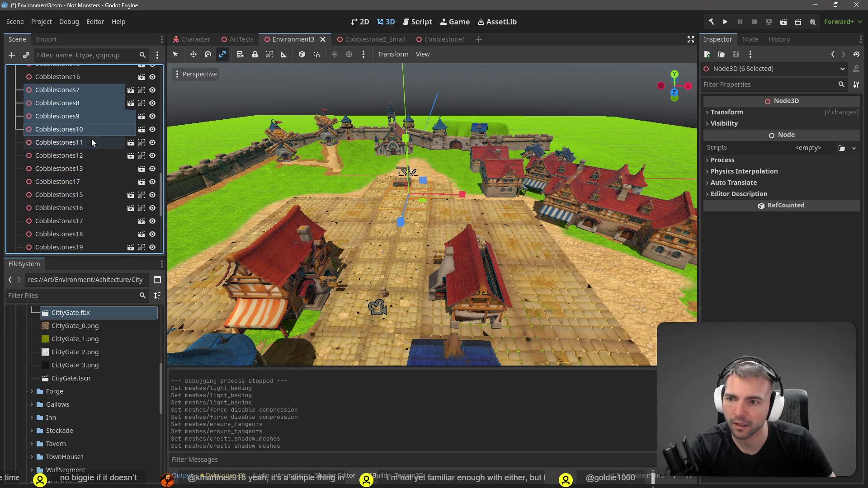
{"action": "left_click", "coordinate": [83, 145], "text": "ctrl"}
{"action": "left_click", "coordinate": [83, 158], "text": "ctrl"}
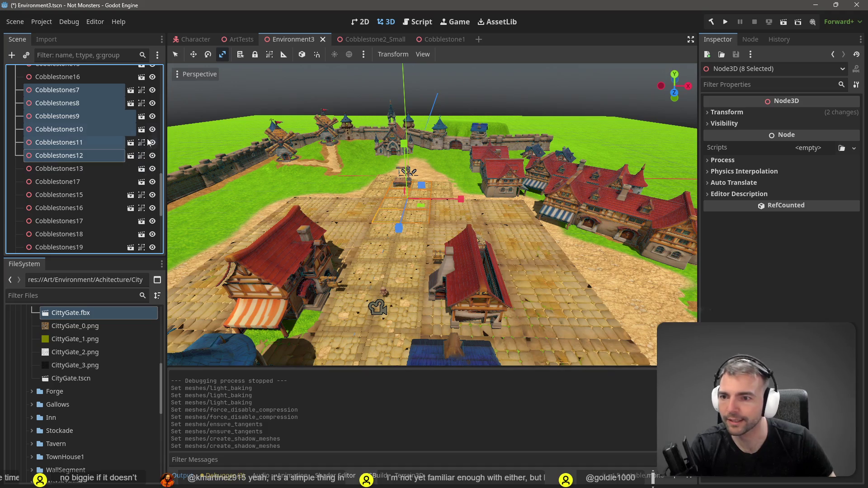
{"action": "left_click", "coordinate": [82, 170], "text": "ctrl"}
Add Cobblestone17 and Cobblestones15 through Cobblestones19 to the selection.
{"action": "left_click", "coordinate": [81, 182], "text": "ctrl"}
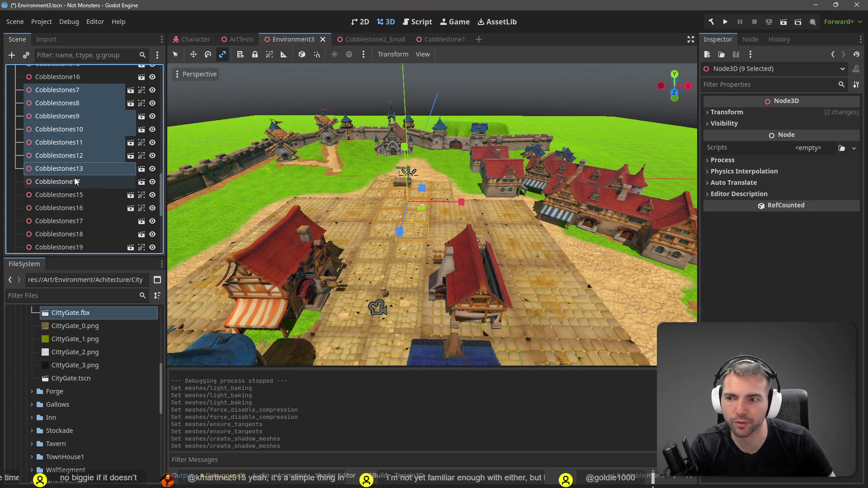
{"action": "left_click", "coordinate": [73, 194], "text": "ctrl"}
{"action": "left_click", "coordinate": [78, 208], "text": "ctrl"}
{"action": "left_click", "coordinate": [77, 221], "text": "ctrl"}
{"action": "left_click", "coordinate": [77, 234], "text": "ctrl"}
{"action": "left_click", "coordinate": [76, 246], "text": "ctrl"}
Add Cobblestones21 through Cobblestones28 to the selection.
{"action": "scroll", "coordinate": [81, 230], "scroll_direction": "down", "scroll_amount": 3}
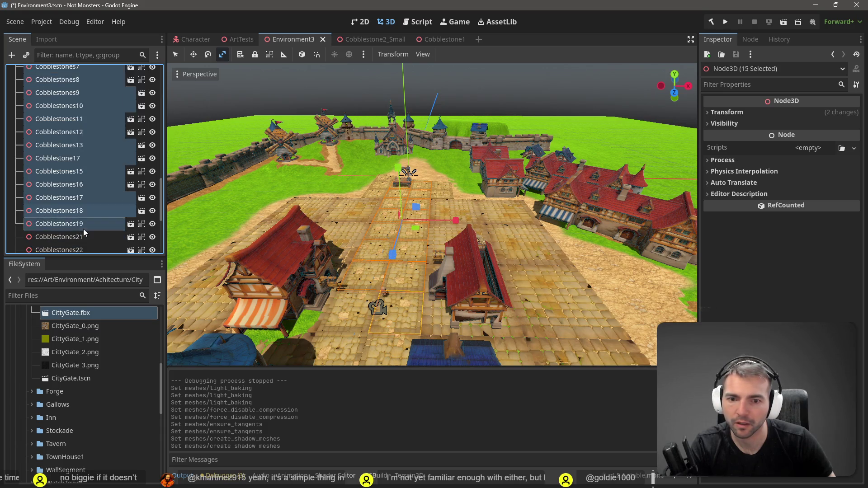
{"action": "left_click", "coordinate": [75, 191], "text": "ctrl"}
{"action": "left_click", "coordinate": [75, 203], "text": "ctrl"}
{"action": "left_click", "coordinate": [73, 217], "text": "ctrl"}
{"action": "left_click", "coordinate": [72, 228], "text": "ctrl"}
{"action": "scroll", "coordinate": [75, 228], "scroll_direction": "down", "scroll_amount": 2}
{"action": "left_click", "coordinate": [80, 197], "text": "ctrl"}
{"action": "left_click", "coordinate": [77, 211], "text": "ctrl"}
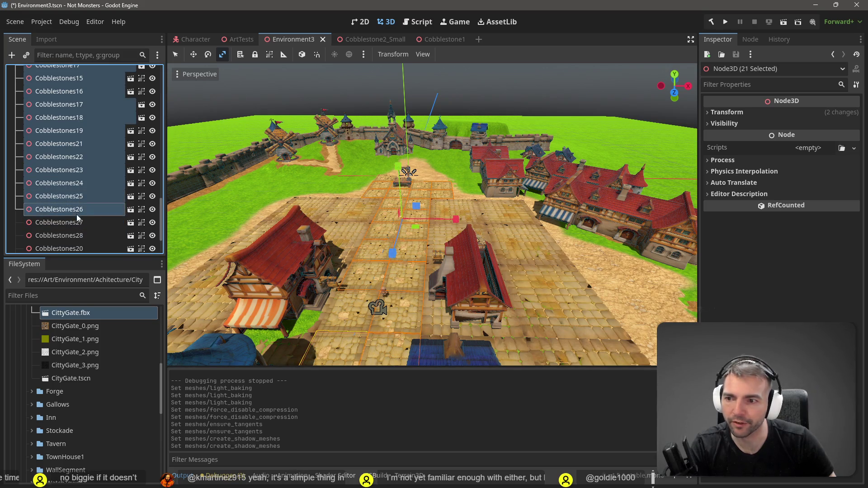
{"action": "left_click", "coordinate": [76, 222], "text": "ctrl"}
{"action": "left_click", "coordinate": [74, 235], "text": "ctrl"}
Add Cobblestones20 and Cobblestones29 through 32, completing the 28-tile selection.
{"action": "scroll", "coordinate": [74, 222], "scroll_direction": "down", "scroll_amount": 3}
{"action": "left_click", "coordinate": [71, 196], "text": "ctrl"}
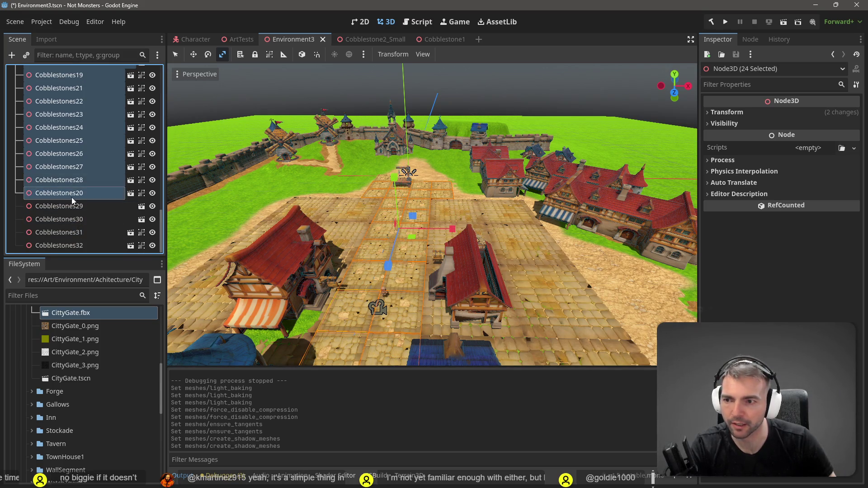
{"action": "left_click", "coordinate": [72, 207], "text": "ctrl"}
{"action": "left_click", "coordinate": [73, 220], "text": "ctrl"}
{"action": "left_click", "coordinate": [72, 233], "text": "ctrl"}
{"action": "left_click", "coordinate": [70, 246], "text": "ctrl"}
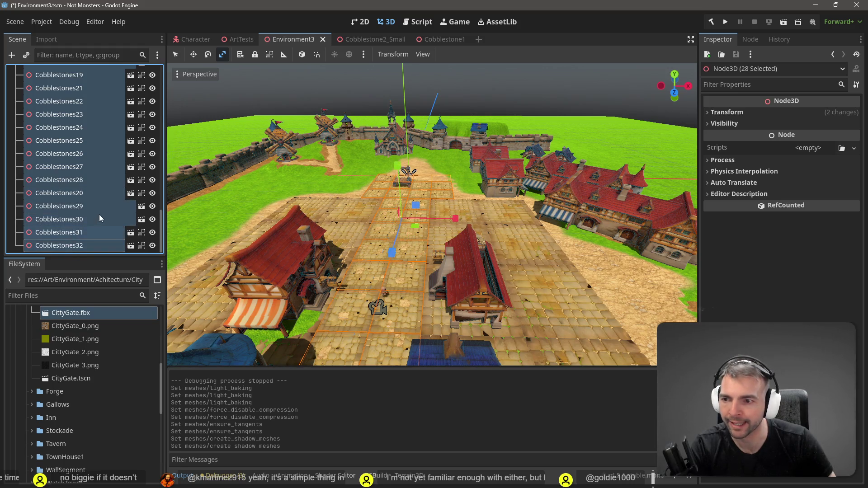
{"action": "scroll", "coordinate": [83, 239], "scroll_direction": "up", "scroll_amount": 2}
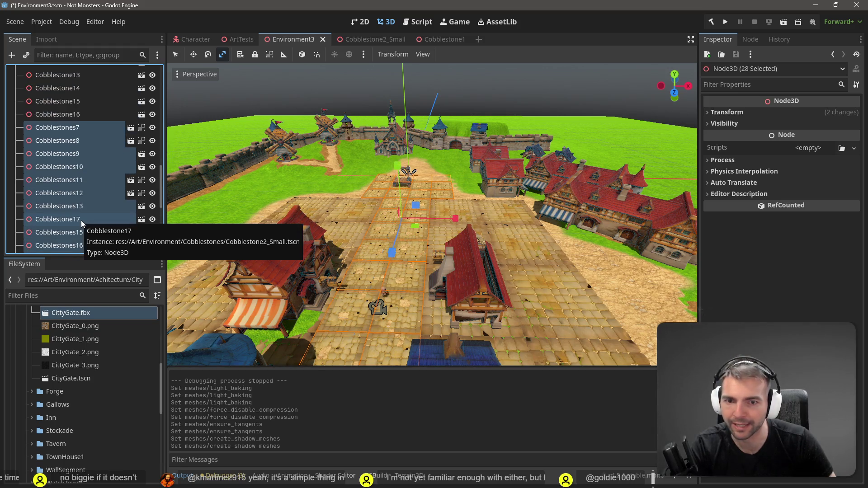
{"action": "scroll", "coordinate": [82, 226], "scroll_direction": "down", "scroll_amount": 2}
{"action": "right_click", "coordinate": [71, 194]}
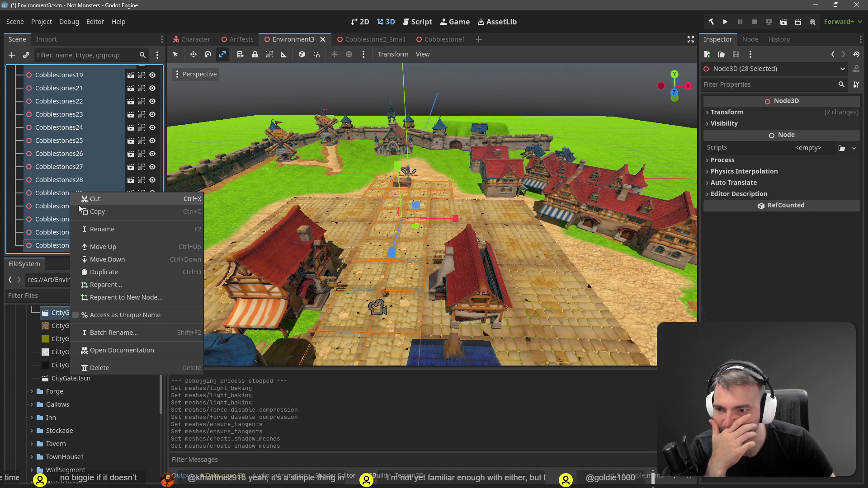
Move Cobblestones5 and Cobblestones6 below Cobblestone16 in the Paving list.
{"action": "left_click", "coordinate": [45, 246]}
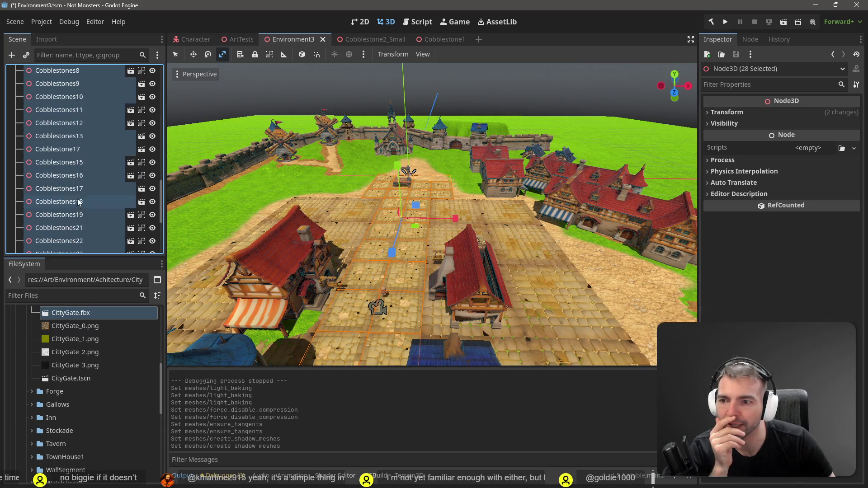
{"action": "scroll", "coordinate": [79, 204], "scroll_direction": "up", "scroll_amount": 10}
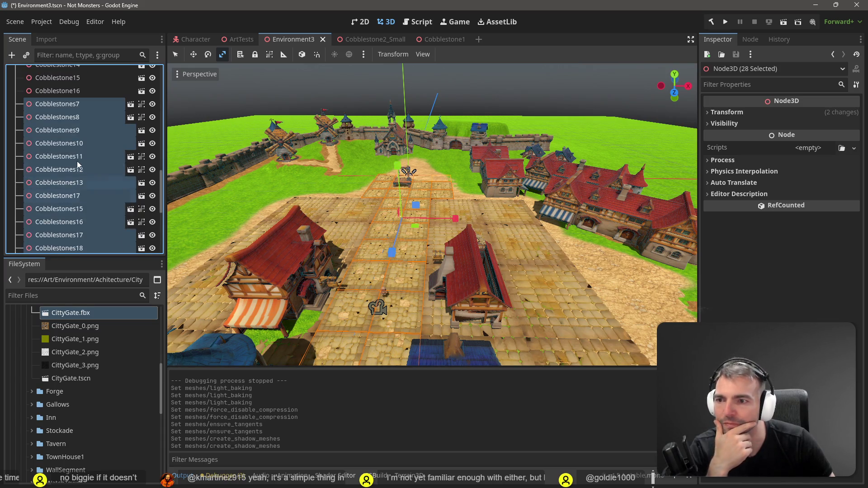
{"action": "scroll", "coordinate": [84, 168], "scroll_direction": "up", "scroll_amount": 5}
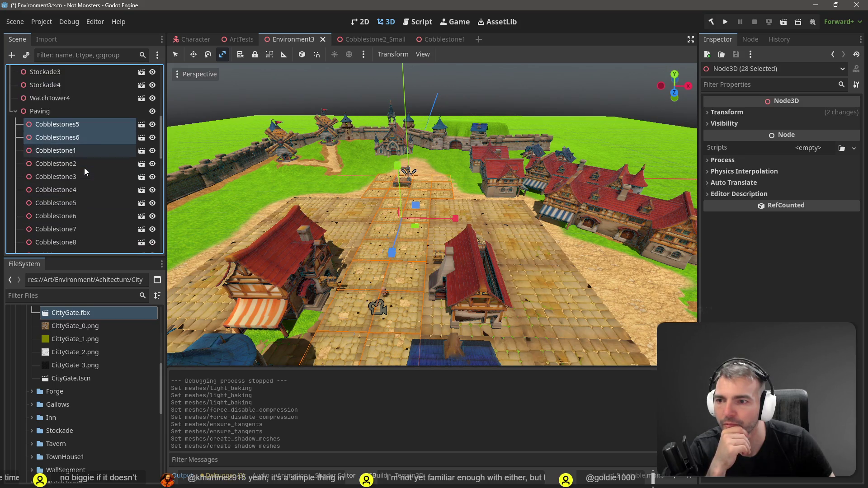
{"action": "left_click", "coordinate": [86, 124]}
{"action": "left_click", "coordinate": [78, 138], "text": "shift"}
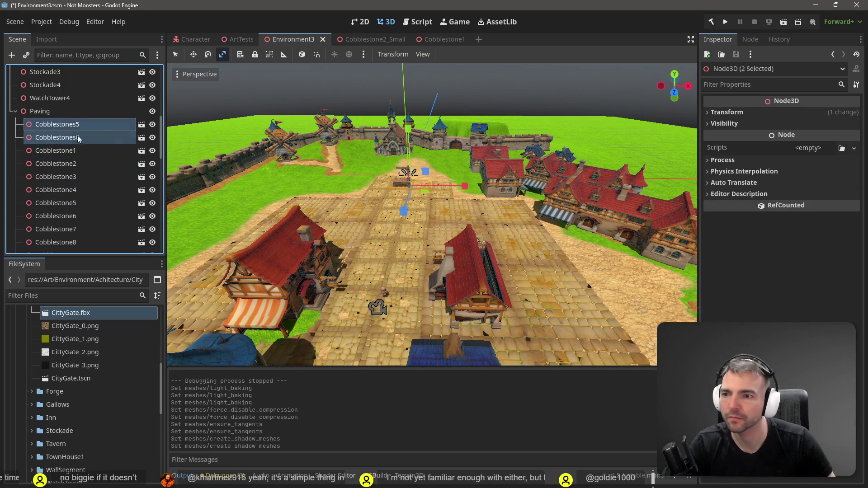
{"action": "mouse_move", "coordinate": [80, 137]}
{"action": "left_mouse_down"}
{"action": "mouse_move", "coordinate": [89, 217]}
{"action": "mouse_move", "coordinate": [91, 131]}
{"action": "mouse_move", "coordinate": [88, 144]}
{"action": "left_mouse_up"}
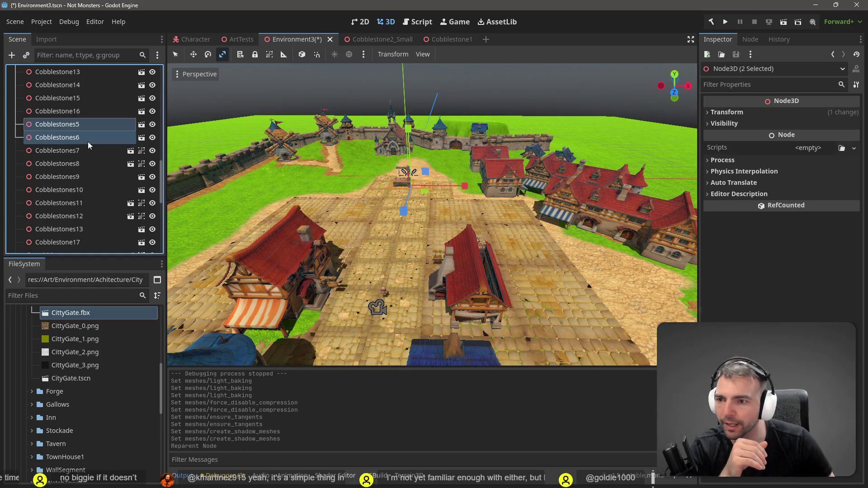
Instance the Cobblestone2 scene as a child of Cobblestones5.
{"action": "double_click", "coordinate": [75, 125]}
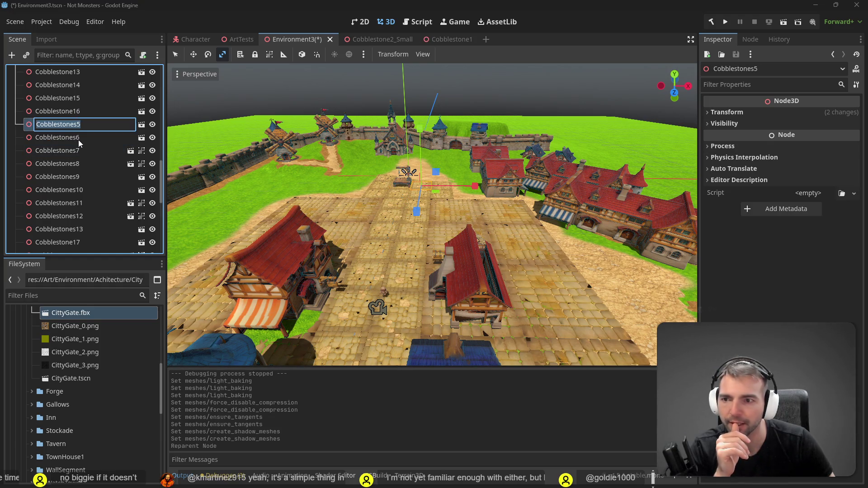
{"action": "right_click", "coordinate": [82, 126]}
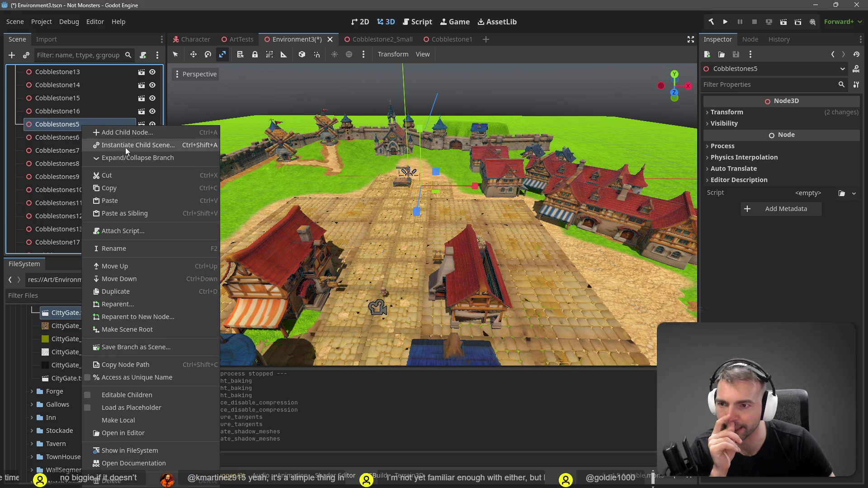
{"action": "left_click", "coordinate": [125, 148]}
{"action": "double_click", "coordinate": [375, 135]}
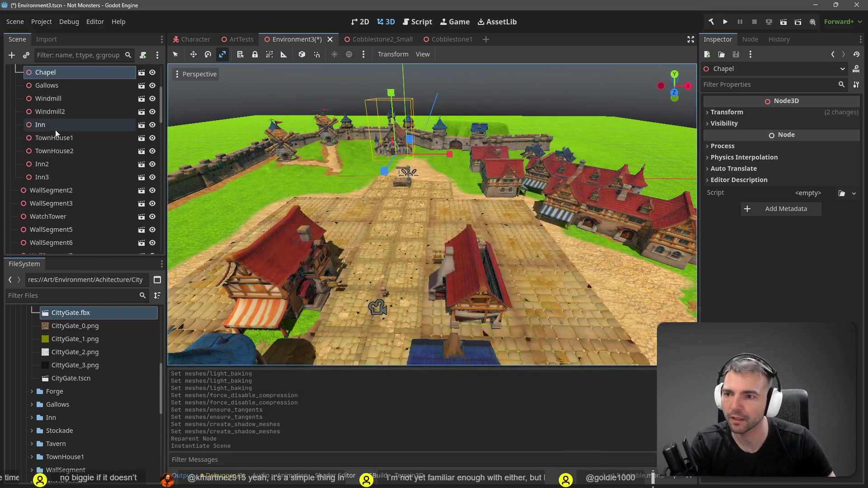
{"action": "scroll", "coordinate": [56, 132], "scroll_direction": "down", "scroll_amount": 5}
{"action": "scroll", "coordinate": [85, 167], "scroll_direction": "down", "scroll_amount": 10}
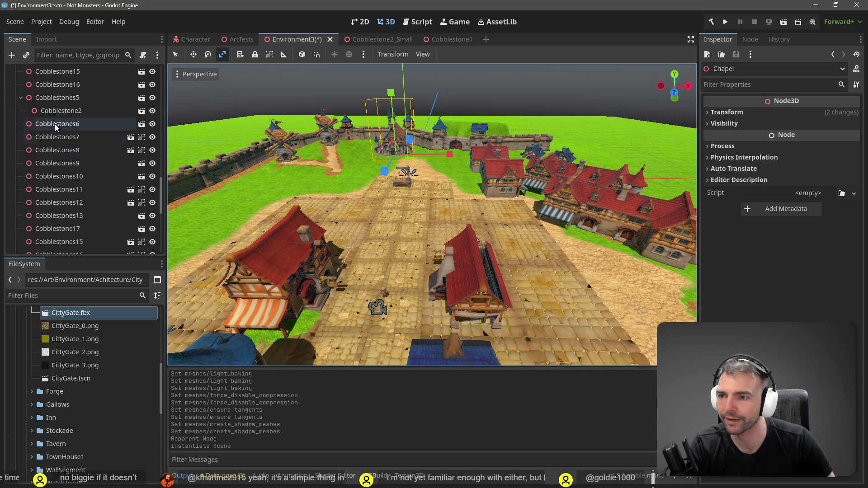
Instance a Cobblestone2 child under each of Cobblestones6 through Cobblestones11.
{"action": "right_click", "coordinate": [55, 124]}
{"action": "left_click", "coordinate": [123, 144]}
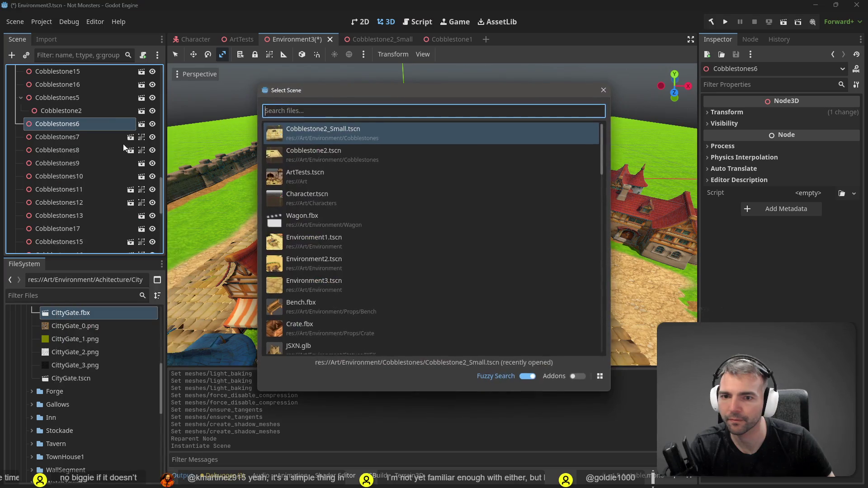
{"action": "key", "text": "Return"}
{"action": "left_click", "coordinate": [123, 144]}
{"action": "key", "text": "ctrl+shift+a"}
{"action": "key", "text": "Return"}
{"action": "key", "text": "Down"}
{"action": "key", "text": "ctrl+shift+a"}
{"action": "key", "text": "Return"}
{"action": "key", "text": "Down"}
{"action": "key", "text": "ctrl+shift+a"}
{"action": "key", "text": "Return"}
{"action": "key", "text": "Down"}
{"action": "key", "text": "ctrl+shift+a"}
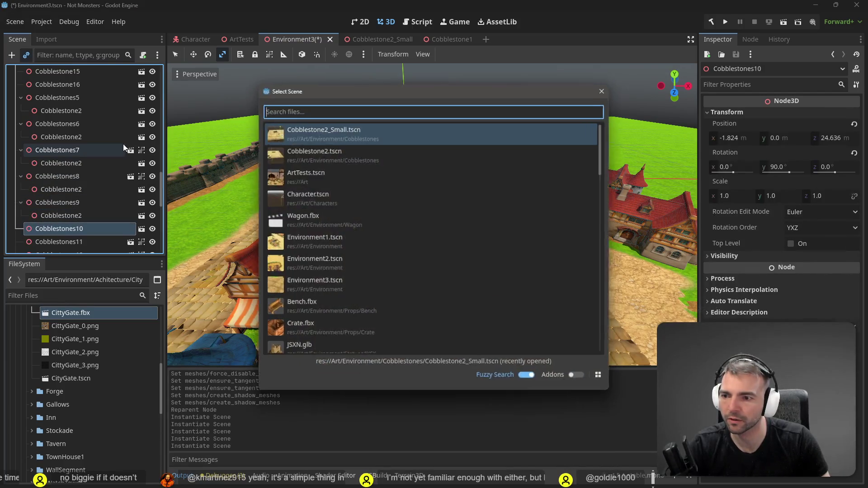
{"action": "key", "text": "Return"}
{"action": "key", "text": "Down"}
{"action": "key", "text": "ctrl+shift+a"}
{"action": "key", "text": "Return"}
Continue adding Cobblestone2 children under Cobblestones12 through Cobblestones19 with Ctrl+Shift+A.
{"action": "key", "text": "Down"}
{"action": "key", "text": "ctrl+shift+a"}
{"action": "key", "text": "Return"}
{"action": "key", "text": "Down"}
{"action": "key", "text": "ctrl+shift+a"}
{"action": "key", "text": "Return"}
{"action": "key", "text": "Down"}
{"action": "key", "text": "ctrl+shift+a"}
{"action": "key", "text": "Return"}
{"action": "key", "text": "Down"}
{"action": "key", "text": "ctrl+shift+a"}
{"action": "key", "text": "Return"}
{"action": "key", "text": "Down"}
{"action": "key", "text": "ctrl+shift+a"}
{"action": "key", "text": "Return"}
{"action": "key", "text": "Down"}
{"action": "key", "text": "ctrl+shift+a"}
{"action": "key", "text": "Return"}
{"action": "key", "text": "Down"}
{"action": "key", "text": "ctrl+shift+a"}
{"action": "key", "text": "Return"}
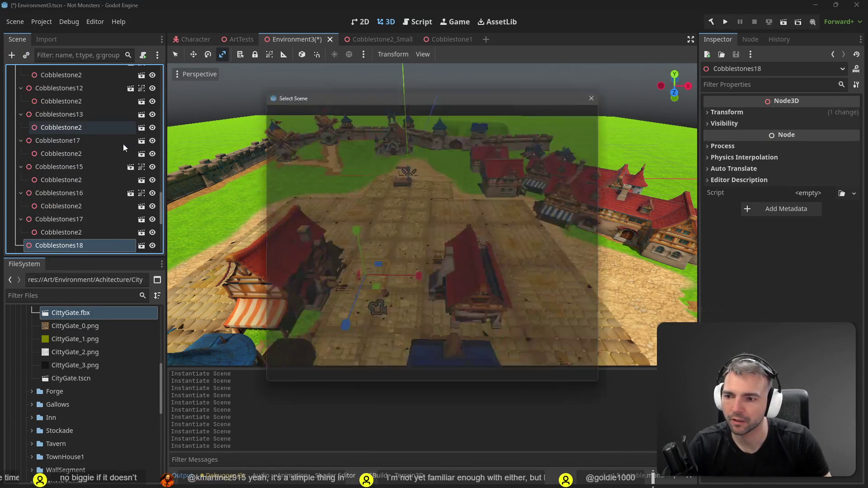
Add Cobblestone2 instances under Cobblestones20 through Cobblestones26.
{"action": "key", "text": "Down"}
{"action": "key", "text": "ctrl+shift+a"}
{"action": "key", "text": "Return"}
{"action": "key", "text": "Down"}
{"action": "key", "text": "ctrl+shift+a"}
{"action": "key", "text": "Return"}
{"action": "key", "text": "Down"}
{"action": "key", "text": "ctrl+shift+a"}
{"action": "key", "text": "Return"}
{"action": "key", "text": "Down"}
{"action": "key", "text": "ctrl+shift+a"}
{"action": "key", "text": "Return"}
{"action": "key", "text": "Down"}
{"action": "key", "text": "ctrl+shift+a"}
{"action": "key", "text": "Return"}
{"action": "key", "text": "Down"}
{"action": "key", "text": "ctrl+shift+a"}
{"action": "key", "text": "Return"}
{"action": "key", "text": "Down"}
{"action": "key", "text": "ctrl+shift+a"}
Finish the Cobblestone2 instances through Cobblestones32, dismissing the extra scene picker.
{"action": "key", "text": "Return"}
{"action": "key", "text": "Down"}
{"action": "key", "text": "ctrl+shift+a"}
{"action": "key", "text": "Return"}
{"action": "key", "text": "Down"}
{"action": "key", "text": "ctrl+shift+a"}
{"action": "key", "text": "Return"}
{"action": "key", "text": "Down"}
{"action": "key", "text": "ctrl+shift+a"}
{"action": "key", "text": "Return"}
{"action": "key", "text": "Down"}
{"action": "key", "text": "ctrl+shift+a"}
{"action": "key", "text": "Return"}
{"action": "key", "text": "Down"}
{"action": "key", "text": "ctrl+shift+a"}
{"action": "key", "text": "Return"}
{"action": "key", "text": "Down"}
{"action": "key", "text": "ctrl+shift+a"}
{"action": "key", "text": "Return"}
{"action": "key", "text": "Down"}
{"action": "key", "text": "ctrl+shift+a"}
{"action": "key", "text": "Return"}
{"action": "key", "text": "ctrl+shift+a"}
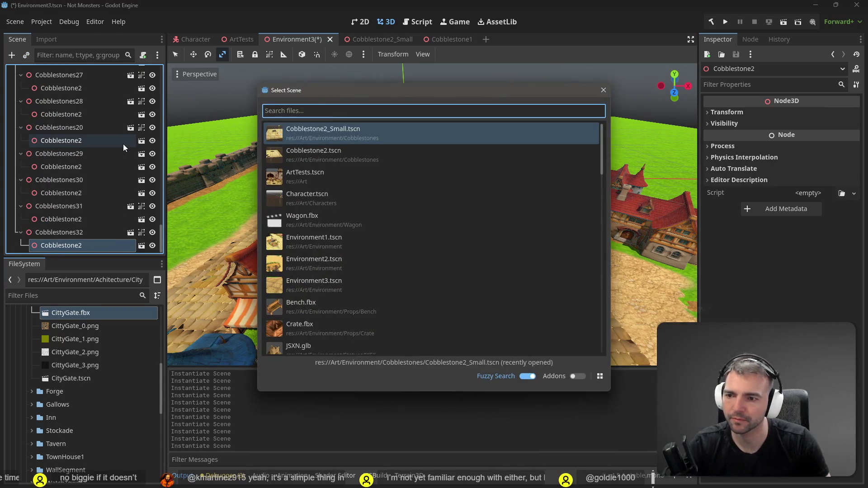
{"action": "key", "text": "Escape"}
{"action": "left_click", "coordinate": [80, 219], "text": "ctrl"}
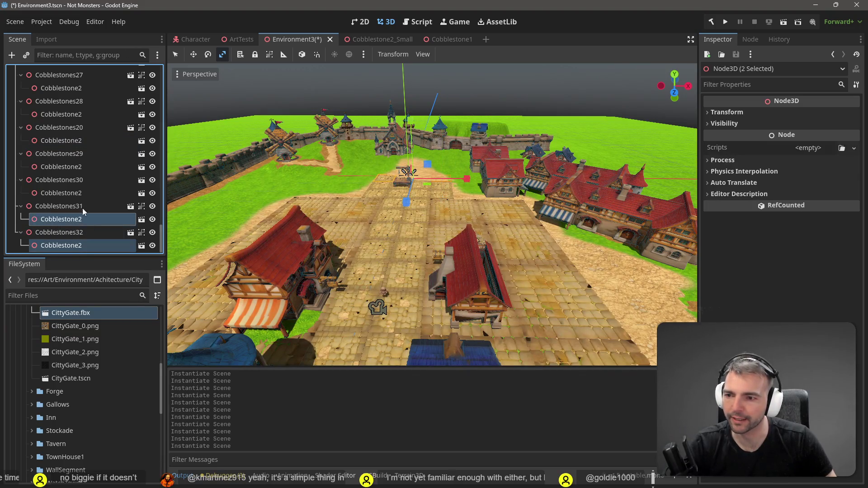
Ctrl-select the Cobblestone2 children under Cobblestones30 back up to Cobblestones24.
{"action": "left_click", "coordinate": [78, 193], "text": "ctrl"}
{"action": "left_click", "coordinate": [75, 167], "text": "ctrl"}
{"action": "left_click", "coordinate": [73, 140], "text": "ctrl"}
{"action": "left_click", "coordinate": [72, 114], "text": "ctrl"}
{"action": "left_click", "coordinate": [72, 88], "text": "ctrl"}
{"action": "scroll", "coordinate": [75, 104], "scroll_direction": "up", "scroll_amount": 2}
{"action": "scroll", "coordinate": [79, 131], "scroll_direction": "up", "scroll_amount": 1}
{"action": "left_click", "coordinate": [79, 133], "text": "ctrl"}
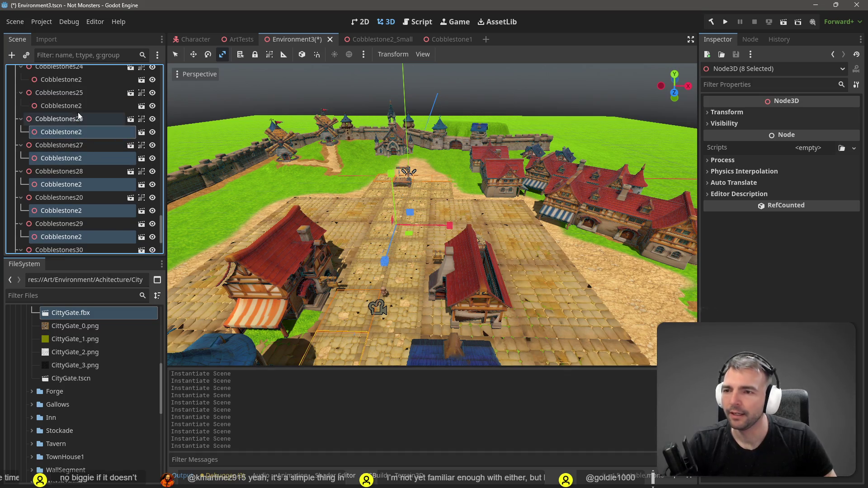
{"action": "left_click", "coordinate": [76, 106], "text": "ctrl"}
{"action": "left_click", "coordinate": [75, 80], "text": "ctrl"}
{"action": "scroll", "coordinate": [94, 172], "scroll_direction": "up", "scroll_amount": 4}
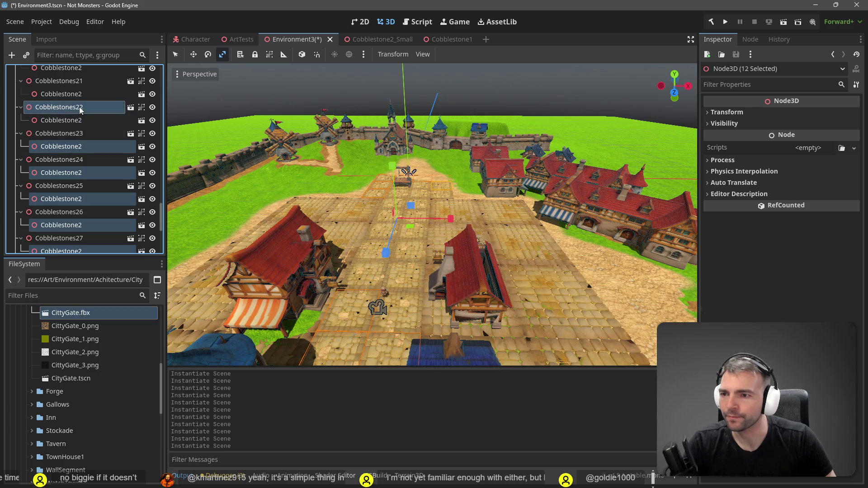
{"action": "scroll", "coordinate": [94, 129], "scroll_direction": "up", "scroll_amount": 4}
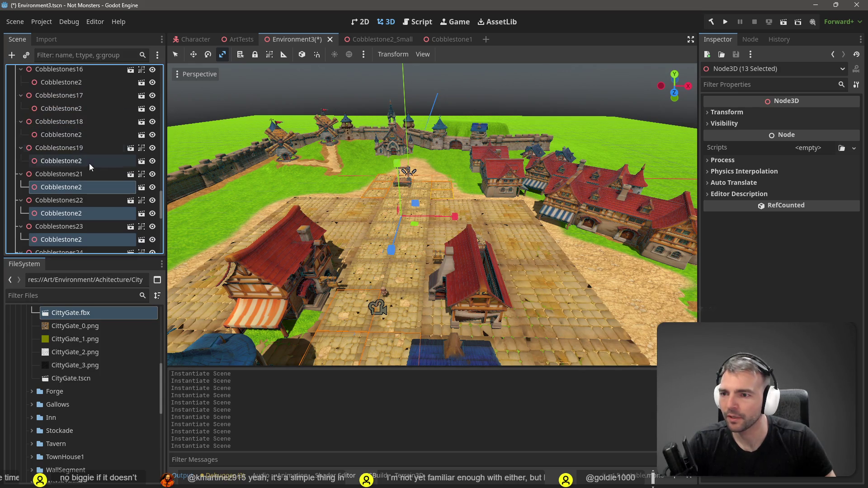
Select the remaining Cobblestone2 children up to Cobblestones5 and drag them all out into the paving list.
{"action": "left_click", "coordinate": [84, 135], "text": "ctrl"}
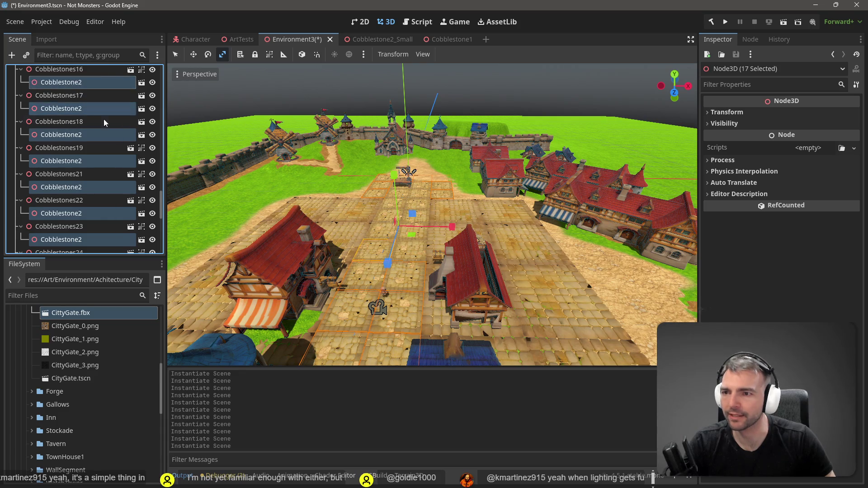
{"action": "scroll", "coordinate": [104, 119], "scroll_direction": "up", "scroll_amount": 4}
{"action": "left_click", "coordinate": [79, 149], "text": "ctrl"}
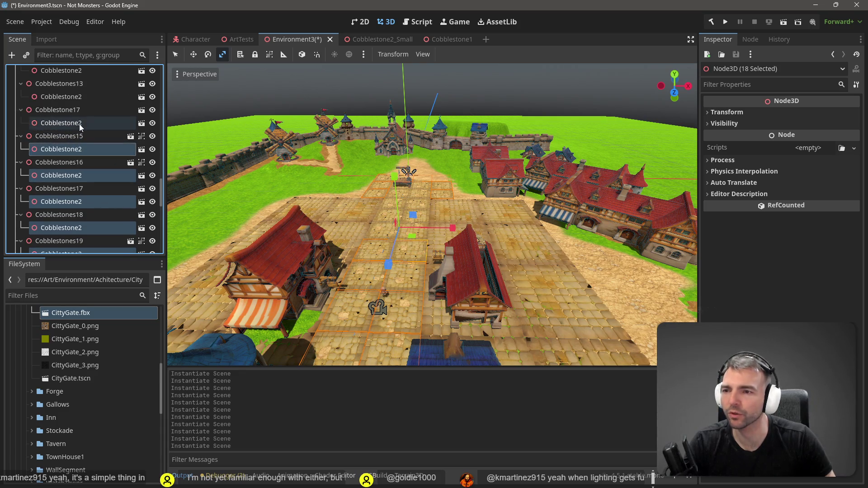
{"action": "left_click", "coordinate": [69, 96], "text": "ctrl"}
{"action": "scroll", "coordinate": [93, 179], "scroll_direction": "up", "scroll_amount": 5}
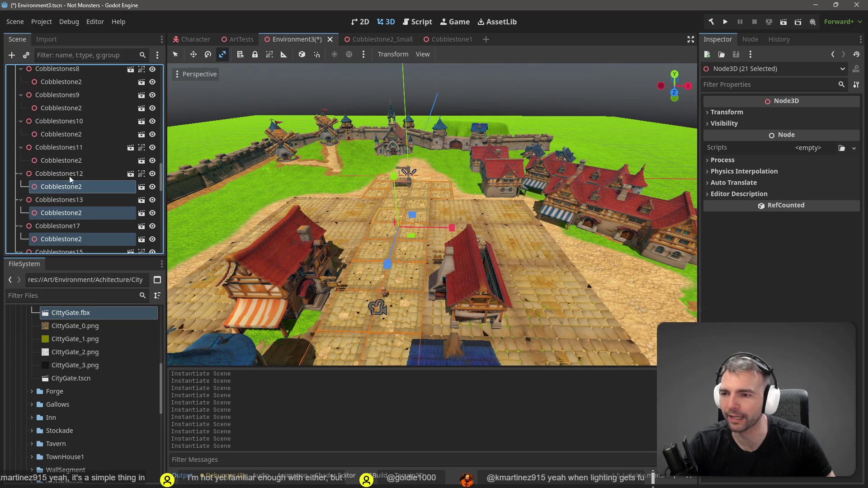
{"action": "left_click", "coordinate": [70, 159], "text": "ctrl"}
{"action": "left_click", "coordinate": [71, 135], "text": "ctrl"}
{"action": "left_click", "coordinate": [78, 108], "text": "ctrl"}
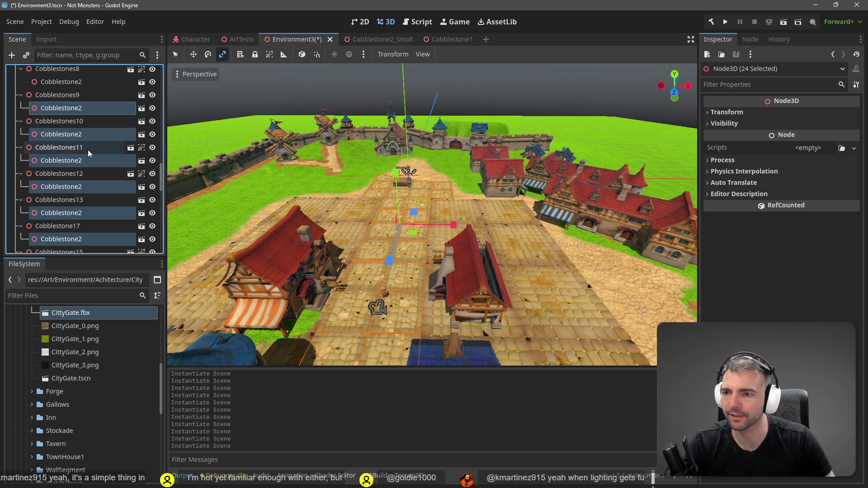
{"action": "scroll", "coordinate": [86, 147], "scroll_direction": "up", "scroll_amount": 2}
{"action": "left_click", "coordinate": [75, 128], "text": "ctrl"}
{"action": "scroll", "coordinate": [91, 143], "scroll_direction": "up", "scroll_amount": 4}
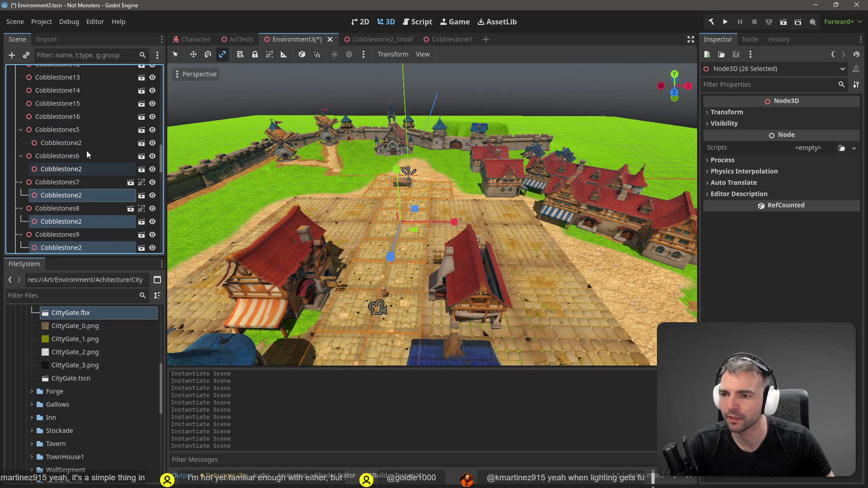
{"action": "left_click", "coordinate": [74, 169], "text": "ctrl"}
{"action": "left_click", "coordinate": [68, 142], "text": "ctrl"}
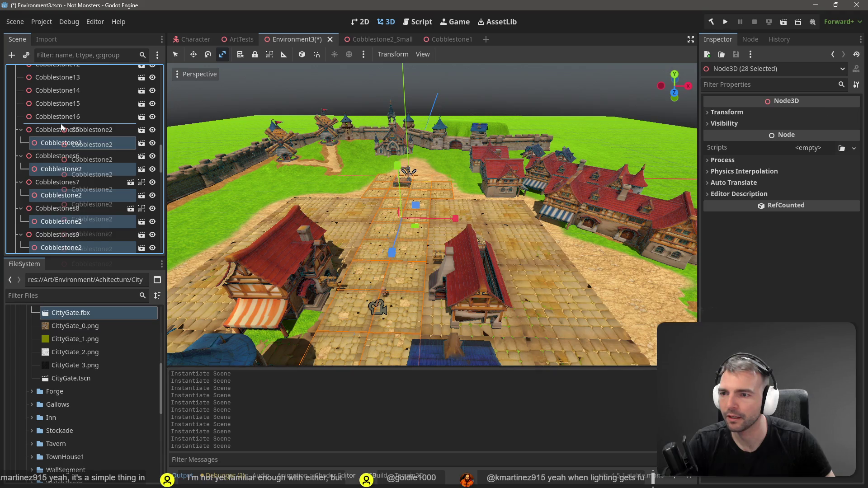
{"action": "left_click_drag", "start_coordinate": [62, 127], "coordinate": [63, 128]}
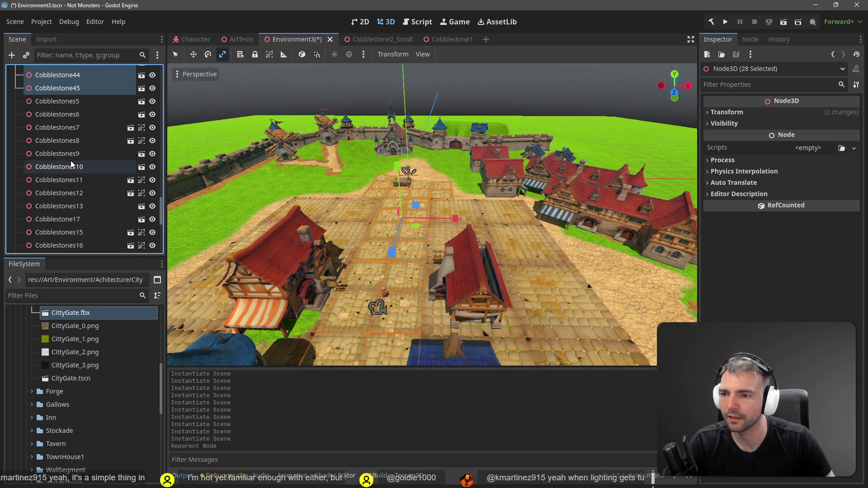
Delete the 28 old nodes Cobblestones5–Cobblestones32, then save and launch the game.
{"action": "left_click", "coordinate": [68, 123]}
{"action": "scroll", "coordinate": [86, 163], "scroll_direction": "down", "scroll_amount": 5}
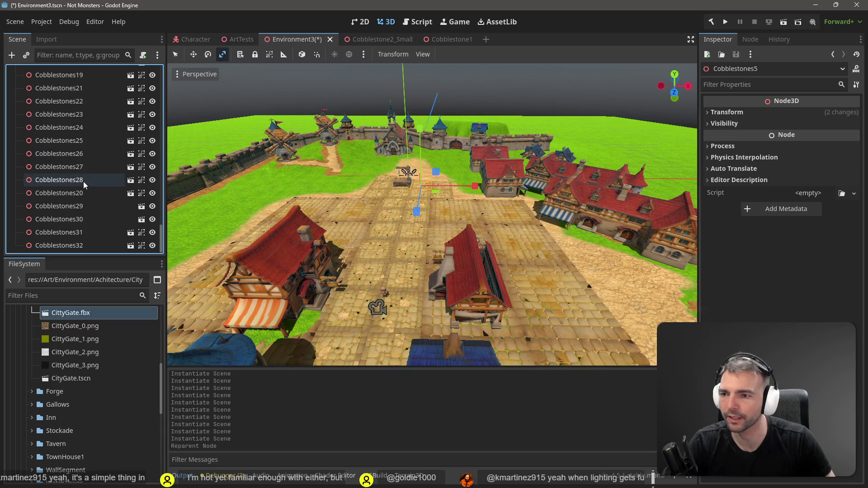
{"action": "left_click", "coordinate": [83, 249], "text": "shift"}
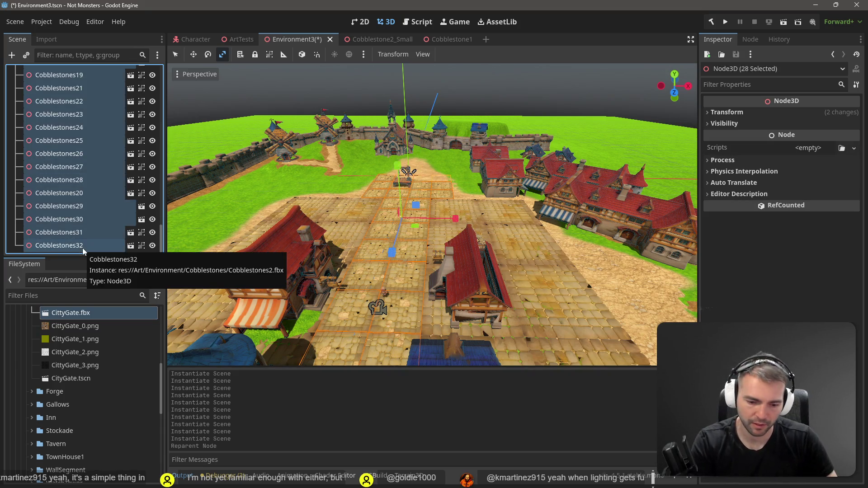
{"action": "key", "text": "Delete"}
{"action": "left_click", "coordinate": [398, 256]}
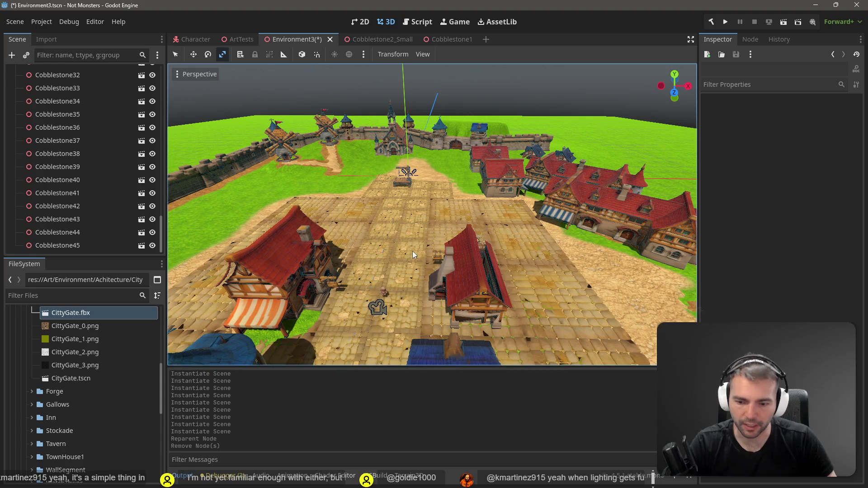
{"action": "key", "text": "F5"}
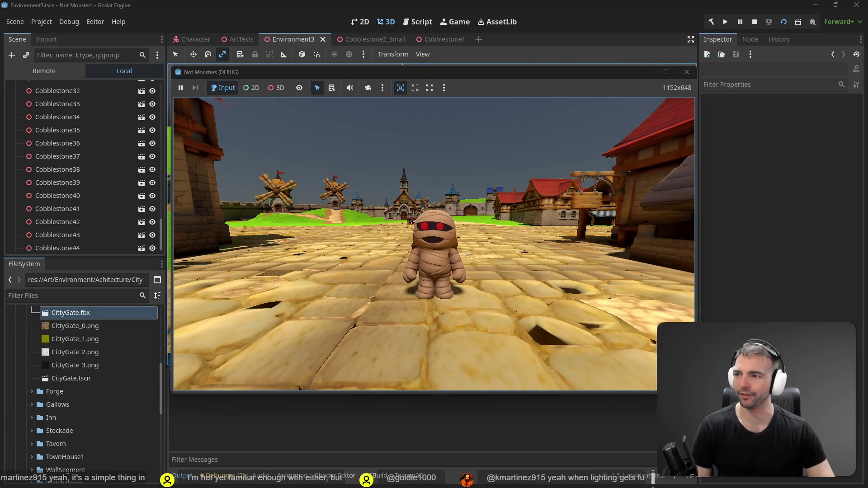
Walk the mummy over the cobblestones past the gallows to the city gate, then stop the game.
{"action": "key", "text": "w"}
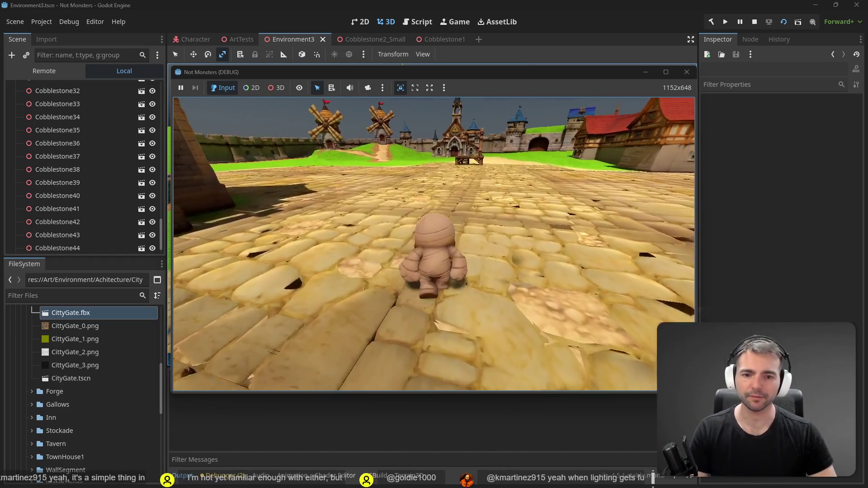
{"action": "key", "text": "w"}
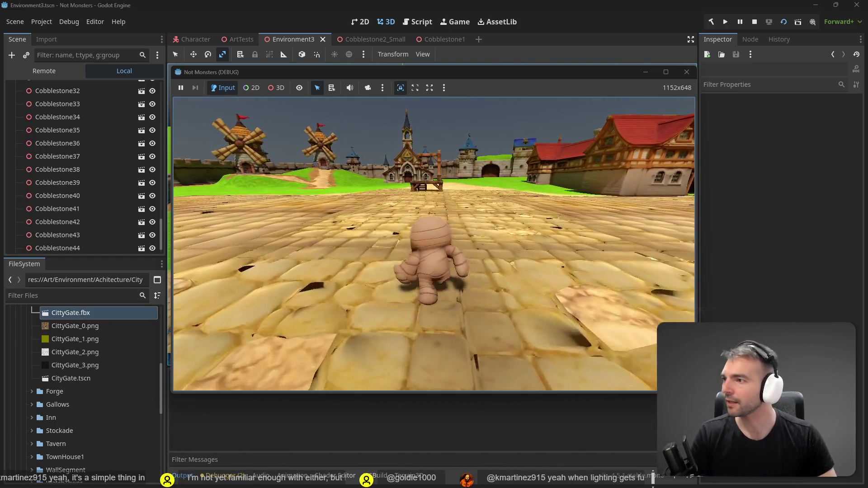
{"action": "key", "text": "w"}
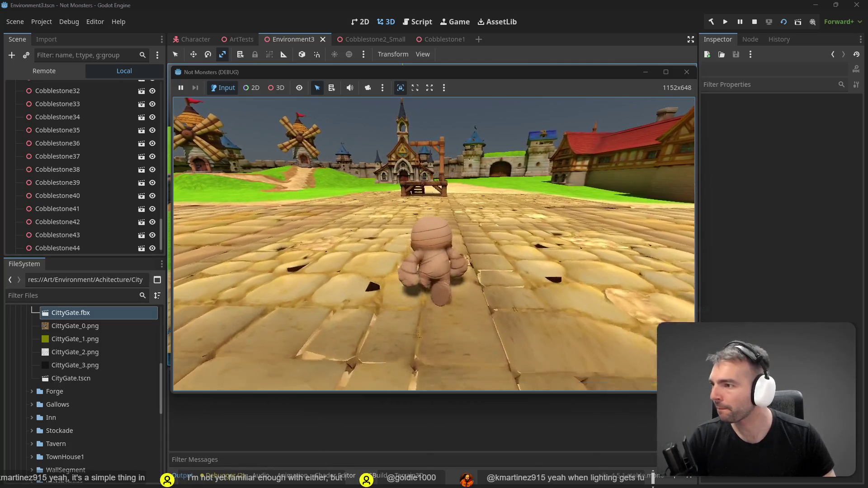
{"action": "key", "text": "w"}
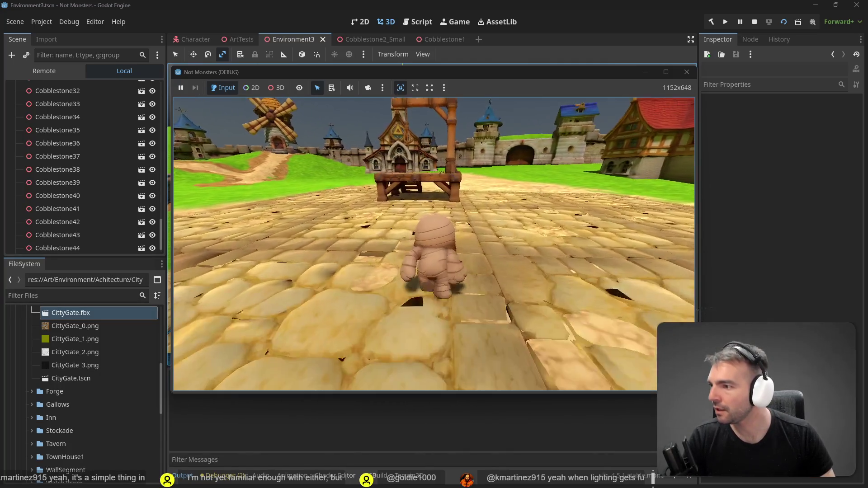
{"action": "key", "text": "w"}
{"action": "key", "text": "w"}
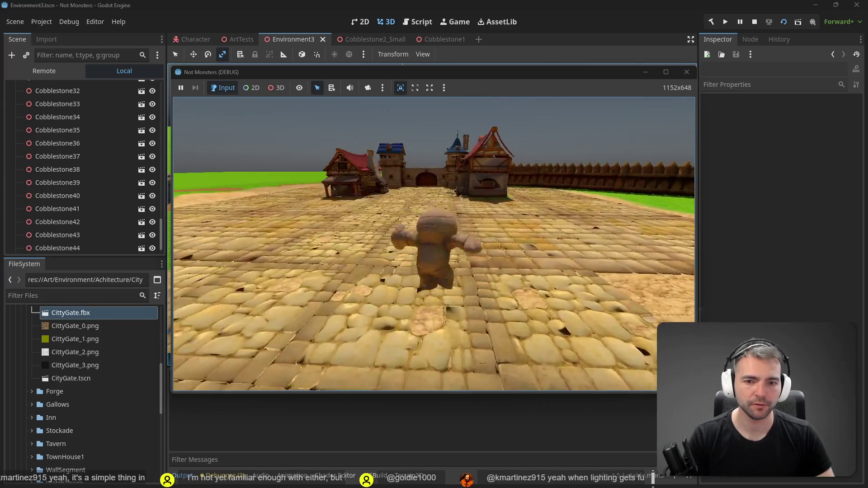
{"action": "key", "text": "w"}
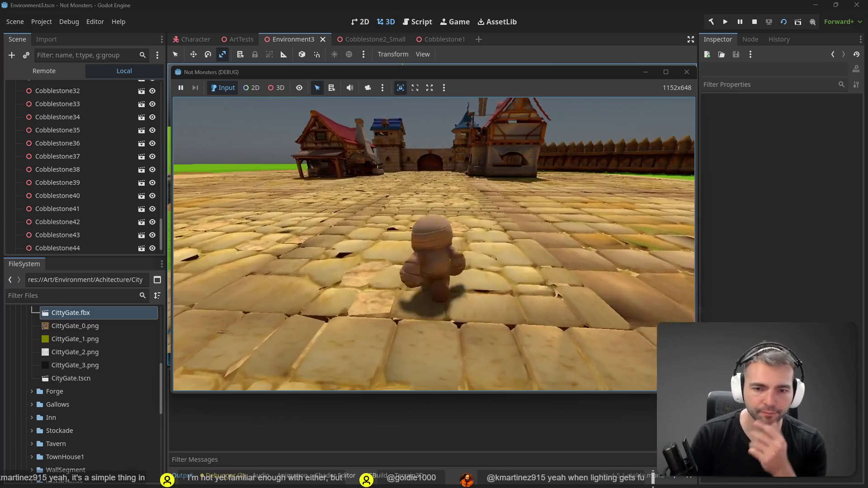
{"action": "key", "text": "w"}
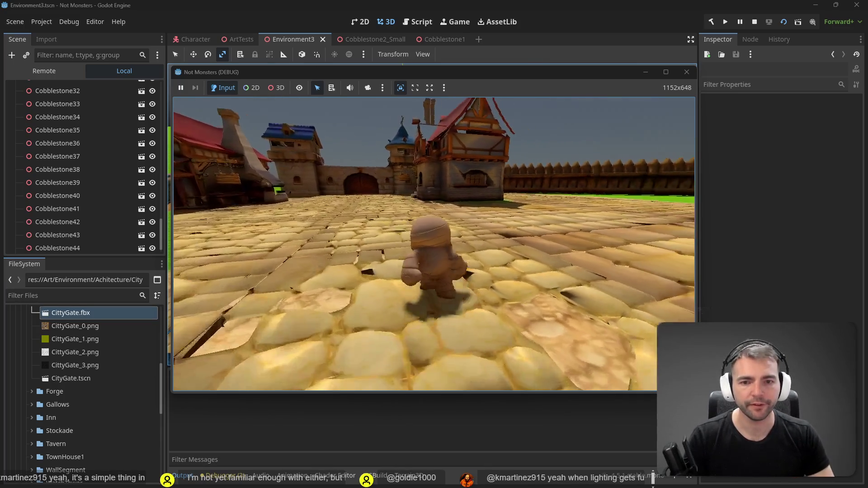
{"action": "key", "text": "w"}
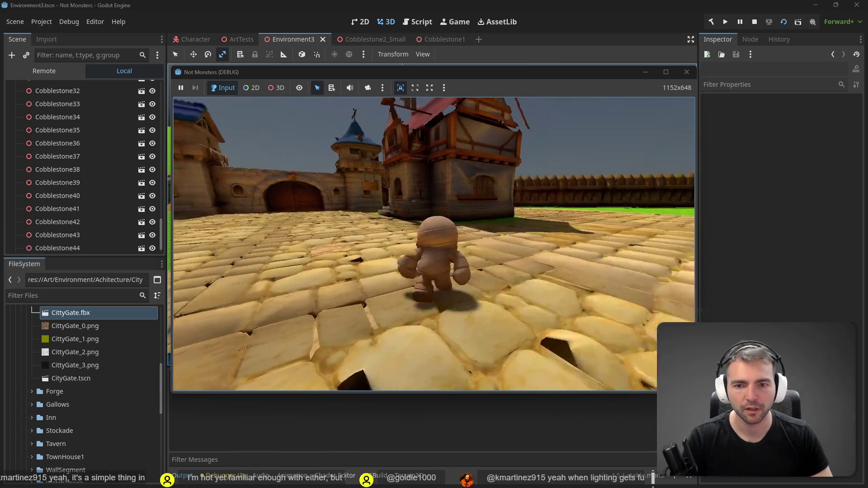
{"action": "key", "text": "w"}
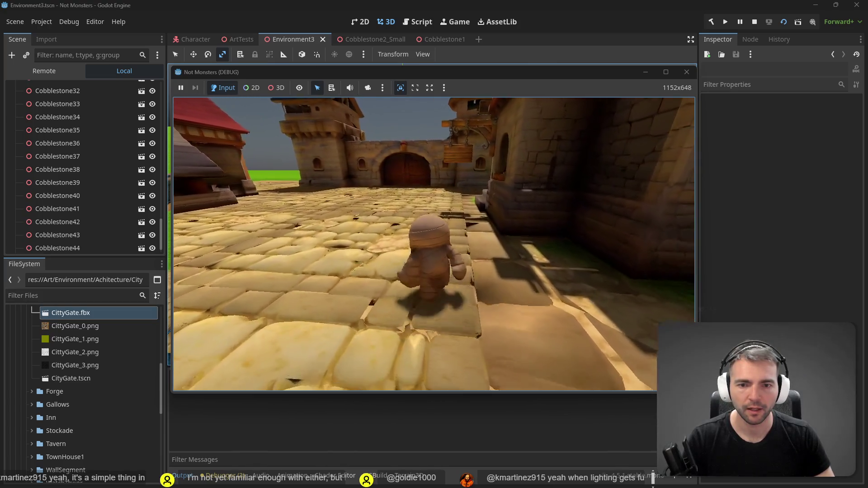
{"action": "key", "text": "w"}
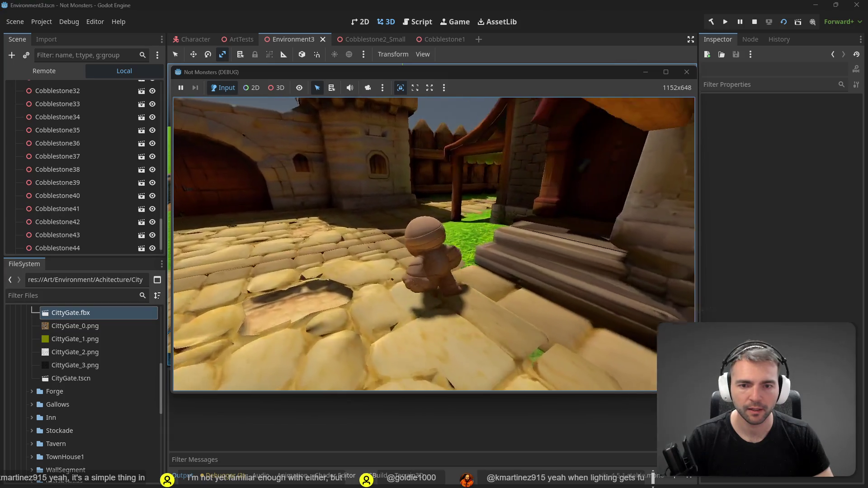
{"action": "key", "text": "w"}
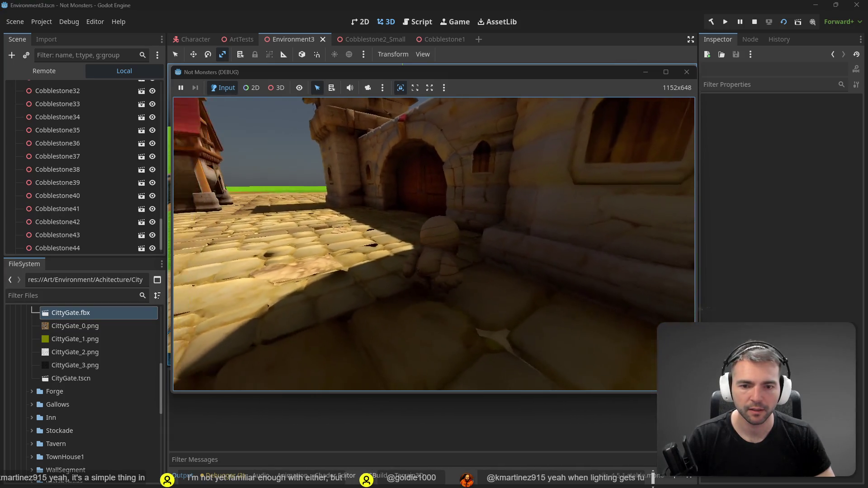
{"action": "key", "text": "w"}
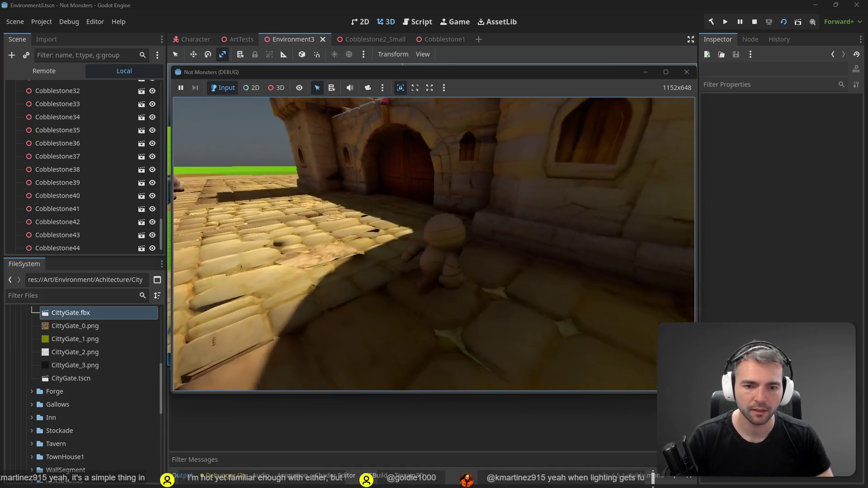
{"action": "key", "text": "w"}
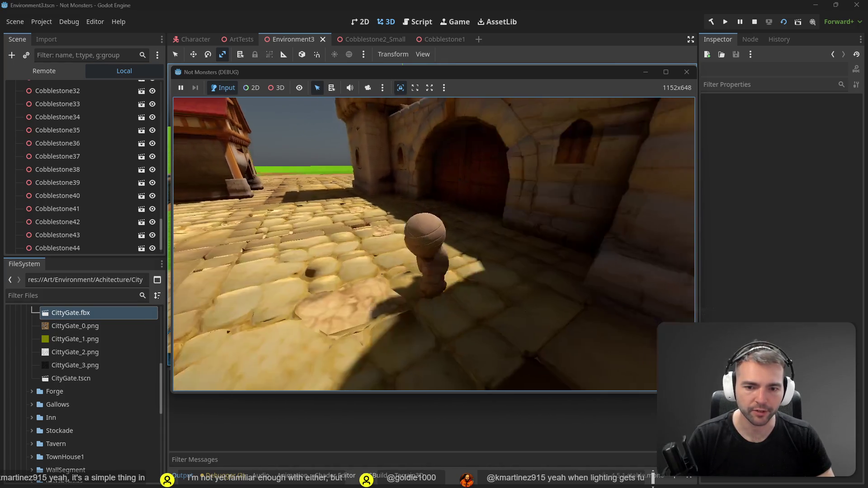
{"action": "key", "text": "w"}
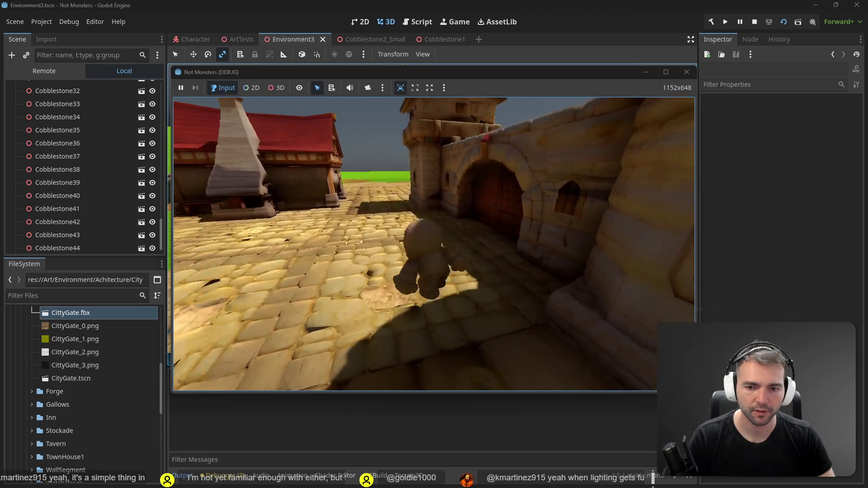
{"action": "key", "text": "F8"}
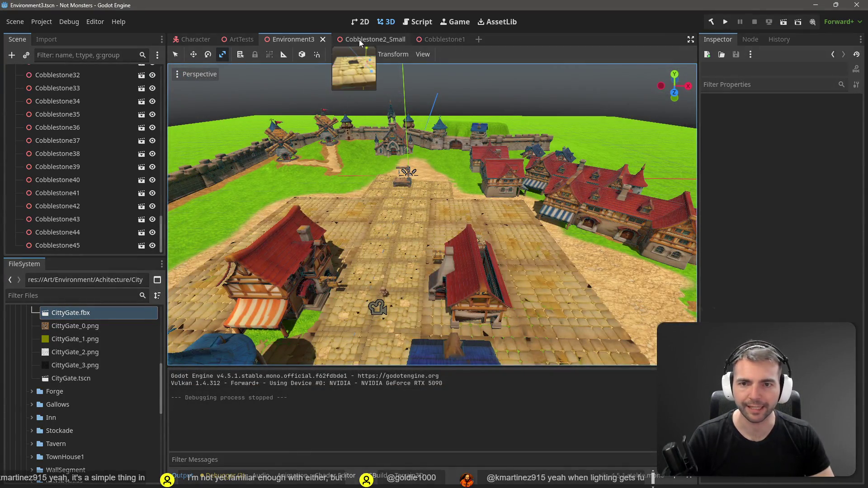
Copy Cobblestone1's static body and collision shape under Cobblestone2 in the Cobblestone2_Small scene.
{"action": "left_click", "coordinate": [359, 40]}
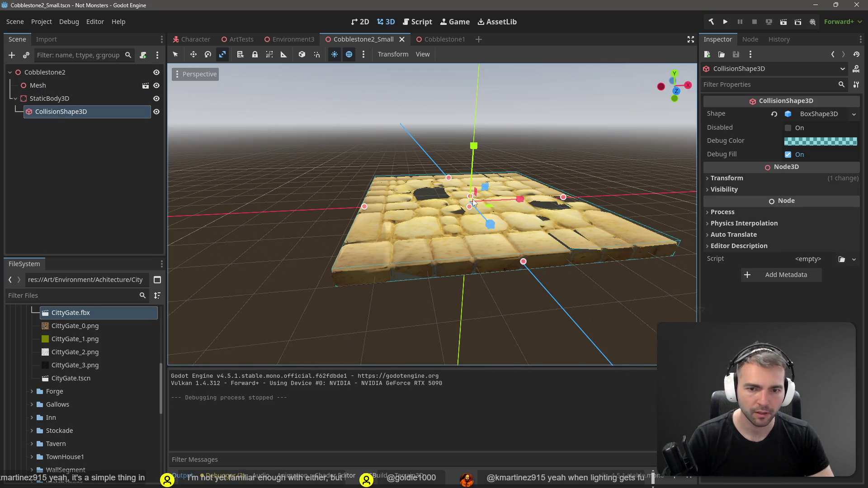
{"action": "left_click_drag", "start_coordinate": [547, 229], "coordinate": [533, 206]}
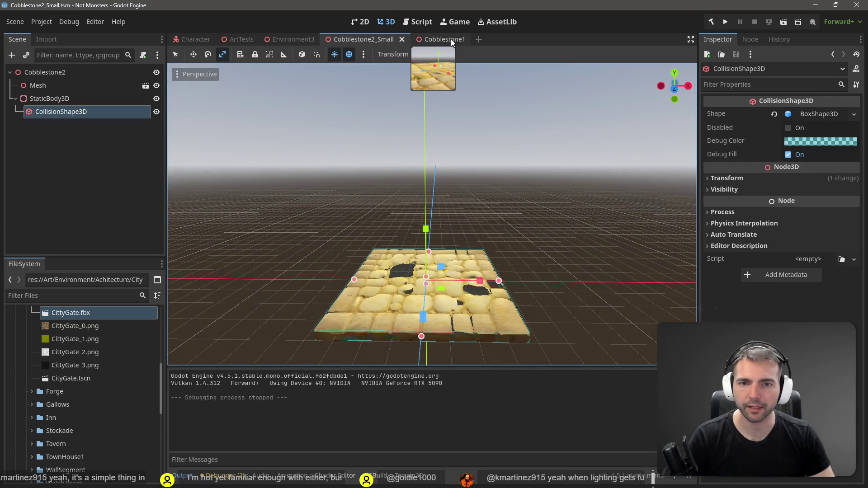
{"action": "left_click", "coordinate": [448, 39]}
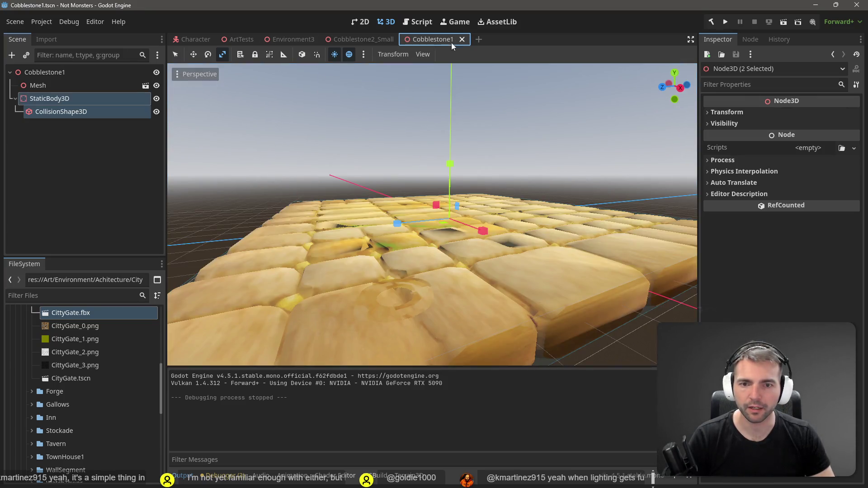
{"action": "left_click", "coordinate": [52, 100]}
{"action": "left_click", "coordinate": [52, 107], "text": "ctrl"}
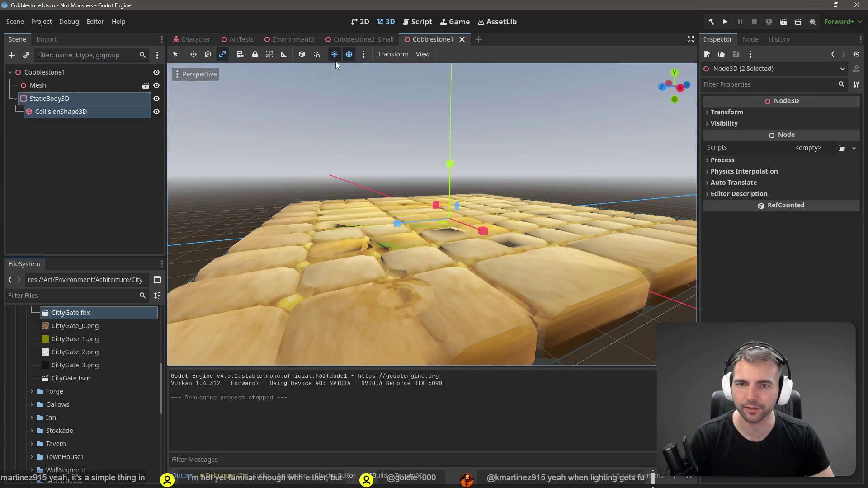
{"action": "left_click", "coordinate": [371, 40]}
{"action": "left_click", "coordinate": [573, 151]}
{"action": "key", "text": "ctrl+v"}
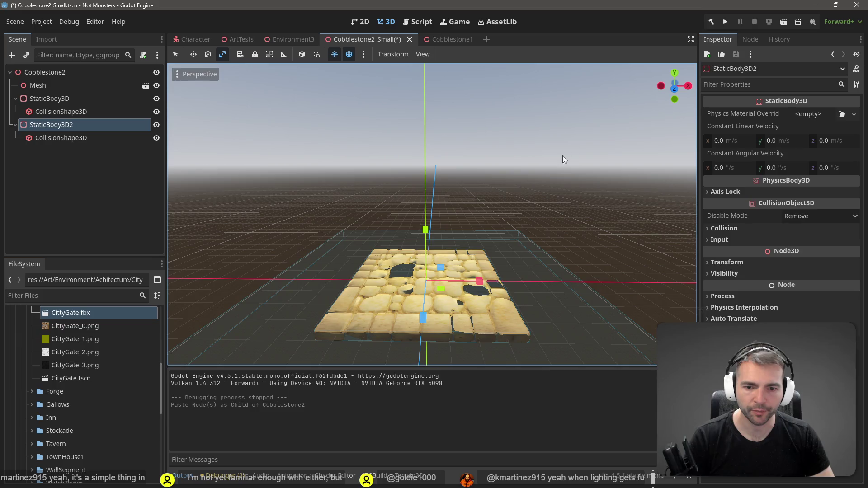
Lower the pasted collision box's height to about 0.52.
{"action": "scroll", "coordinate": [539, 167], "scroll_direction": "down", "scroll_amount": 2}
{"action": "left_click", "coordinate": [61, 138]}
{"action": "scroll", "coordinate": [431, 220], "scroll_direction": "up", "scroll_amount": 4}
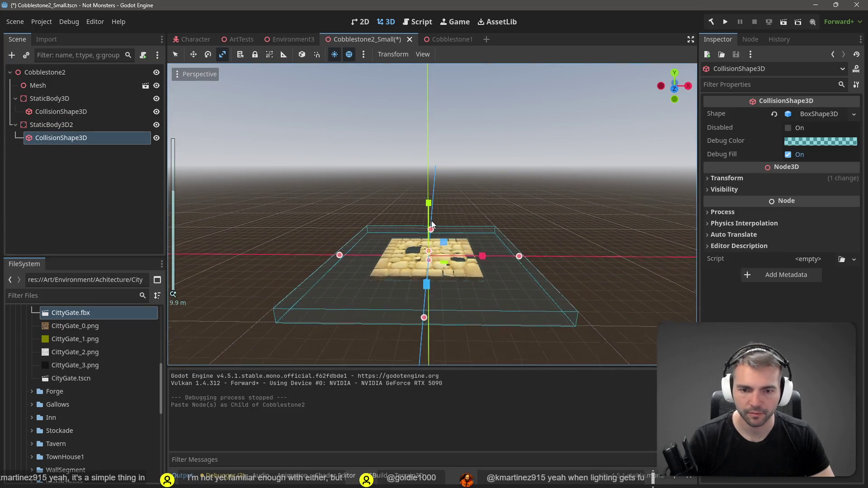
{"action": "left_click_drag", "start_coordinate": [500, 256], "coordinate": [501, 203]}
{"action": "key", "text": "q"}
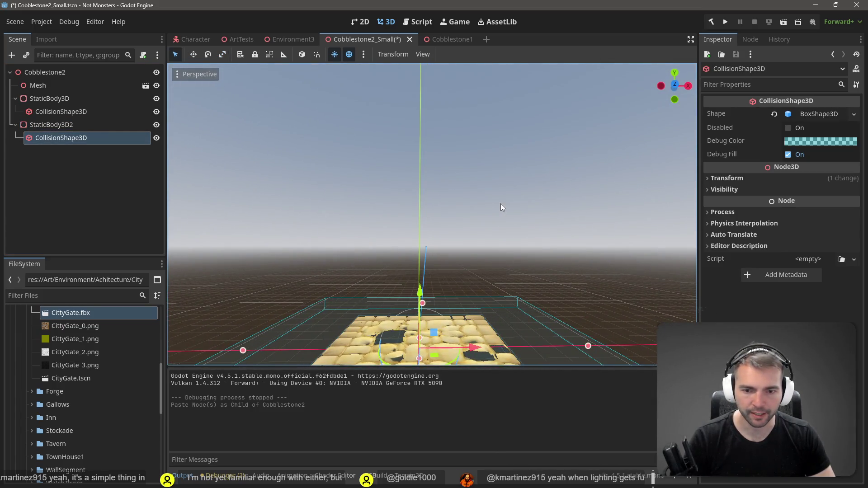
{"action": "left_click", "coordinate": [500, 203]}
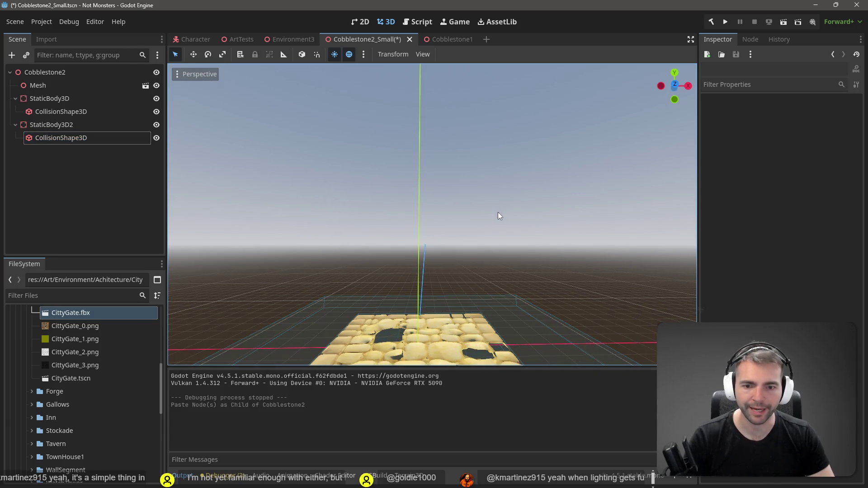
{"action": "left_click", "coordinate": [83, 142]}
{"action": "left_click_drag", "start_coordinate": [430, 226], "coordinate": [430, 201]}
{"action": "key", "text": "q"}
{"action": "scroll", "coordinate": [433, 215], "scroll_direction": "up", "scroll_amount": 2}
{"action": "scroll", "coordinate": [432, 215], "scroll_direction": "down", "scroll_amount": 20}
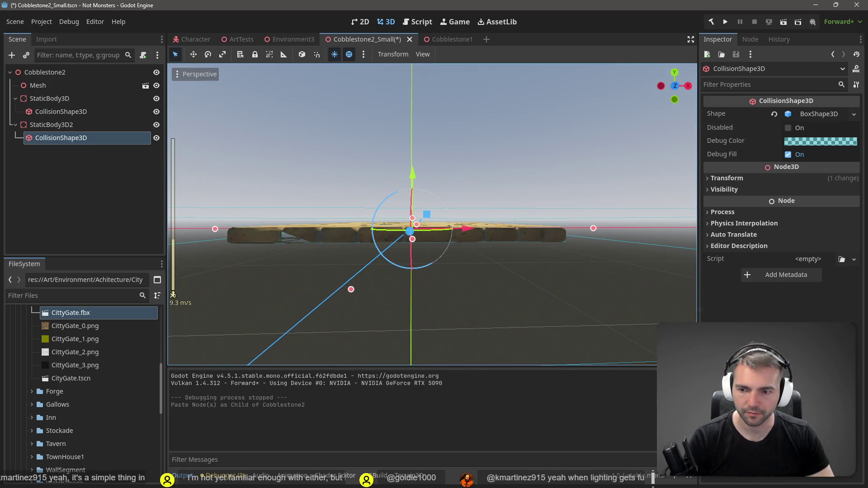
{"action": "key", "text": "w"}
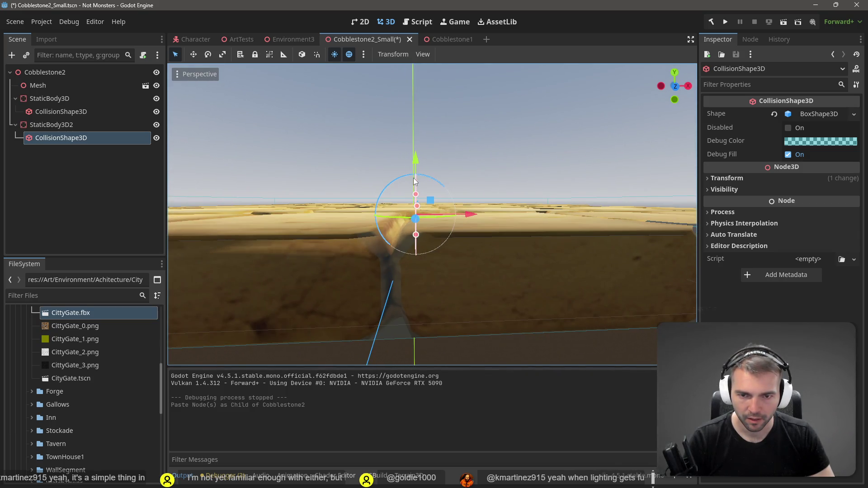
{"action": "left_click_drag", "start_coordinate": [419, 199], "coordinate": [426, 211]}
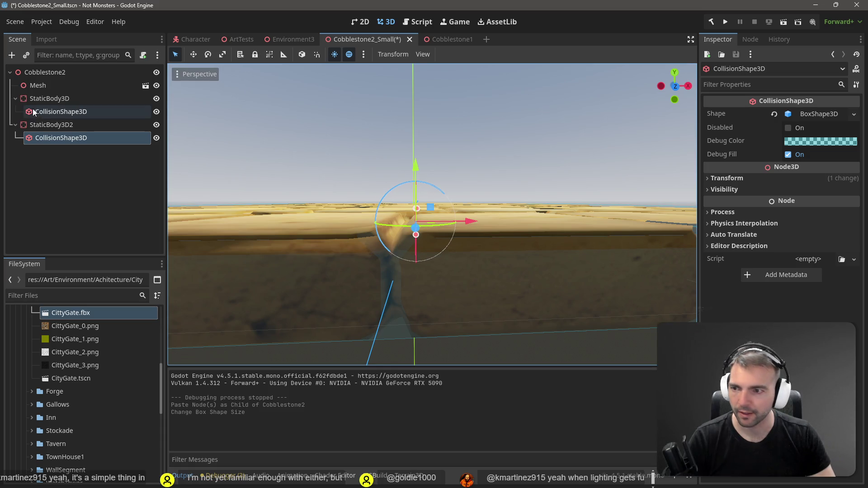
Move StaticBody3D2 into Cobblestone1 in place of its old body, save, and launch the game.
{"action": "left_click", "coordinate": [50, 124]}
{"action": "key", "text": "ctrl+x"}
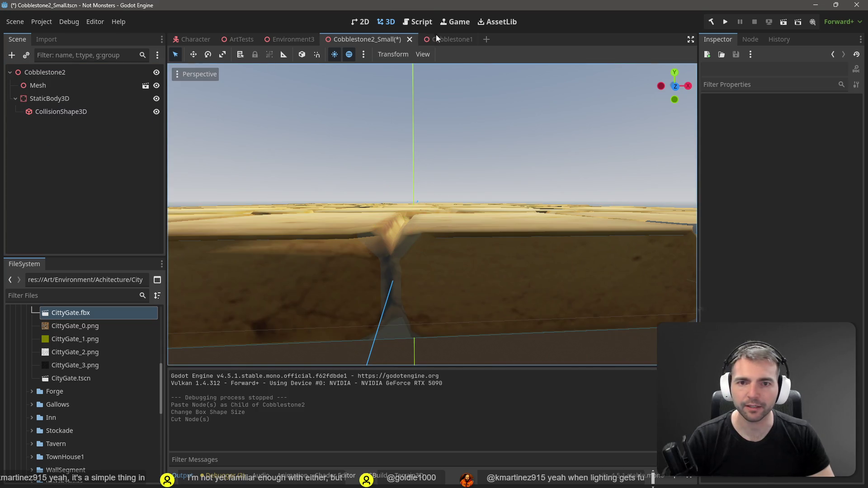
{"action": "left_click", "coordinate": [436, 38]}
{"action": "key", "text": "Delete"}
{"action": "left_click", "coordinate": [400, 253]}
{"action": "key", "text": "ctrl+v"}
{"action": "key", "text": "ctrl+s"}
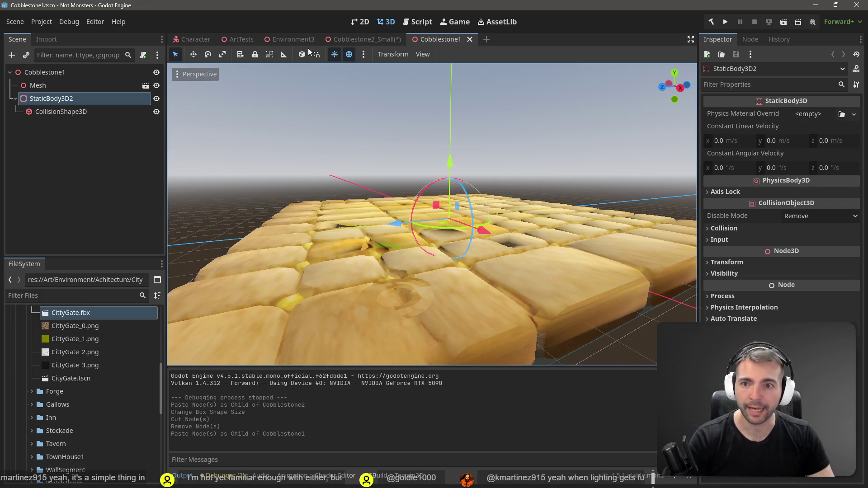
{"action": "key", "text": "F5"}
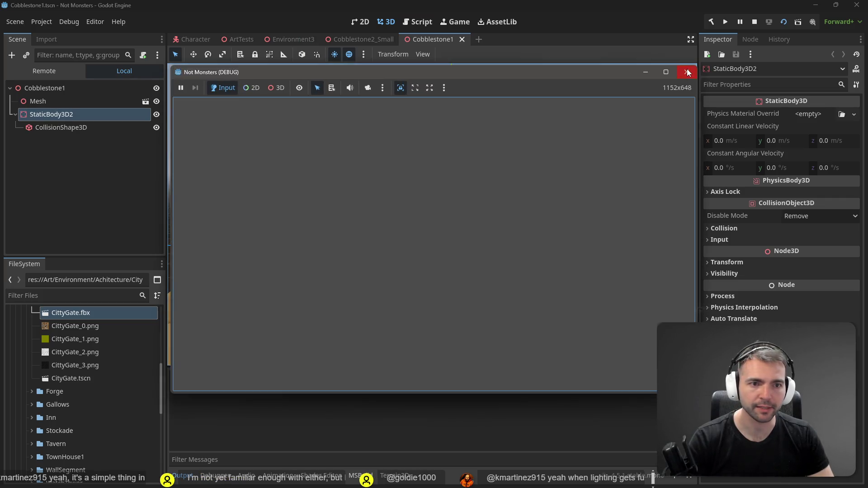
Close the running game and relaunch it from the Environment3 town scene.
{"action": "left_click", "coordinate": [687, 72]}
{"action": "left_click", "coordinate": [359, 40]}
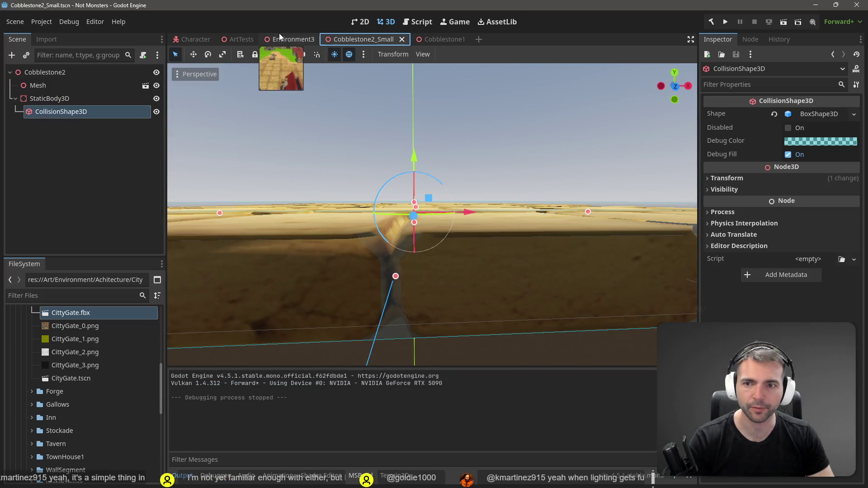
{"action": "left_click", "coordinate": [280, 37]}
{"action": "key", "text": "F5"}
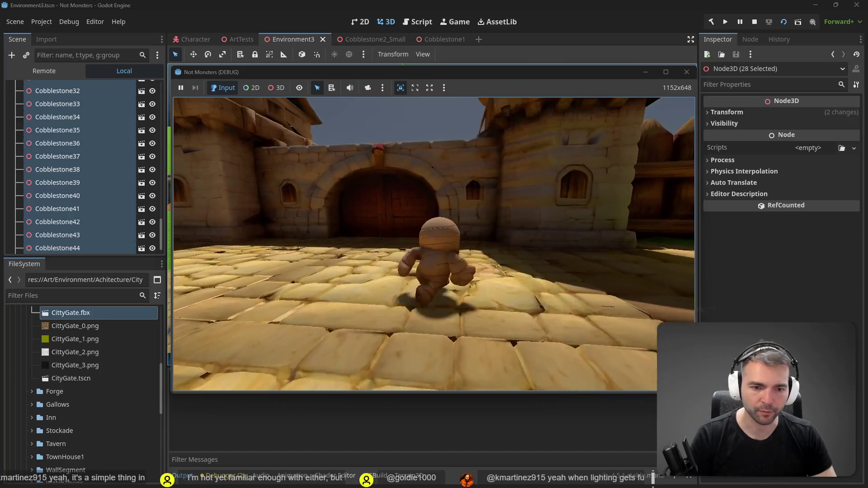
Walk the mummy toward the gate and back, stop the game, and open Cobblestone2_Small.
{"action": "key", "text": "w"}
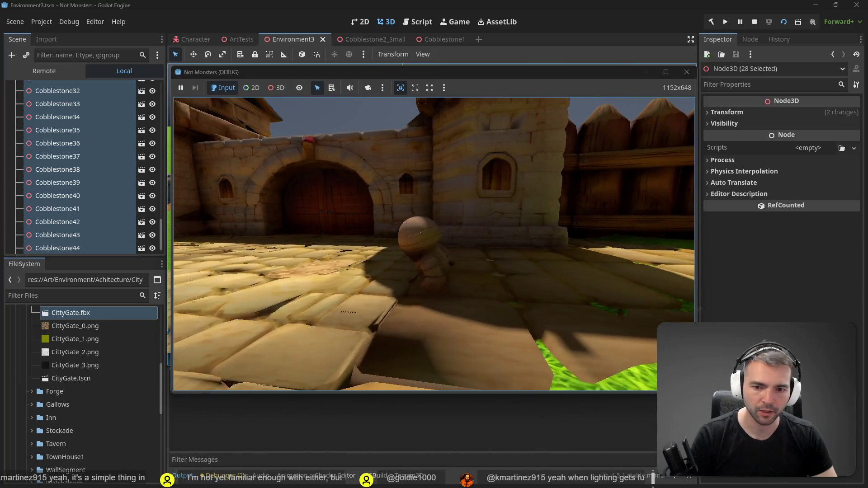
{"action": "key", "text": "s"}
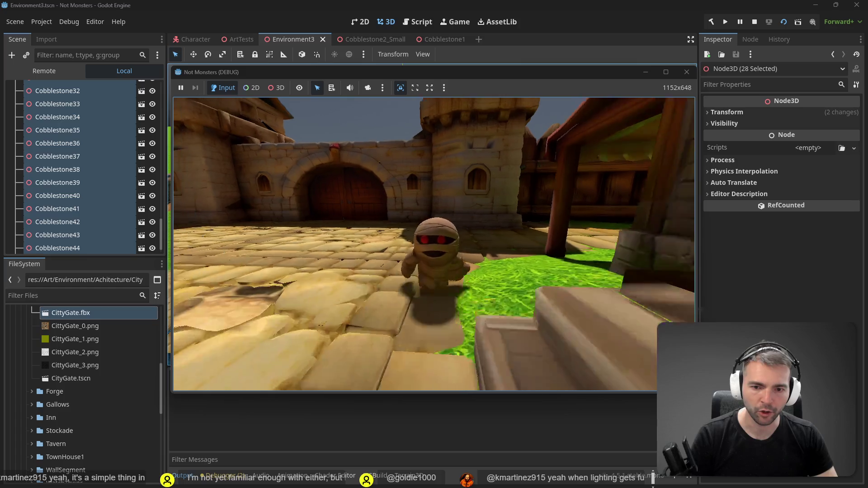
{"action": "key", "text": "w"}
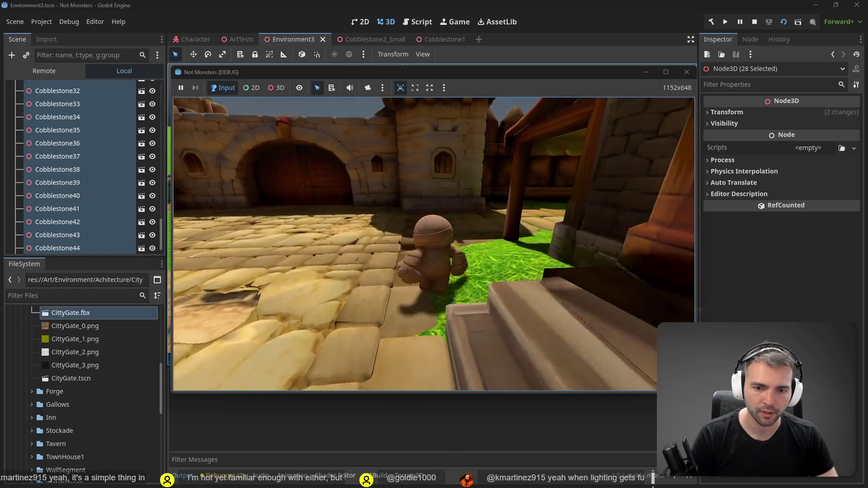
{"action": "key", "text": "w"}
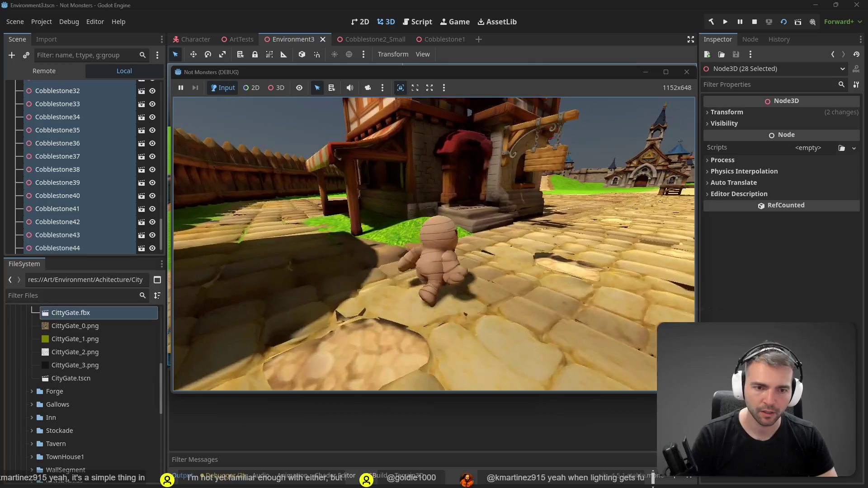
{"action": "key", "text": "w"}
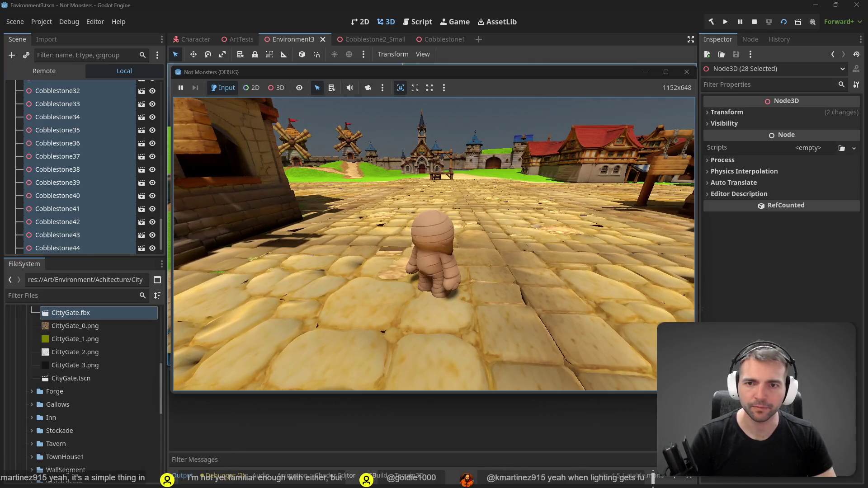
{"action": "key", "text": "F8"}
{"action": "left_click", "coordinate": [356, 39]}
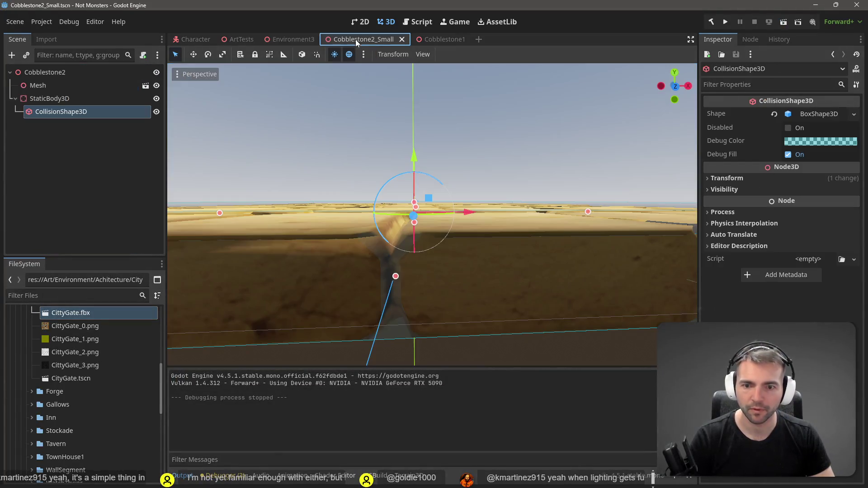
Reset Cobblestone2_Small's collision shape position to 0, 0, 0 and save the scene.
{"action": "left_click_drag", "start_coordinate": [435, 156], "coordinate": [435, 190]}
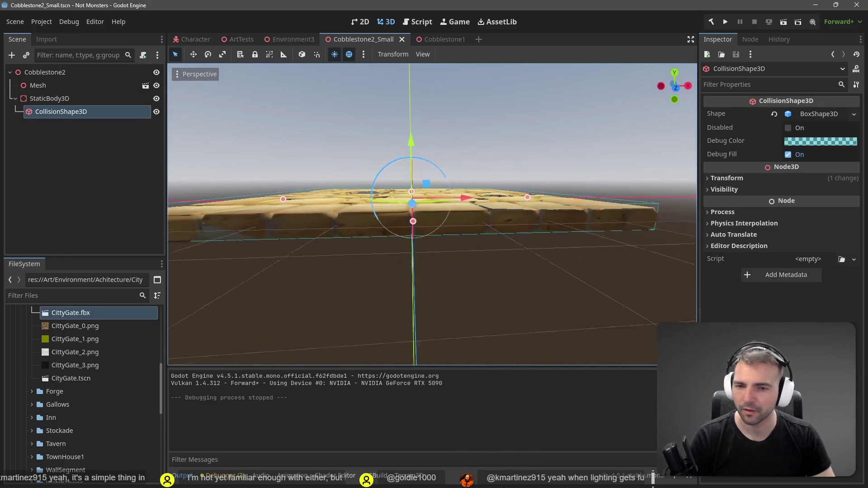
{"action": "left_click", "coordinate": [437, 40]}
{"action": "mouse_move", "coordinate": [344, 204]}
{"action": "left_mouse_down"}
{"action": "mouse_move", "coordinate": [294, 208]}
{"action": "mouse_move", "coordinate": [294, 172]}
{"action": "mouse_move", "coordinate": [299, 204]}
{"action": "mouse_move", "coordinate": [341, 143]}
{"action": "left_mouse_up"}
{"action": "left_click", "coordinate": [364, 39]}
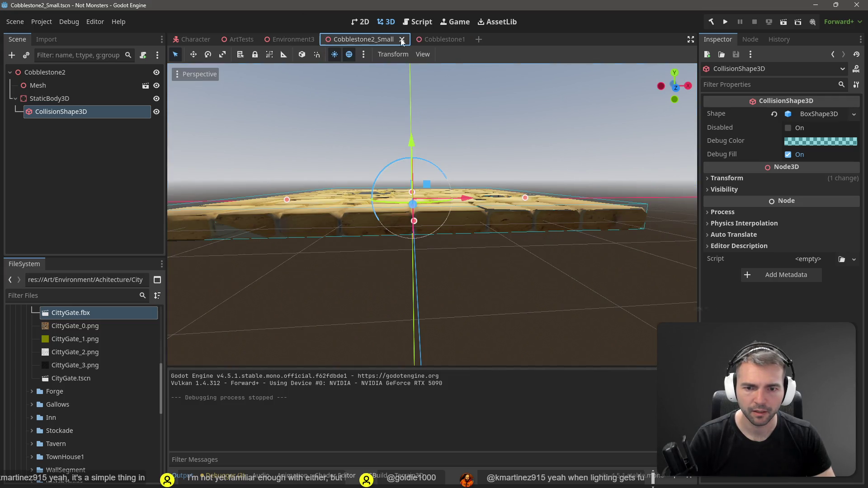
{"action": "left_click", "coordinate": [734, 179]}
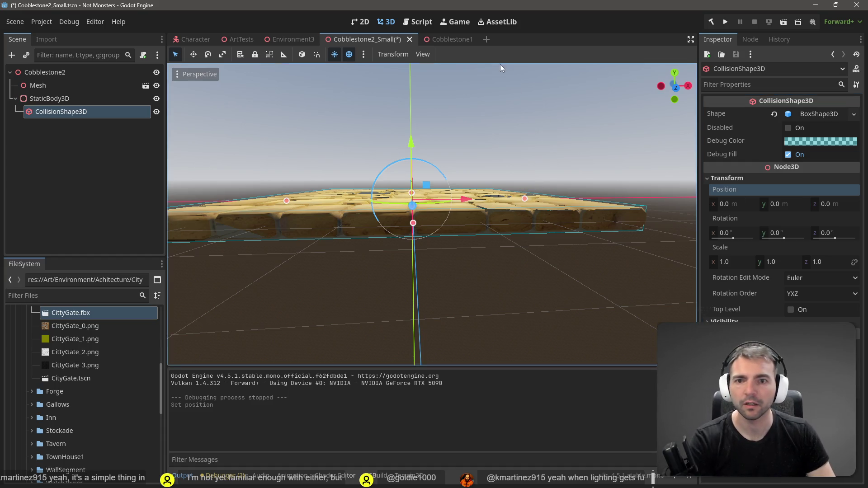
{"action": "key", "text": "ctrl+s"}
Zero Cobblestone1's collision shape position, save it, and return to Environment3.
{"action": "left_click", "coordinate": [447, 40]}
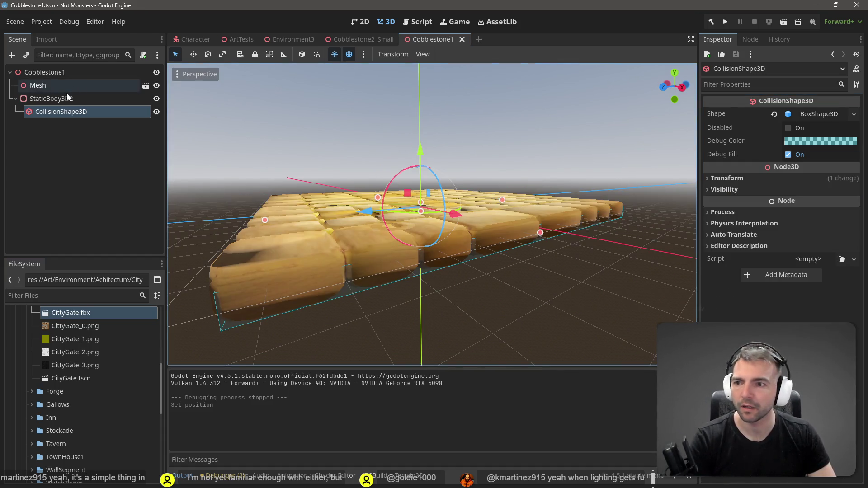
{"action": "left_click", "coordinate": [728, 179]}
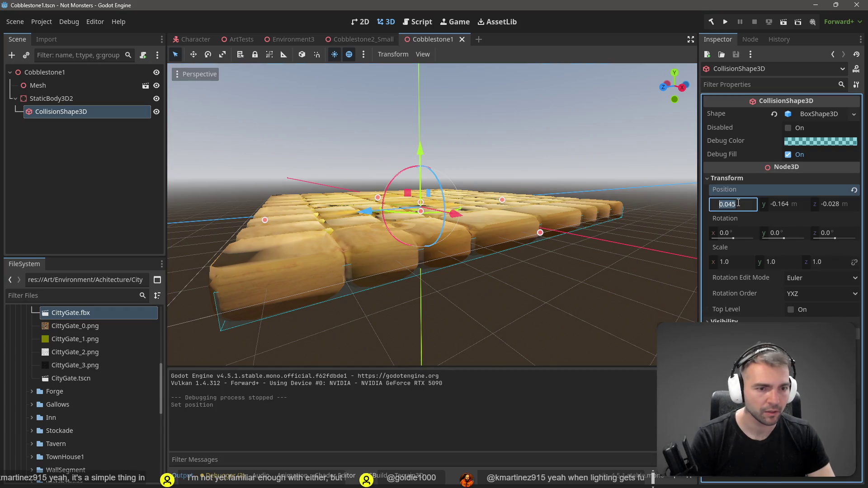
{"action": "type", "text": "0"}
{"action": "key", "text": "Tab"}
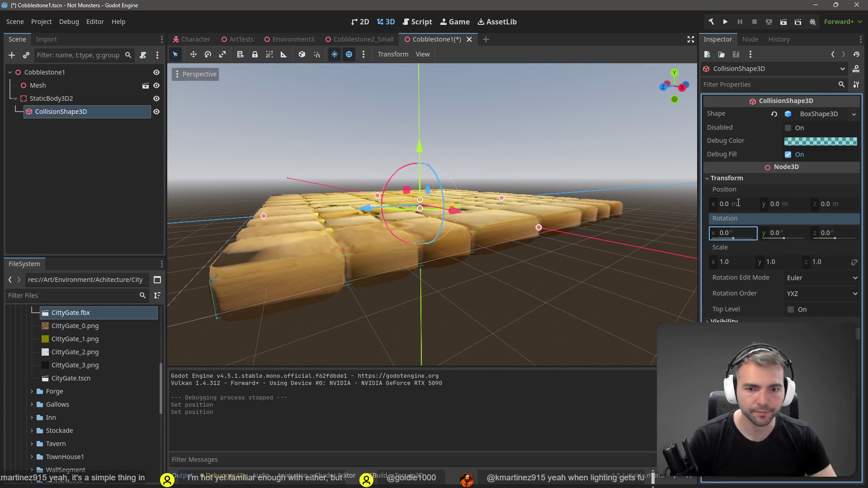
{"action": "left_click", "coordinate": [510, 148]}
{"action": "key", "text": "ctrl+s"}
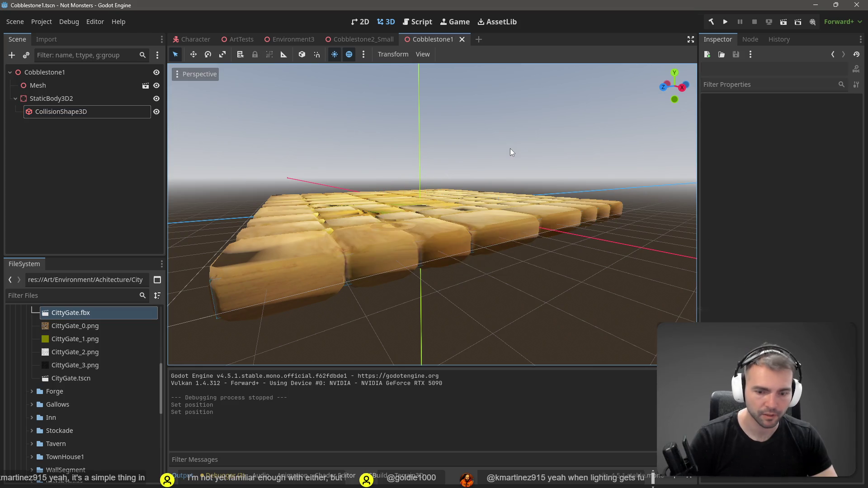
{"action": "left_click", "coordinate": [291, 38]}
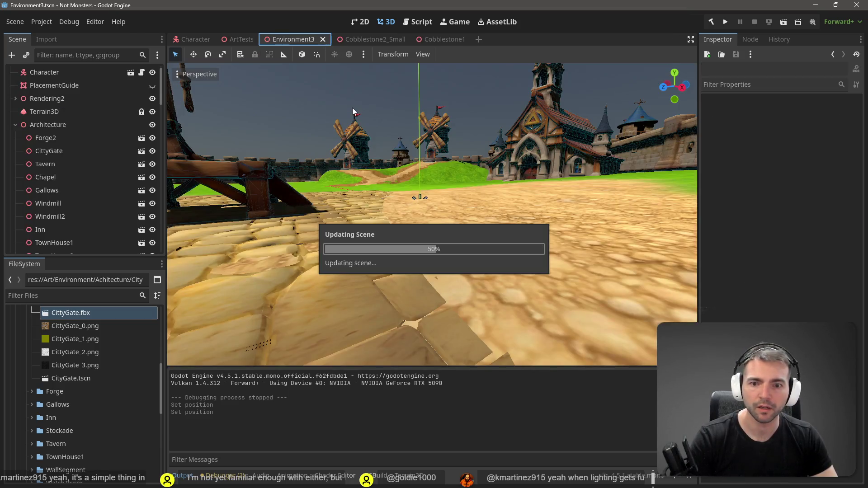
{"action": "key", "text": "F5"}
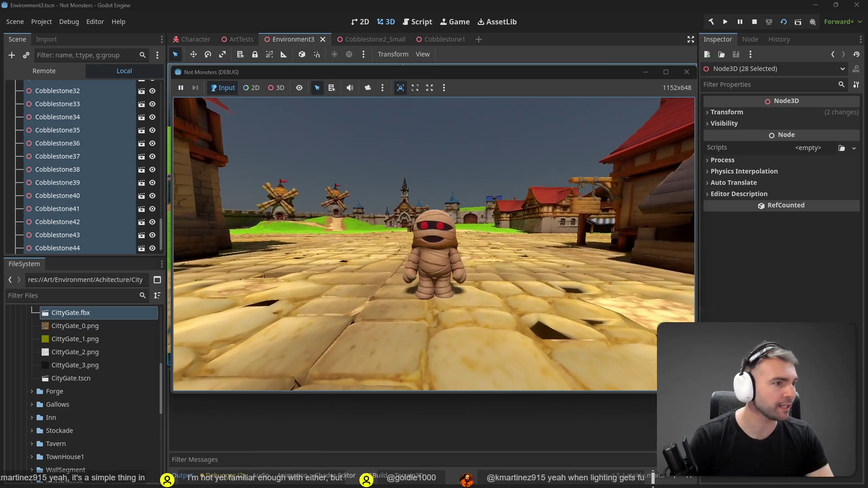
{"action": "left_click", "coordinate": [686, 72]}
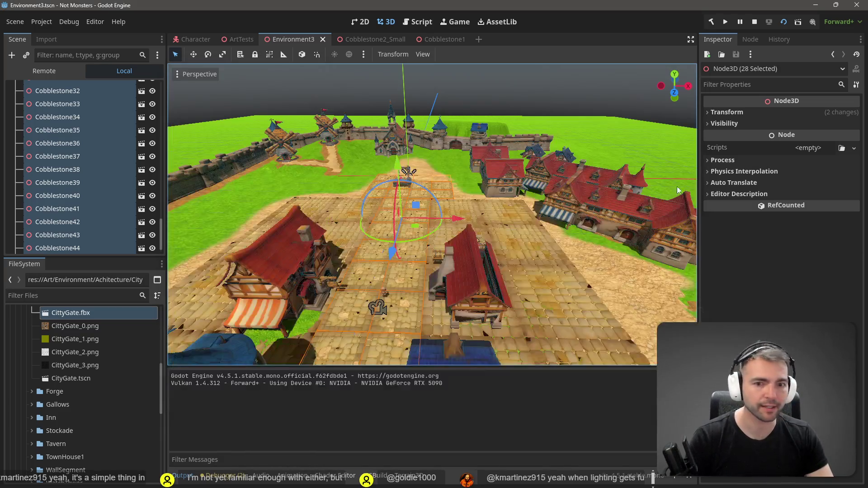
{"action": "left_click", "coordinate": [568, 185]}
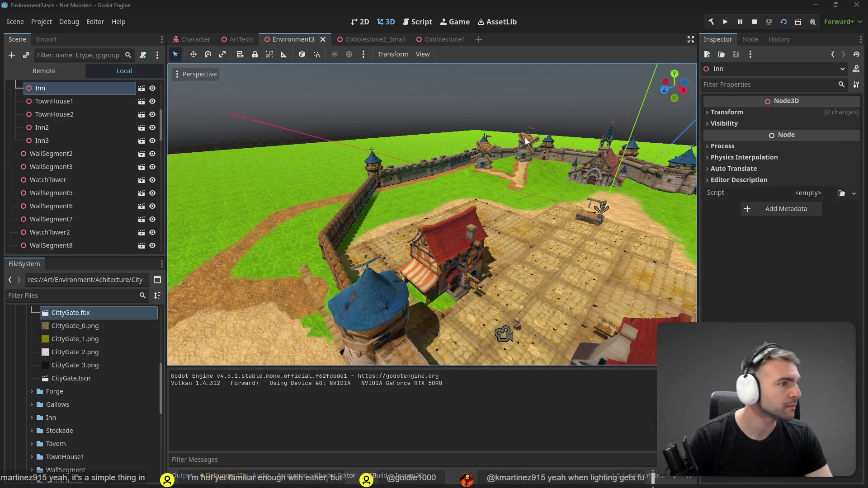
{"action": "key", "text": "F5"}
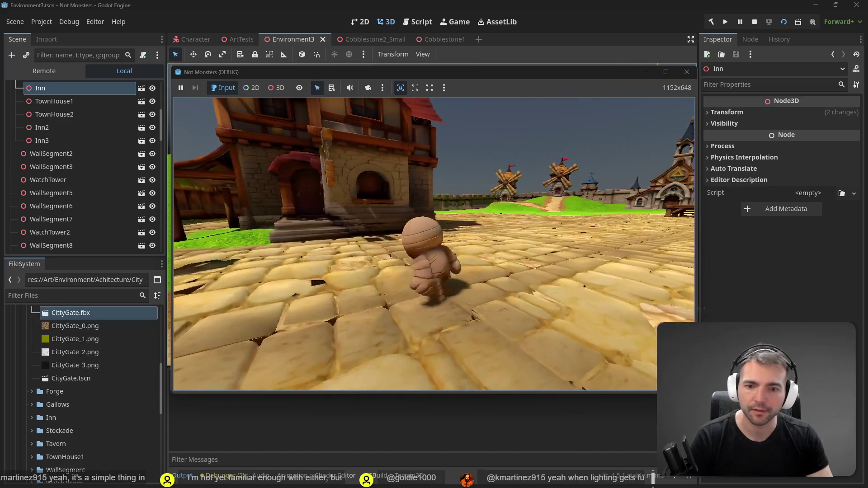
{"action": "key", "text": "w"}
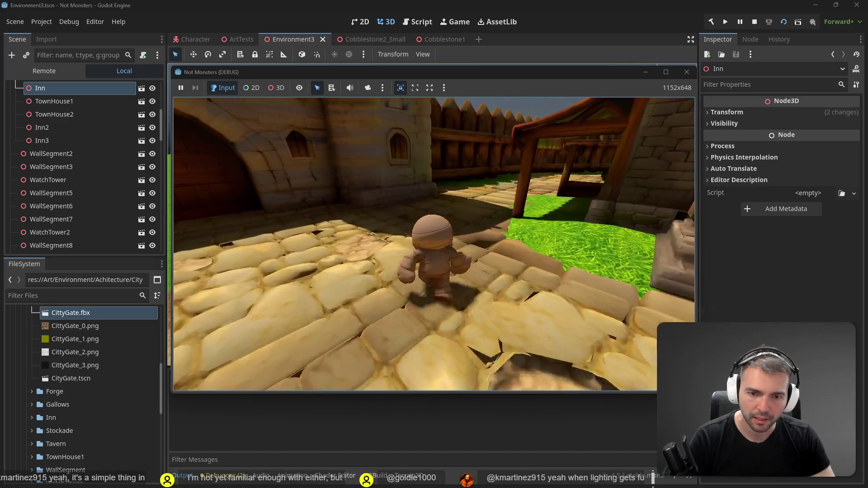
{"action": "key", "text": "s"}
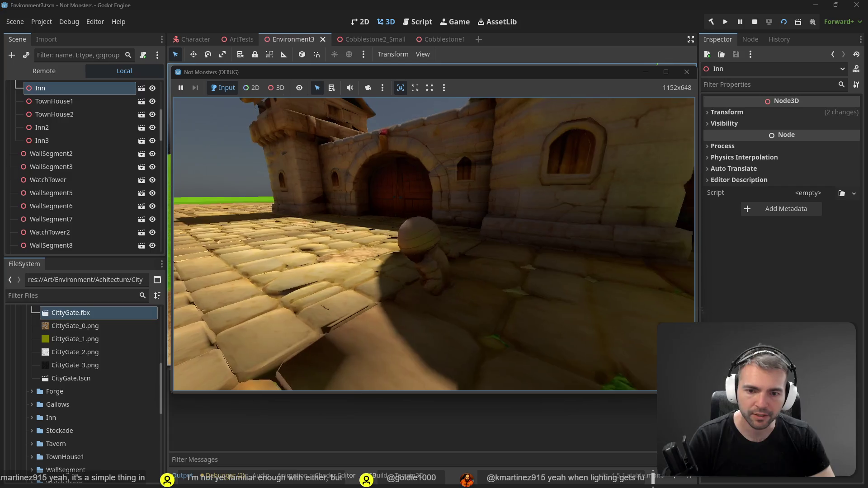
{"action": "key", "text": "w"}
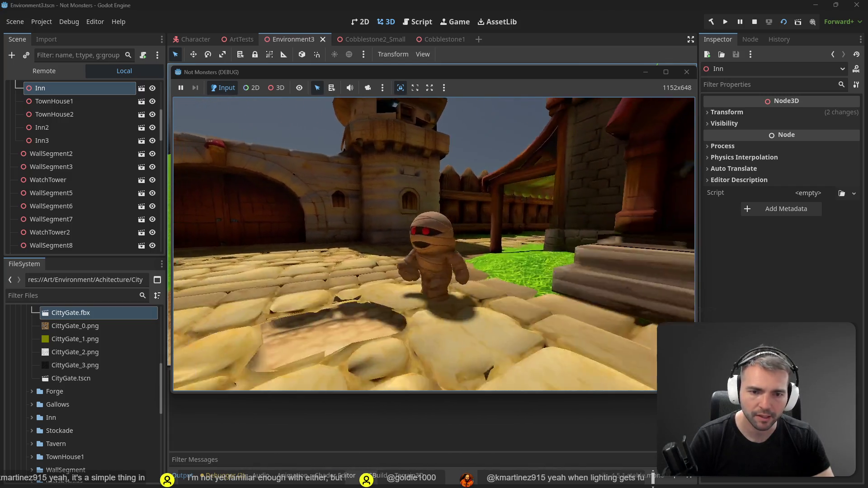
{"action": "key", "text": "w"}
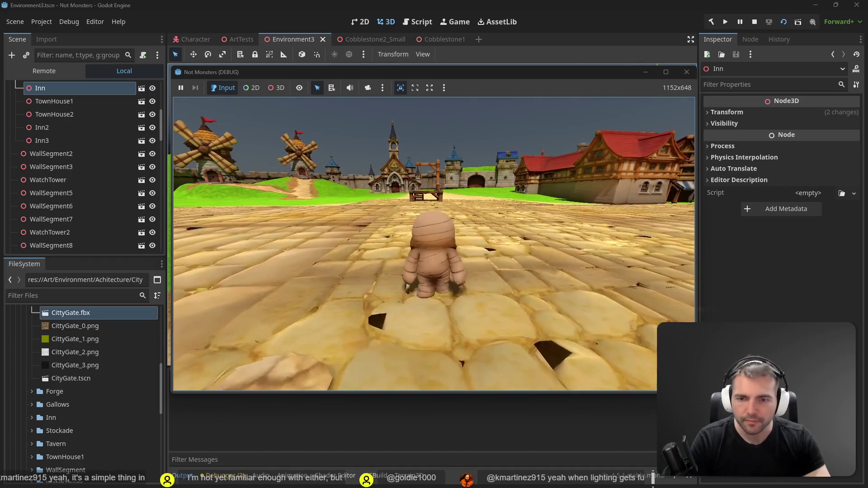
{"action": "key", "text": "F8"}
{"action": "scroll", "coordinate": [79, 141], "scroll_direction": "down", "scroll_amount": 10}
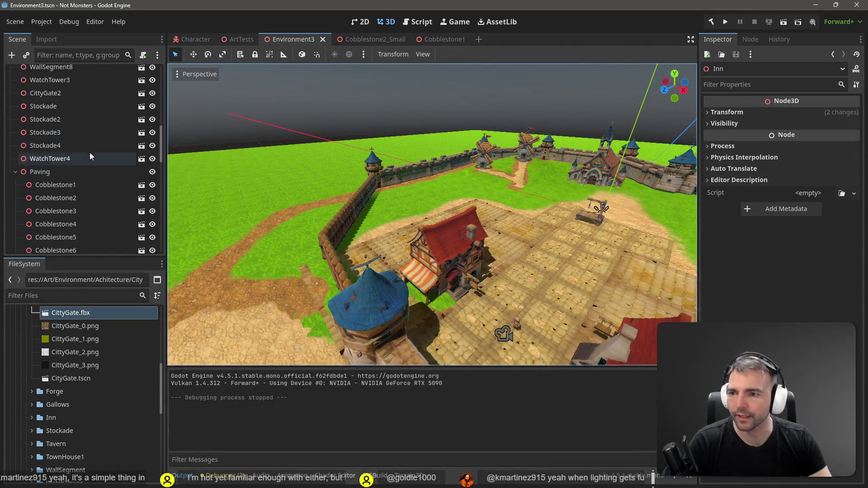
Set Position Y of Cobblestone1 through Cobblestone45 from -0.283 to 0, then run the game.
{"action": "scroll", "coordinate": [88, 150], "scroll_direction": "up", "scroll_amount": 3}
{"action": "left_click", "coordinate": [87, 140]}
{"action": "scroll", "coordinate": [89, 153], "scroll_direction": "down", "scroll_amount": 10}
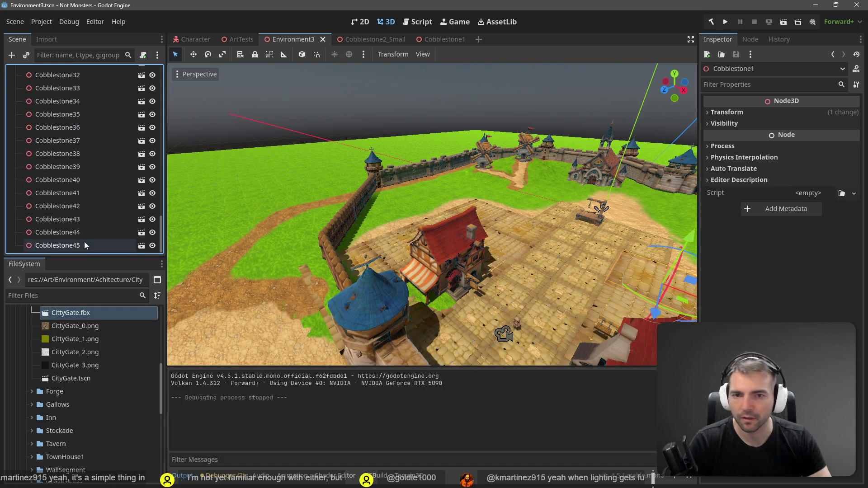
{"action": "left_click", "coordinate": [84, 244], "text": "shift"}
{"action": "left_click", "coordinate": [733, 114]}
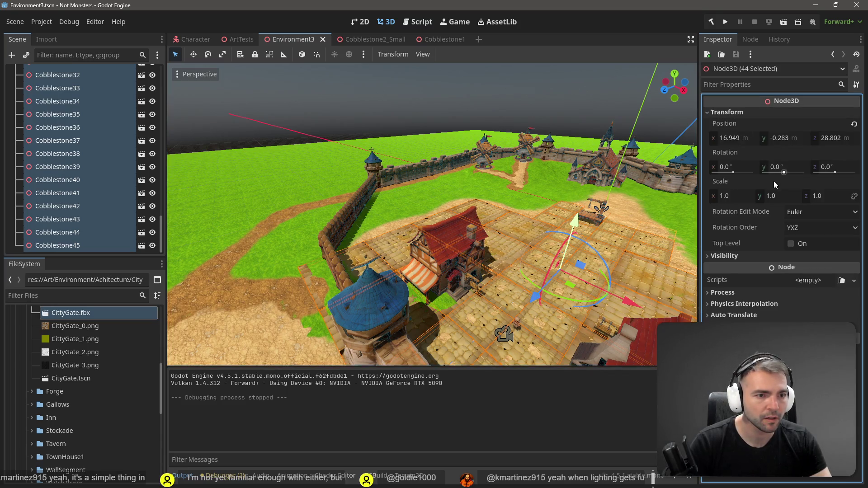
{"action": "left_click", "coordinate": [791, 138]}
{"action": "type", "text": "0"}
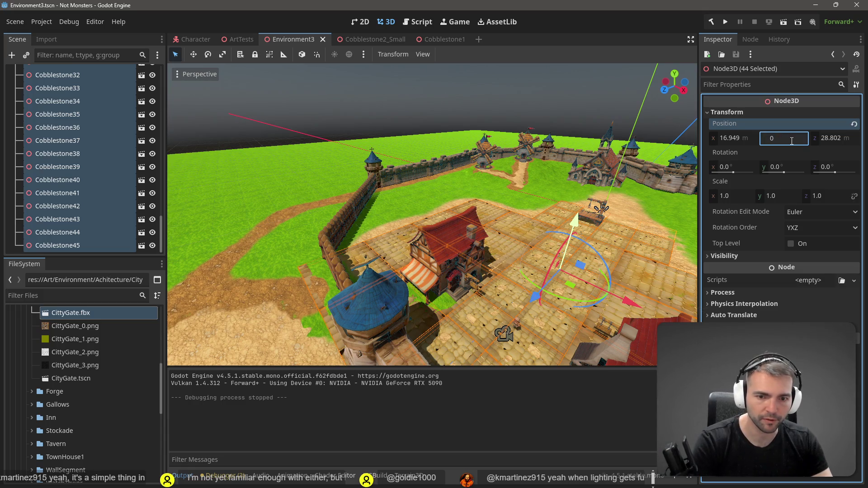
{"action": "key", "text": "Return"}
{"action": "key", "text": "F5"}
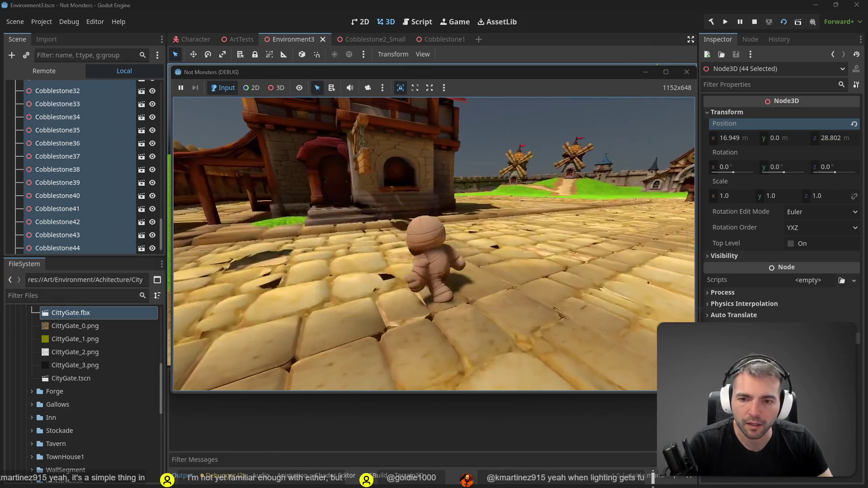
Walk the mummy across the cobblestones toward the stone tower and city gate.
{"action": "key", "text": "w"}
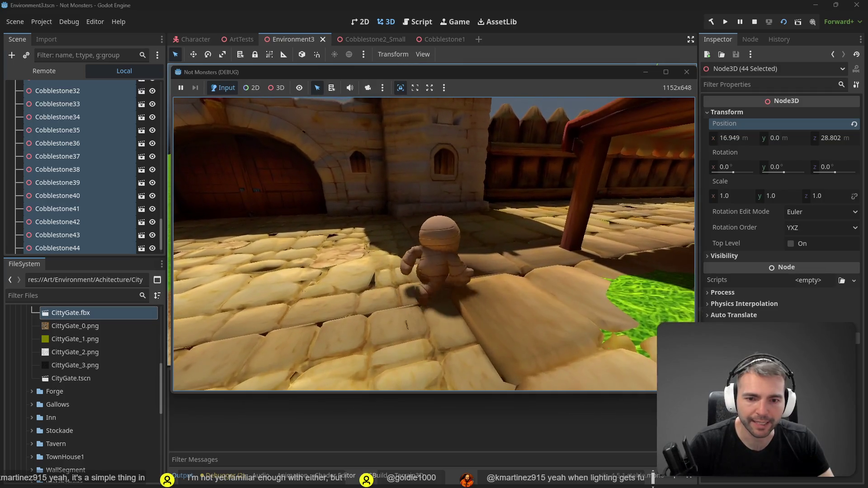
{"action": "key", "text": "w"}
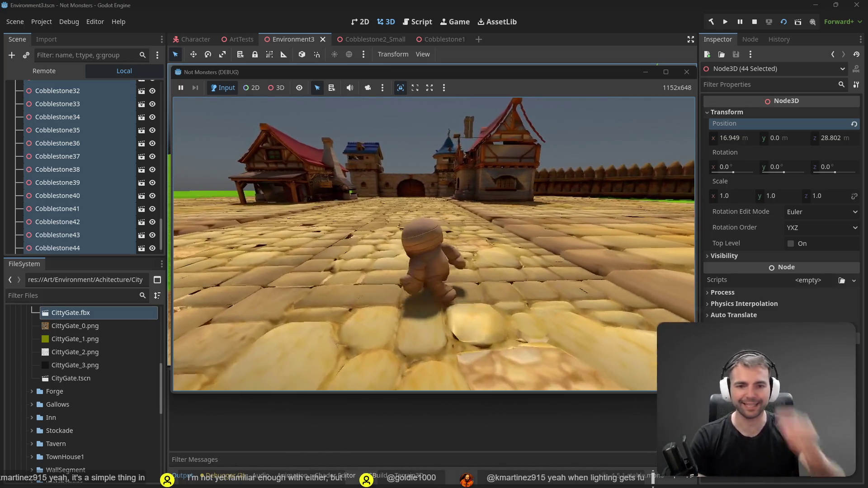
{"action": "key", "text": "w"}
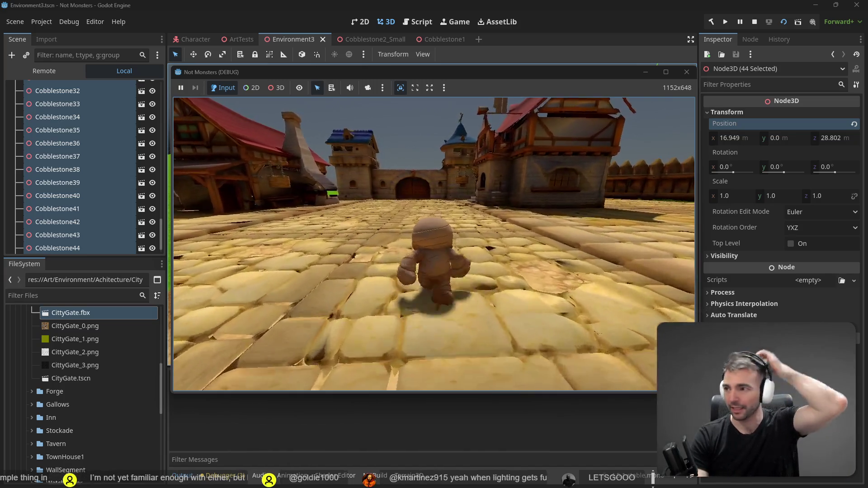
{"action": "key", "text": "w"}
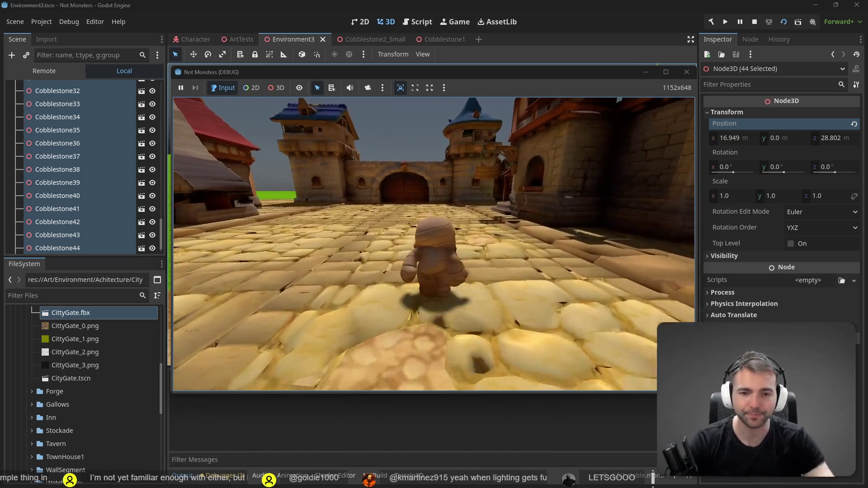
{"action": "key", "text": "w"}
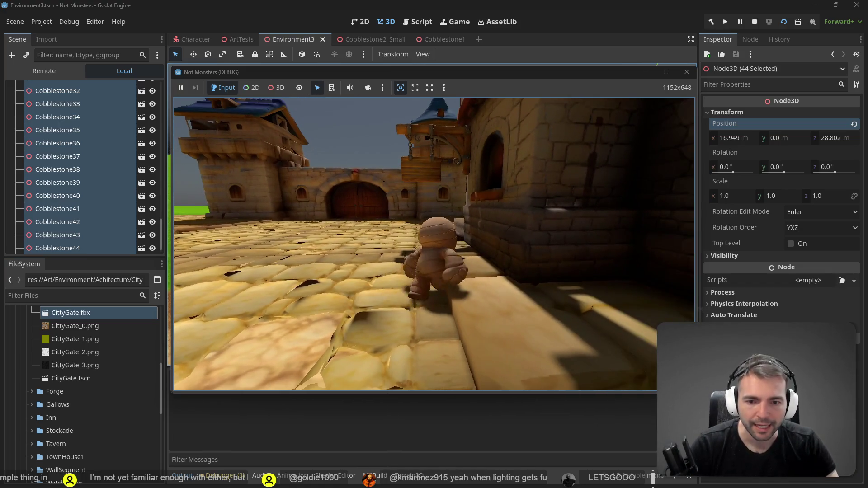
{"action": "key", "text": "w"}
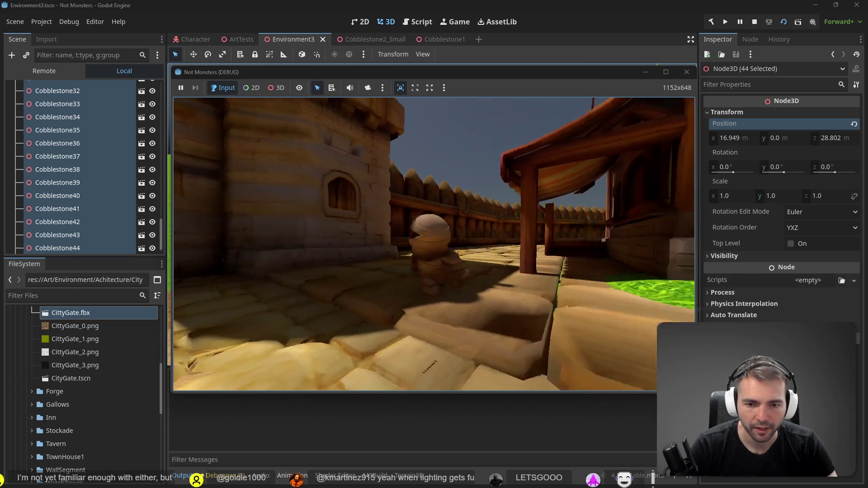
Walk the mummy back over the paving past the houses, stop the game, and open Cobblestone2_Small.
{"action": "key", "text": "s"}
{"action": "key", "text": "s"}
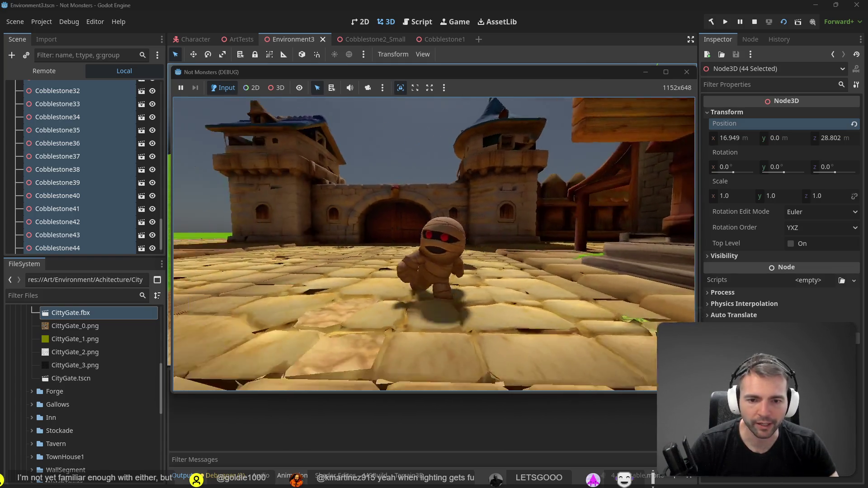
{"action": "key", "text": "s"}
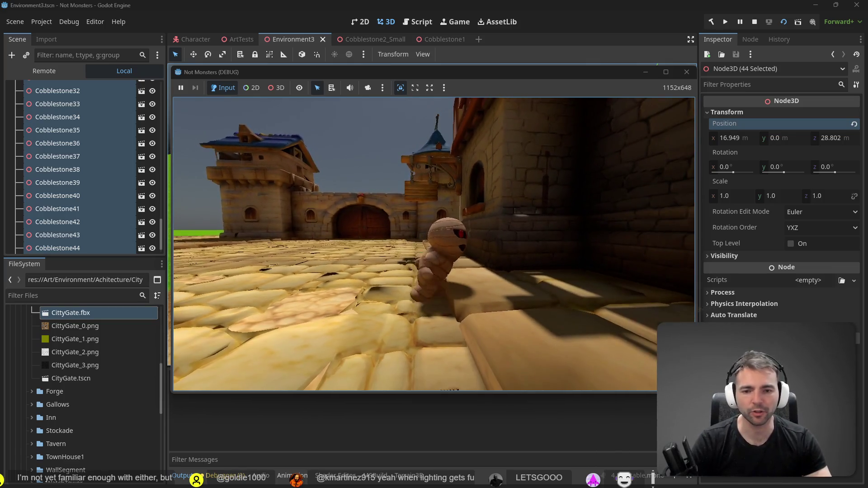
{"action": "key", "text": "s"}
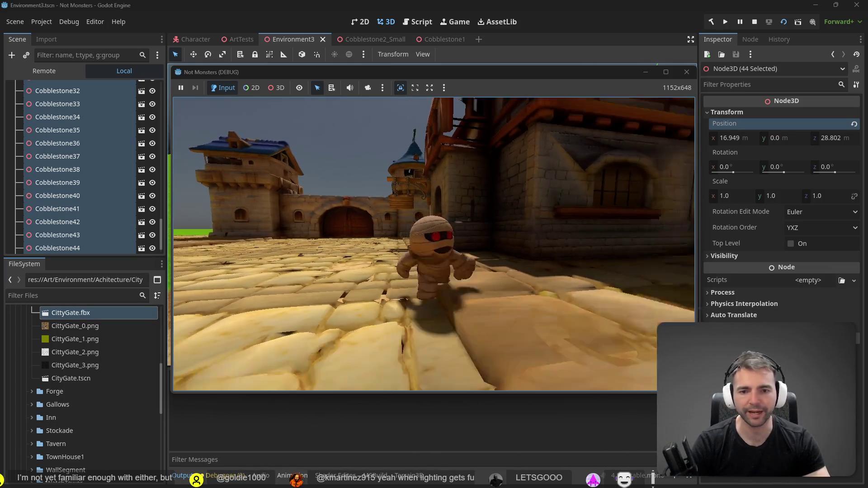
{"action": "key", "text": "s"}
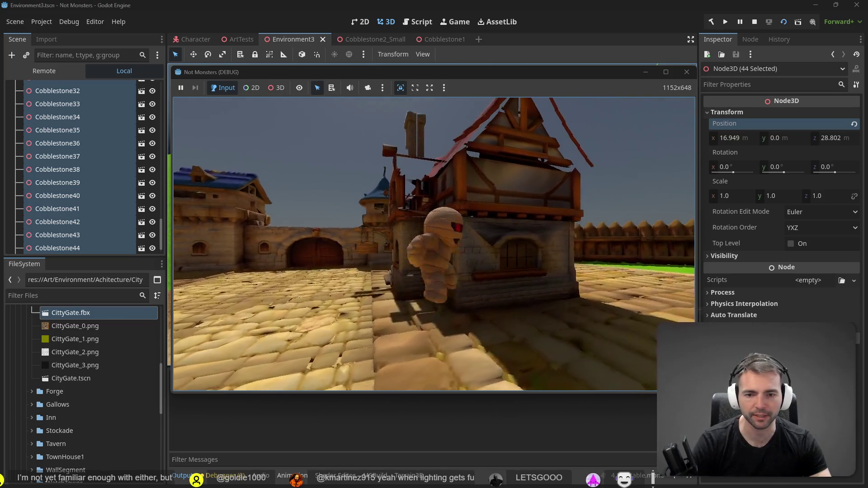
{"action": "key", "text": "s"}
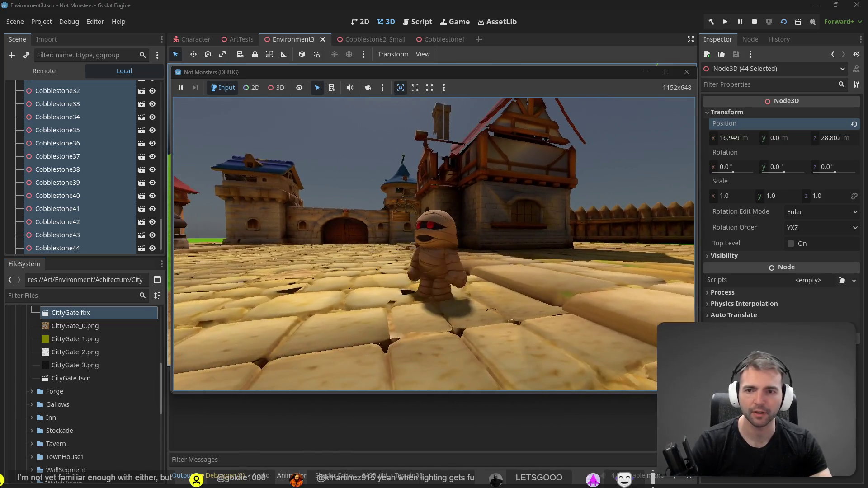
{"action": "key", "text": "F8"}
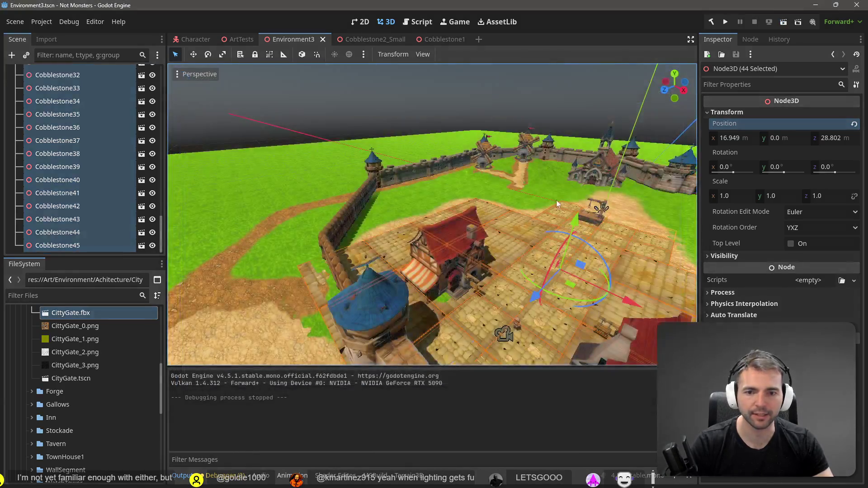
{"action": "left_click", "coordinate": [356, 40]}
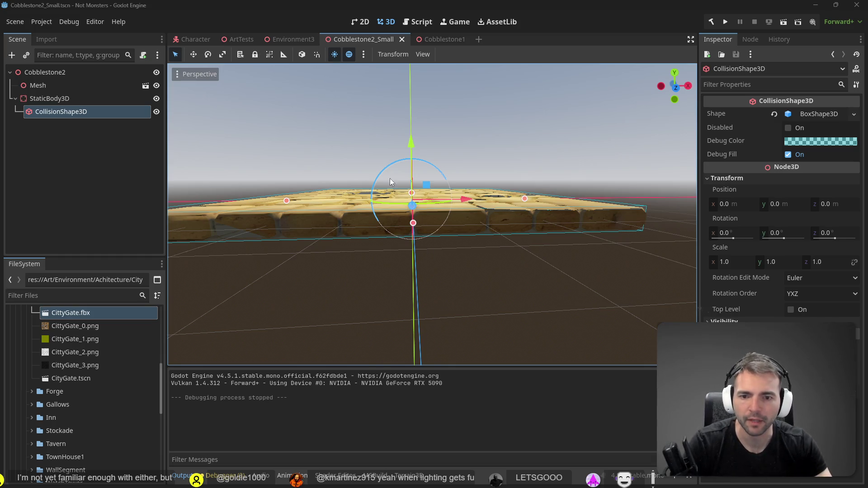
Flip between the Cobblestone1 and Cobblestone2_Small tiles to compare them, then return to Environment3.
{"action": "left_click", "coordinate": [441, 41]}
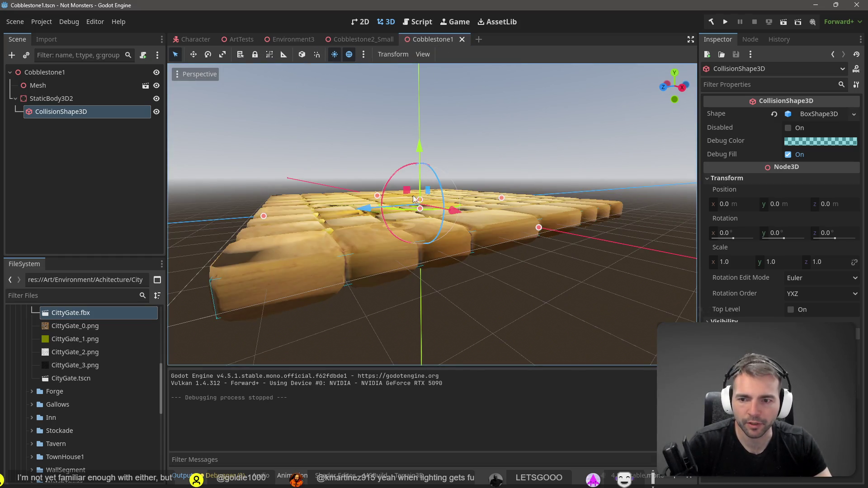
{"action": "left_click", "coordinate": [369, 40]}
{"action": "mouse_move", "coordinate": [430, 213]}
{"action": "left_mouse_down"}
{"action": "mouse_move", "coordinate": [371, 271]}
{"action": "mouse_move", "coordinate": [339, 283]}
{"action": "left_mouse_up"}
{"action": "left_click", "coordinate": [430, 41]}
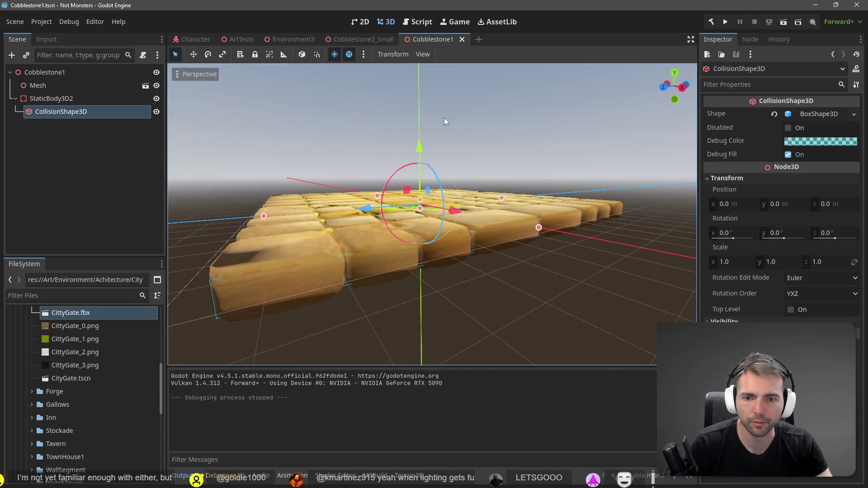
{"action": "left_click", "coordinate": [360, 42]}
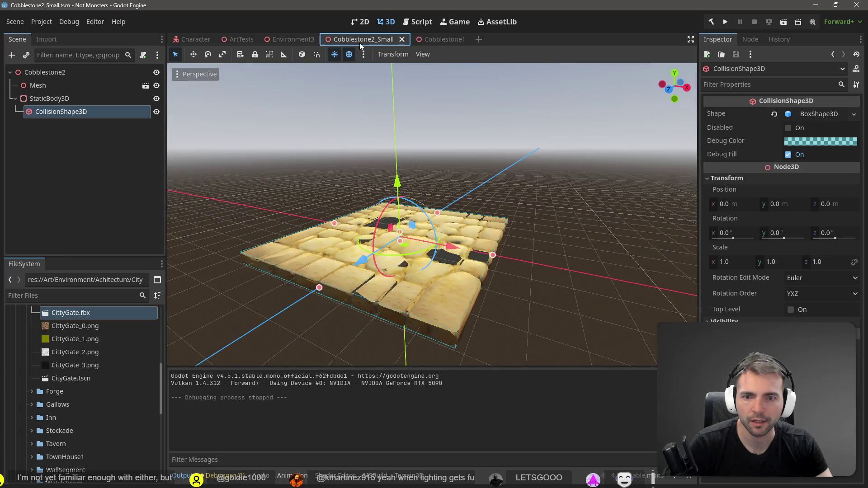
{"action": "left_click", "coordinate": [435, 110]}
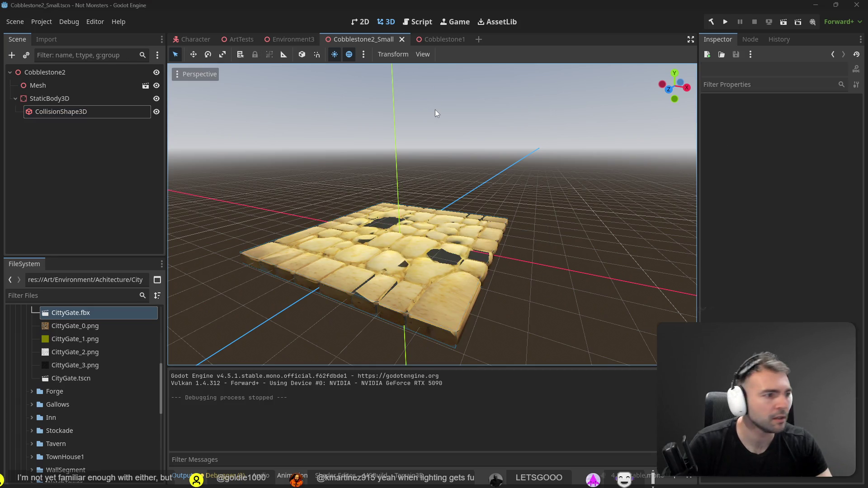
{"action": "left_click", "coordinate": [295, 42]}
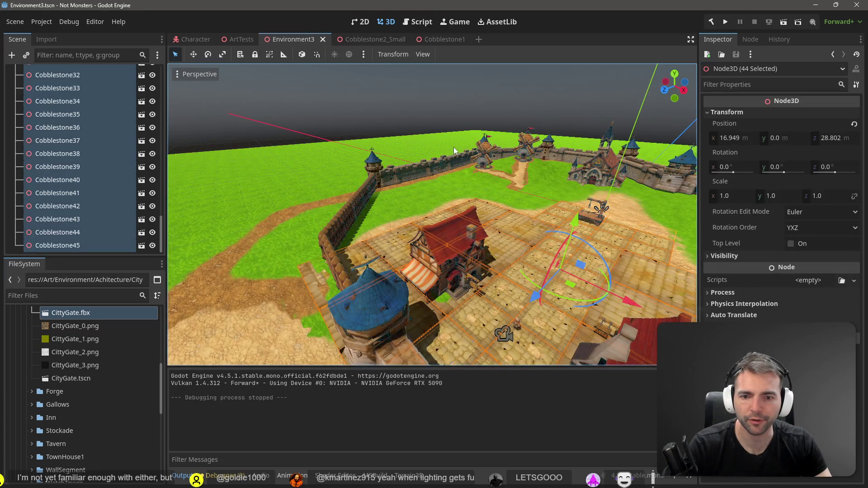
Delete the Environment2 files and Environment3.tscn from the Environment folder.
{"action": "left_click", "coordinate": [414, 107]}
{"action": "scroll", "coordinate": [54, 398], "scroll_direction": "up", "scroll_amount": 10}
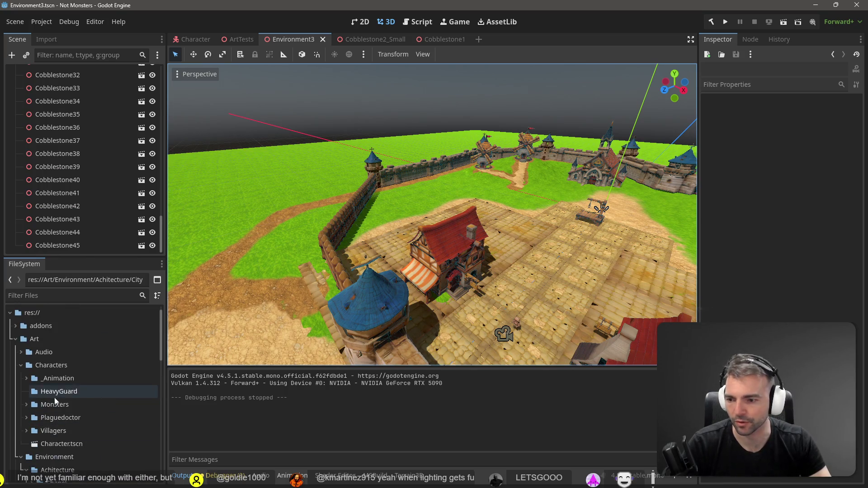
{"action": "scroll", "coordinate": [31, 362], "scroll_direction": "down", "scroll_amount": 3}
{"action": "scroll", "coordinate": [21, 324], "scroll_direction": "up", "scroll_amount": 3}
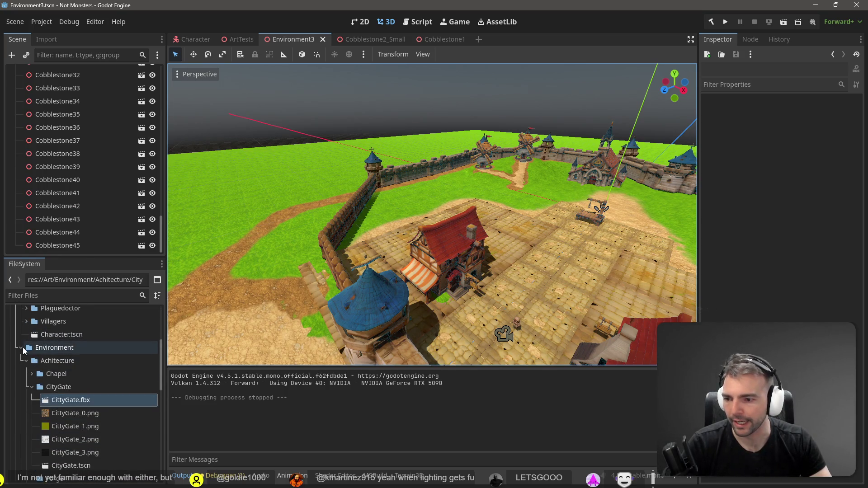
{"action": "left_click", "coordinate": [31, 386]}
{"action": "scroll", "coordinate": [45, 384], "scroll_direction": "down", "scroll_amount": 5}
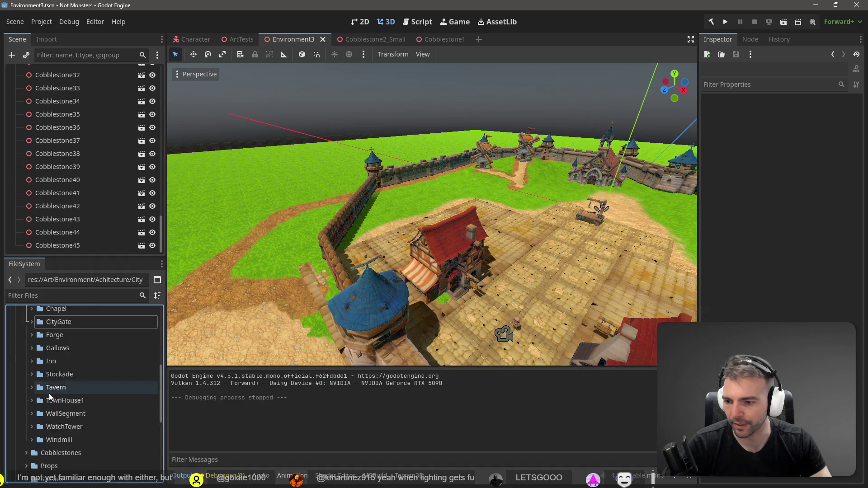
{"action": "left_click", "coordinate": [72, 413]}
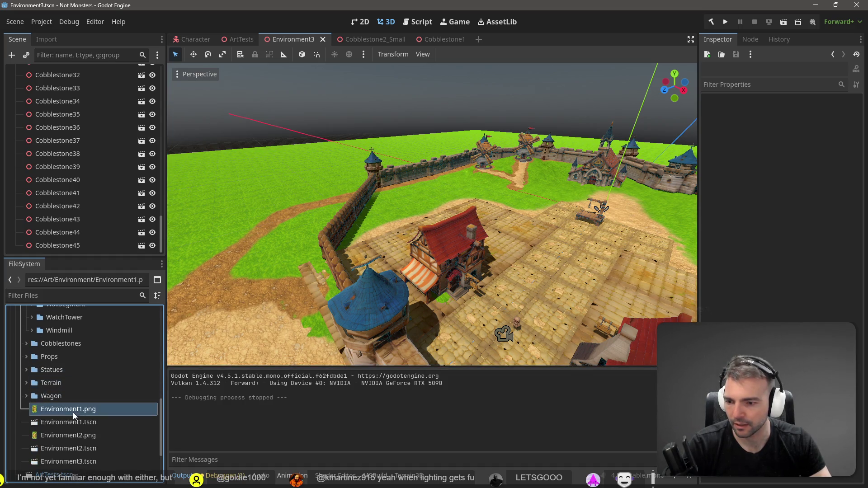
{"action": "left_click", "coordinate": [101, 434]}
{"action": "left_click", "coordinate": [82, 461], "text": "shift"}
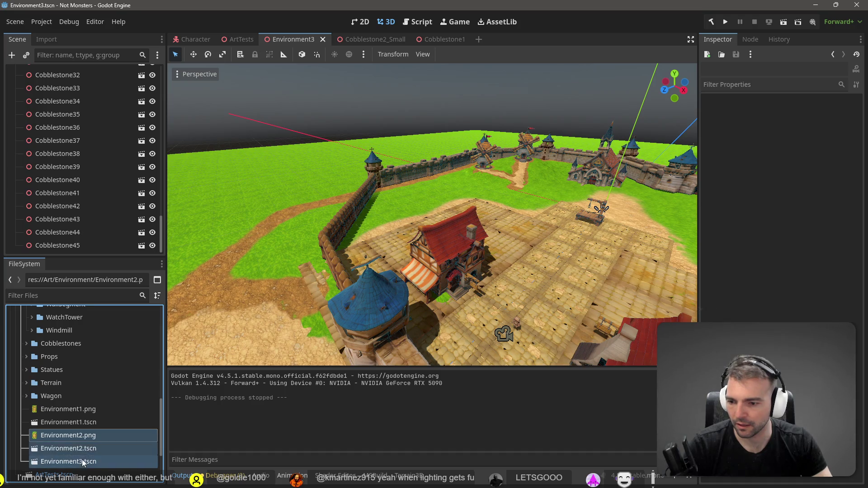
{"action": "key", "text": "Delete"}
{"action": "left_click", "coordinate": [364, 288]}
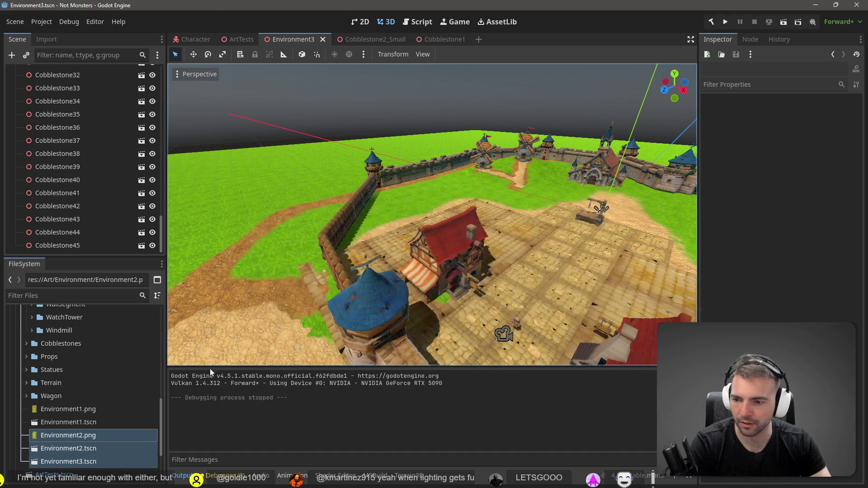
Rename Environment1.tscn to Town.tscn and save the scene.
{"action": "left_click", "coordinate": [83, 422]}
{"action": "key", "text": "F2"}
{"action": "type", "text": "Town"}
{"action": "key", "text": "Return"}
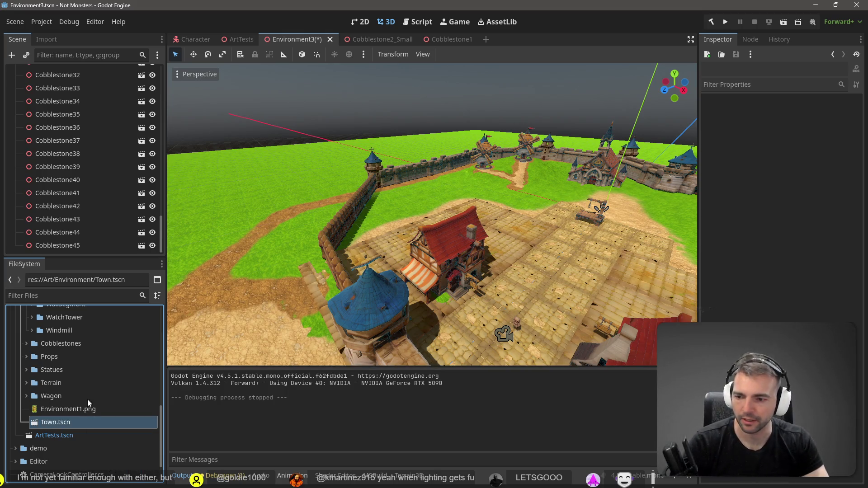
{"action": "key", "text": "ctrl+s"}
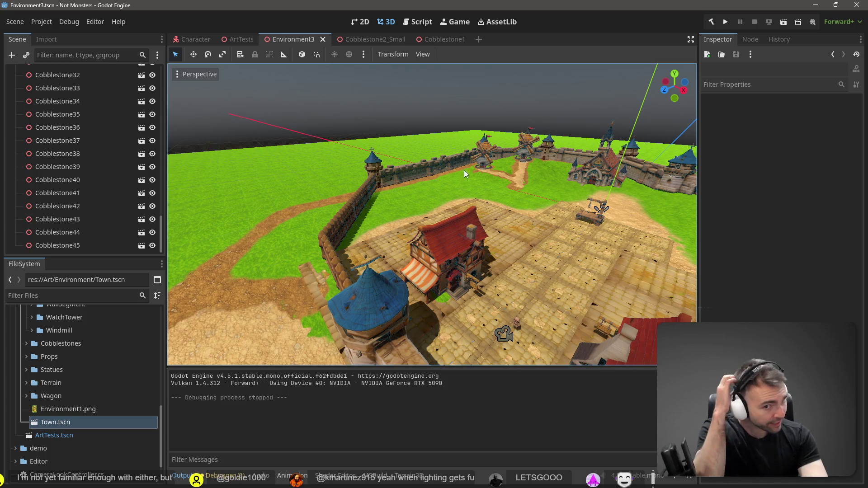
Fly the viewport down to cobblestone level and along the paving toward the gate.
{"action": "key", "text": "w"}
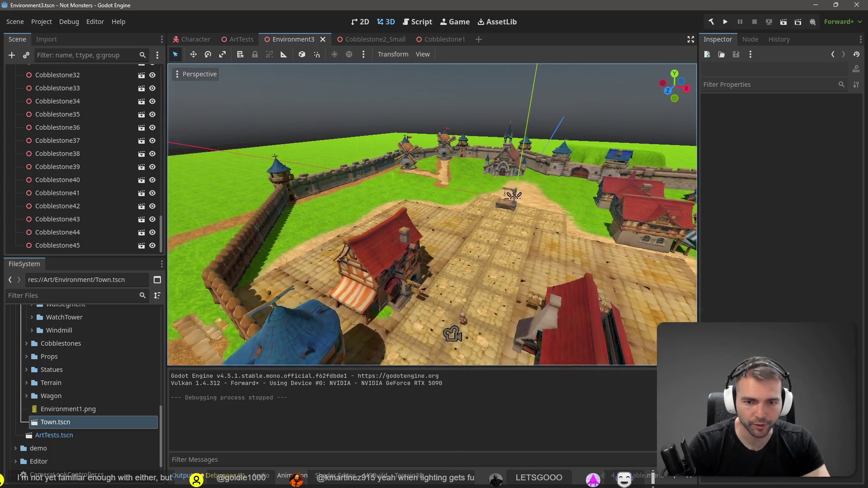
{"action": "key", "text": "w"}
{"action": "scroll", "coordinate": [433, 215], "scroll_direction": "up", "scroll_amount": 2}
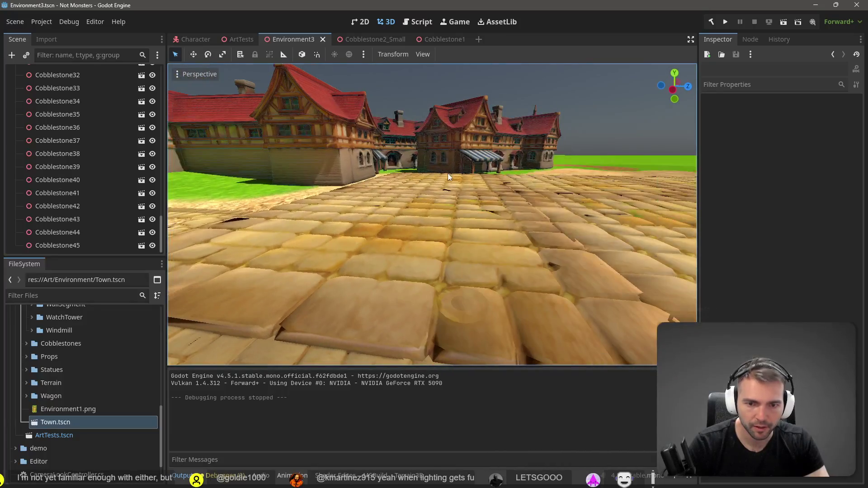
{"action": "left_click", "coordinate": [448, 173]}
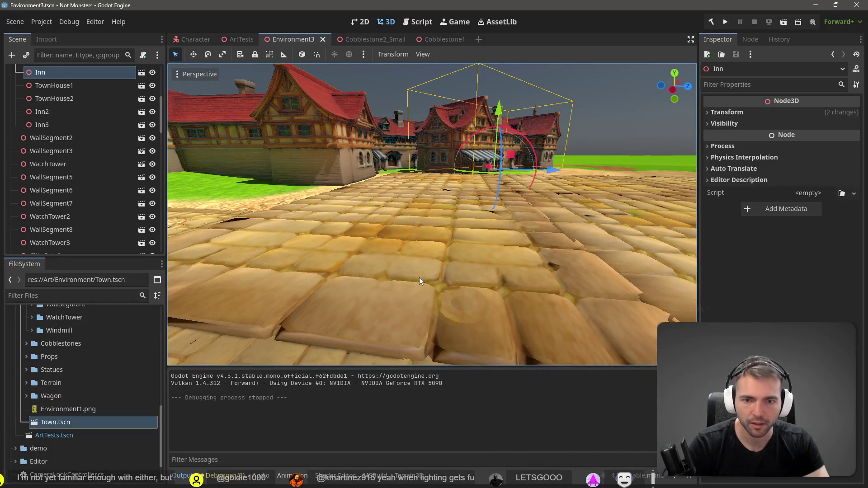
{"action": "left_click", "coordinate": [359, 287]}
{"action": "left_click_drag", "start_coordinate": [389, 276], "coordinate": [317, 275]}
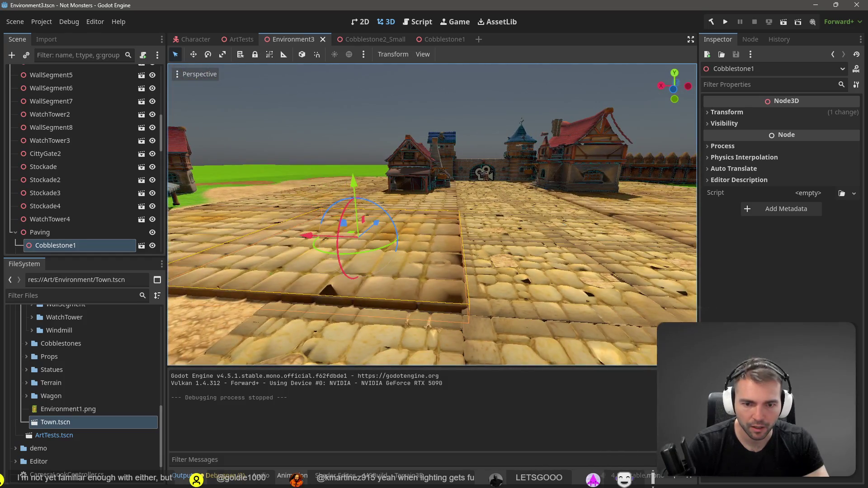
{"action": "key", "text": "w"}
{"action": "key", "text": "q"}
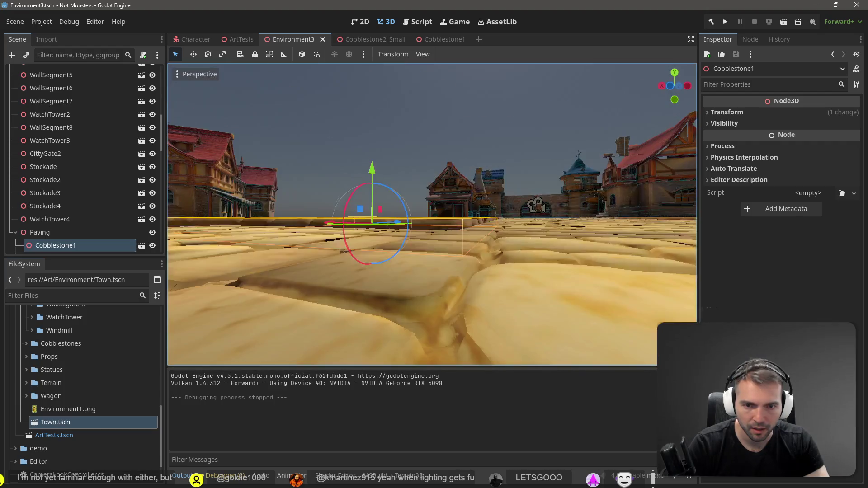
{"action": "left_click_drag", "start_coordinate": [432, 215], "coordinate": [360, 215]}
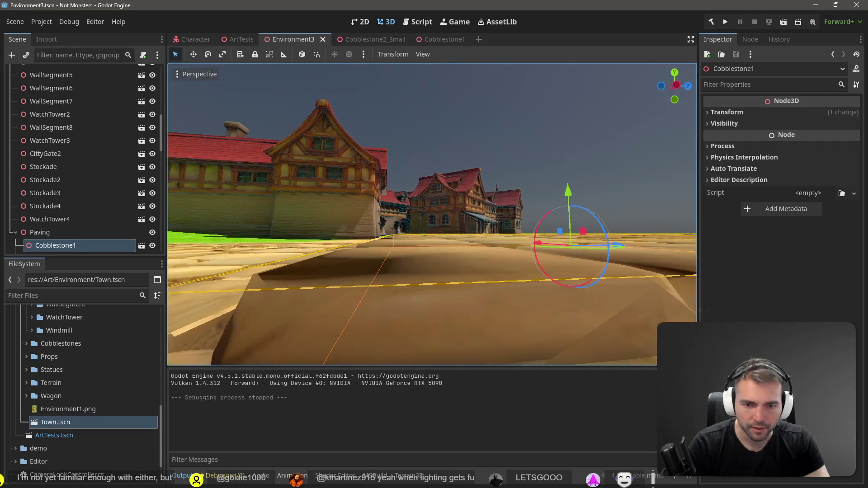
{"action": "key", "text": "d"}
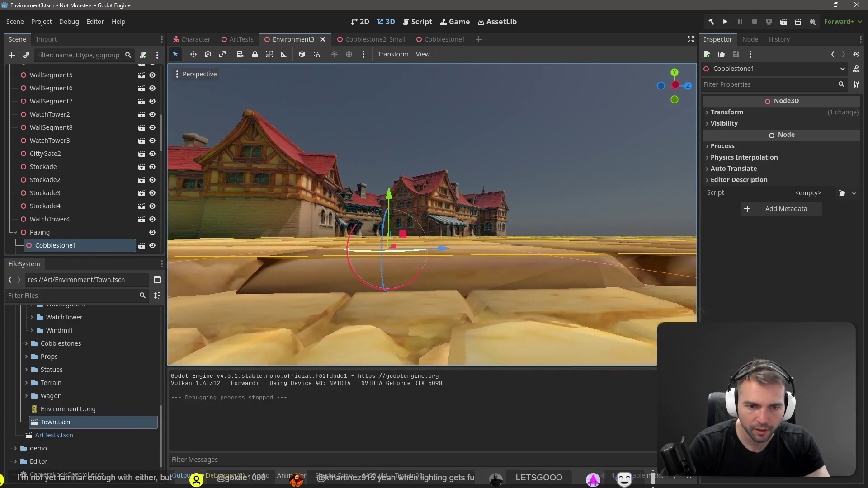
{"action": "key", "text": "d"}
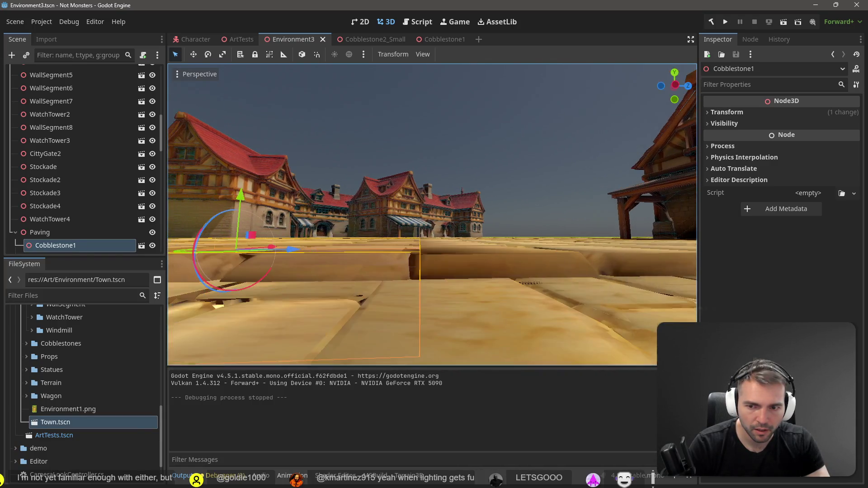
Select Cobblestone13, inspect its edge up close, and launch the game.
{"action": "left_click", "coordinate": [501, 308]}
{"action": "key", "text": "w"}
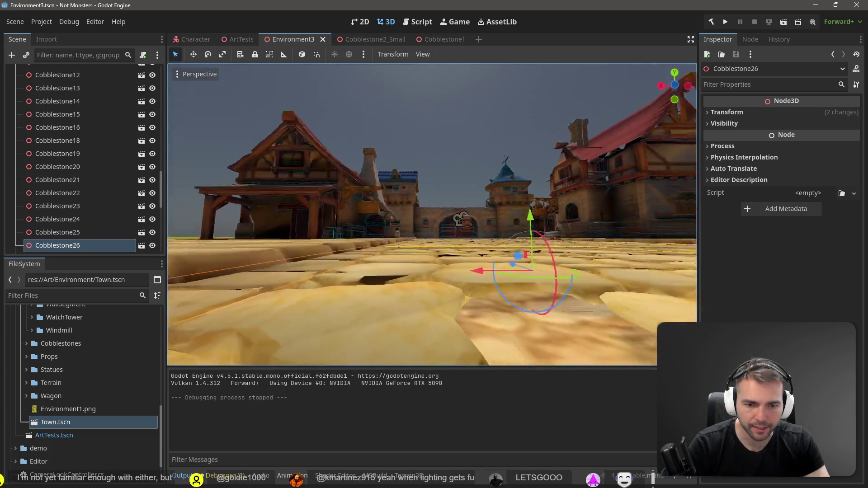
{"action": "key", "text": "a"}
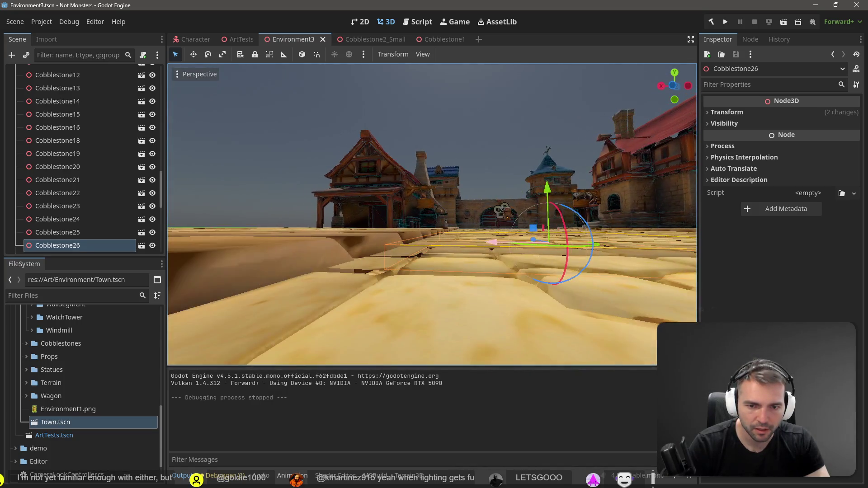
{"action": "key", "text": "w"}
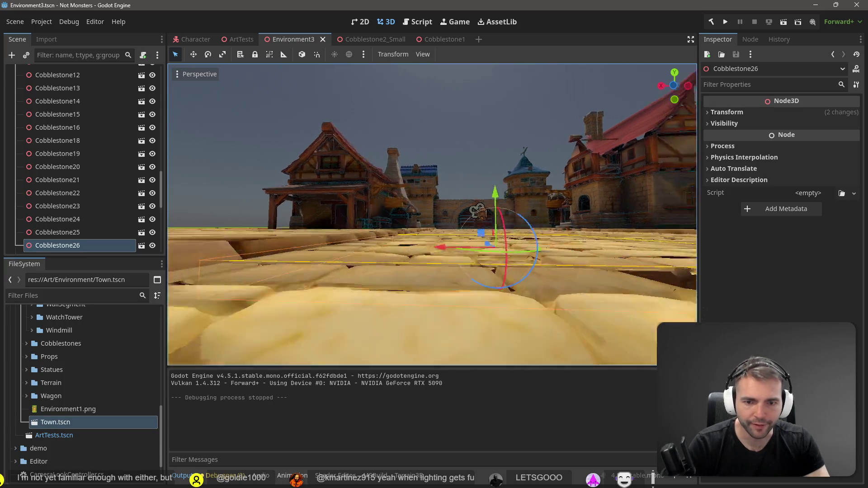
{"action": "key", "text": "w"}
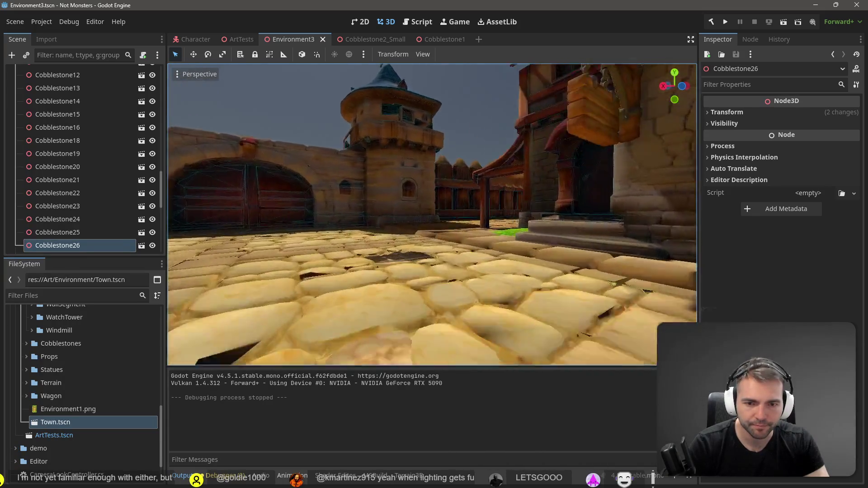
{"action": "left_click", "coordinate": [474, 247]}
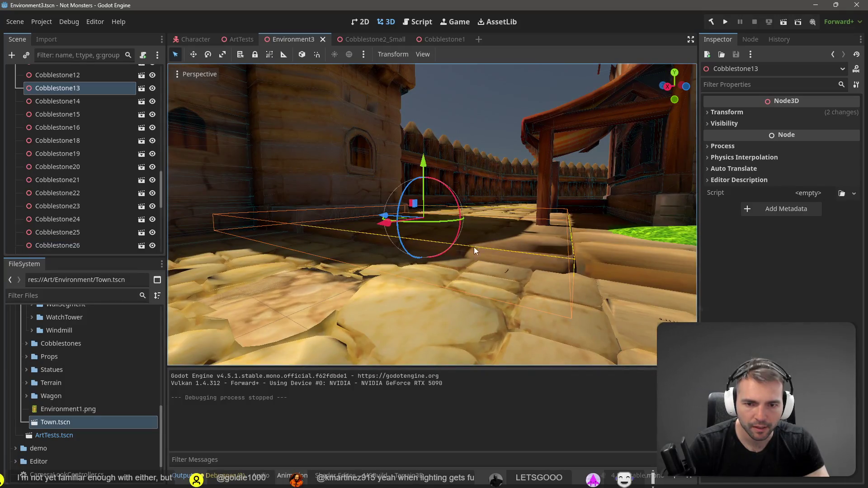
{"action": "key", "text": "w"}
{"action": "key", "text": "w"}
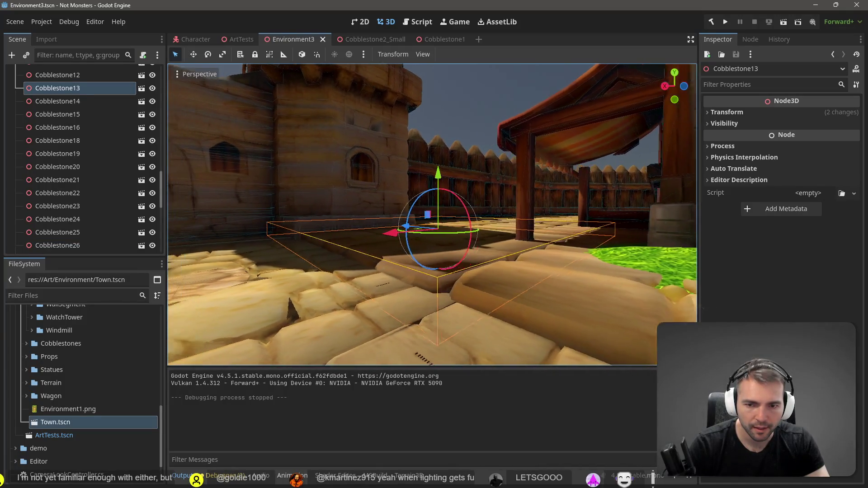
{"action": "key", "text": "w"}
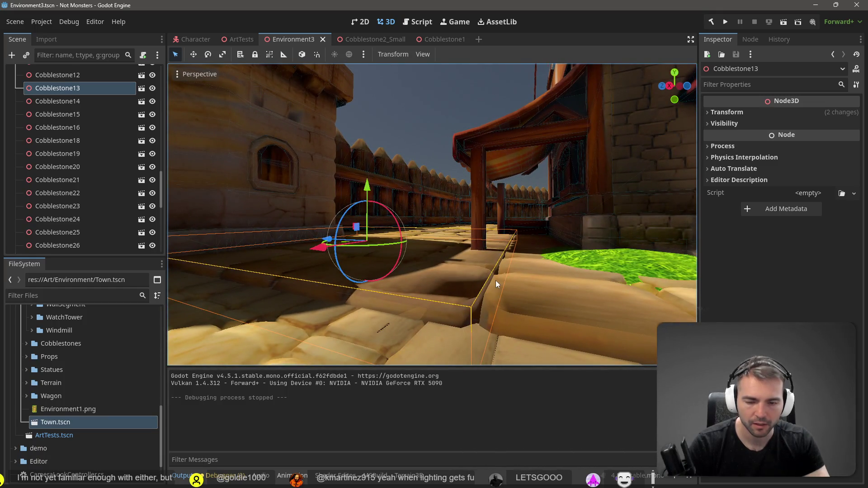
{"action": "key", "text": "F5"}
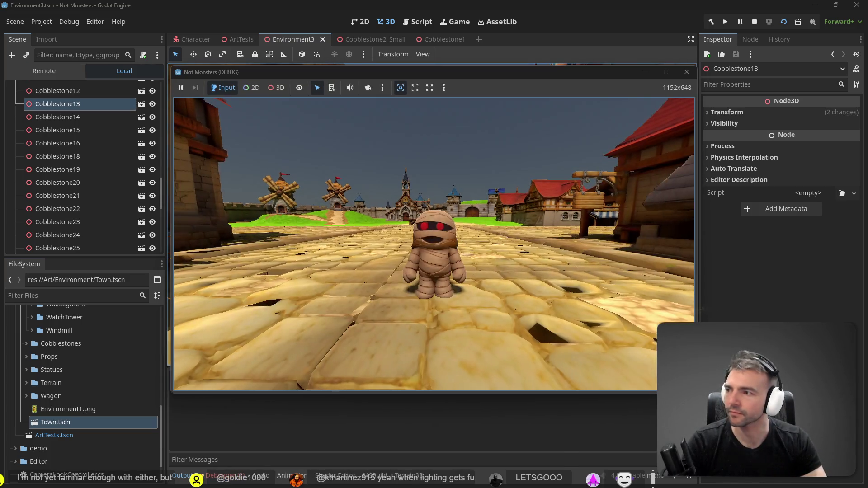
Walk the mummy forward, left, right and back over the cobblestones, stop, and open Cobblestone1.
{"action": "key", "text": "w"}
{"action": "key", "text": "a"}
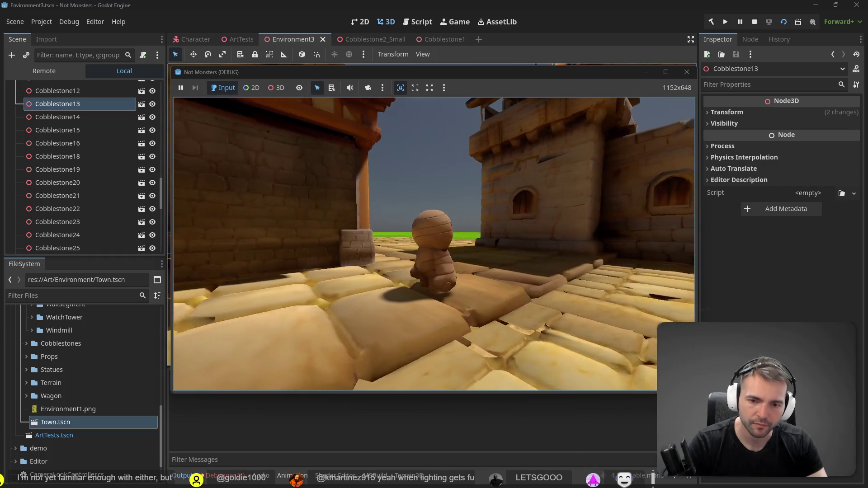
{"action": "key", "text": "s"}
{"action": "key", "text": "d"}
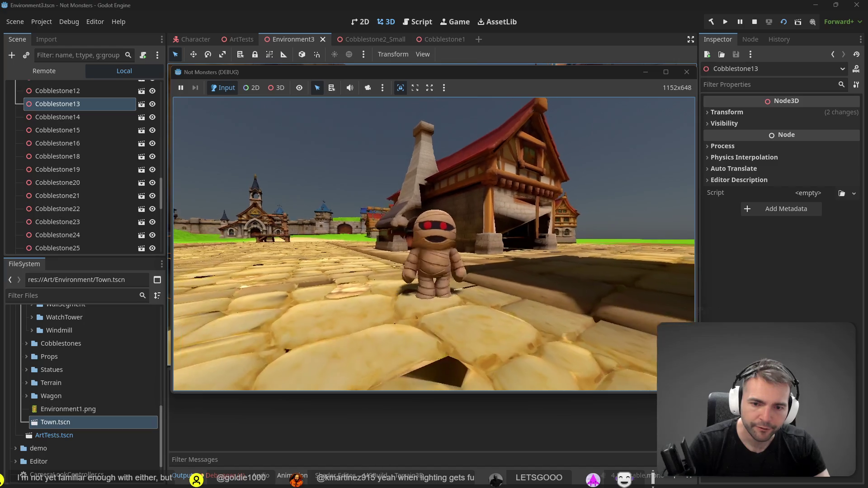
{"action": "key", "text": "s"}
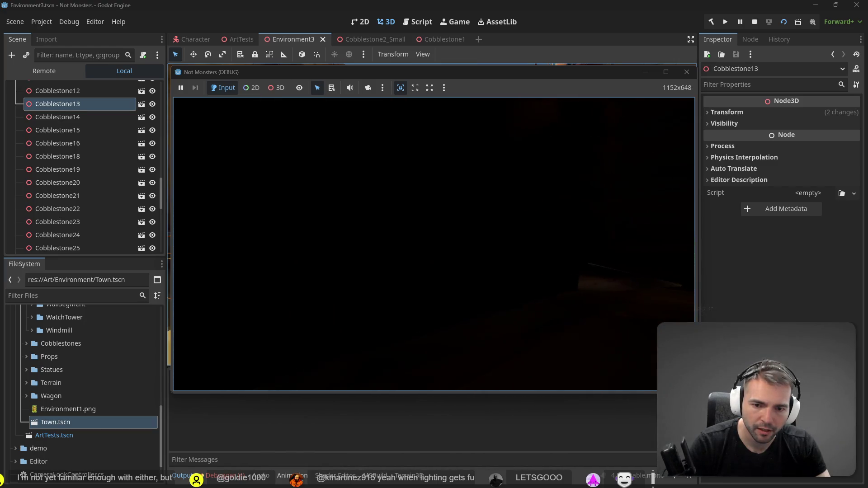
{"action": "key", "text": "s"}
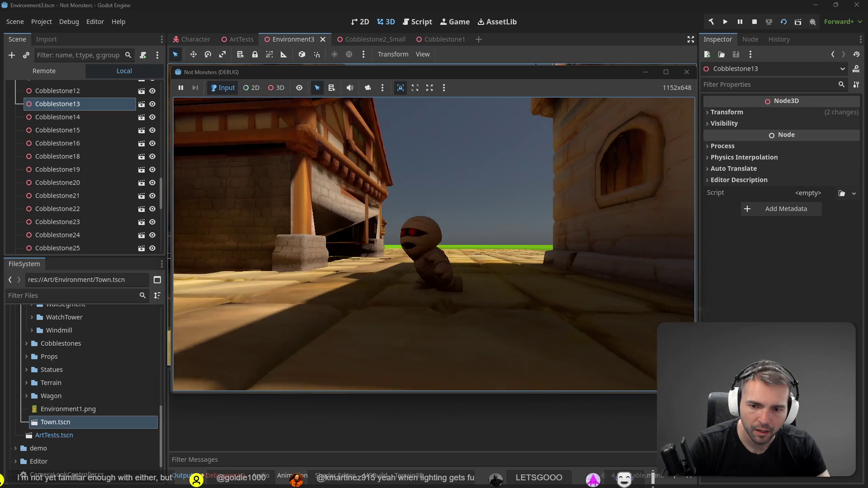
{"action": "key", "text": "F8"}
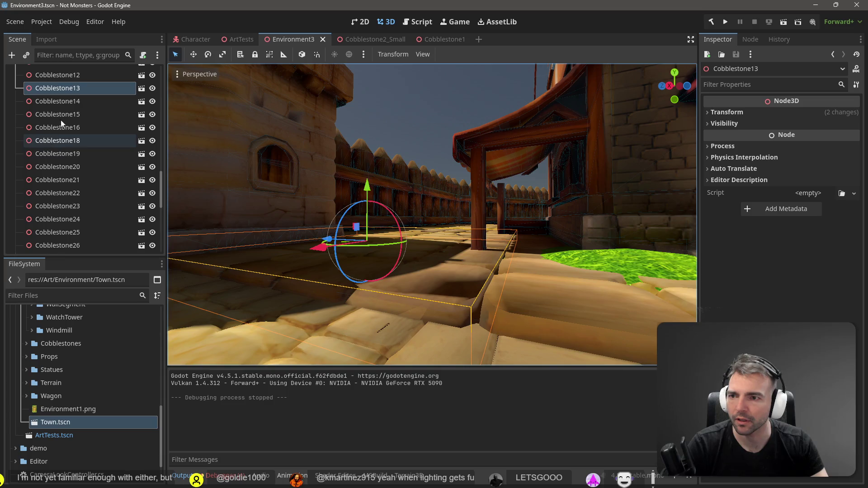
{"action": "left_click", "coordinate": [146, 89]}
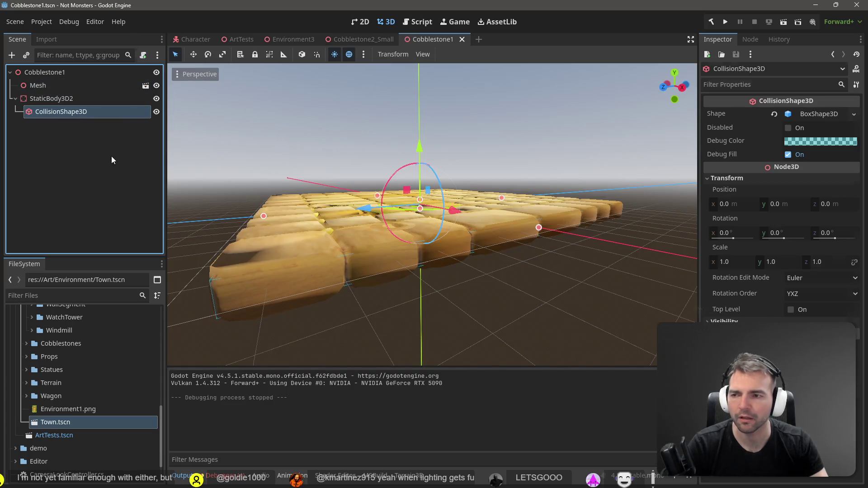
Raise Cobblestone1's collision box top to about 0.68 tall at y 0.065, then return to Environment3.
{"action": "left_click", "coordinate": [85, 99]}
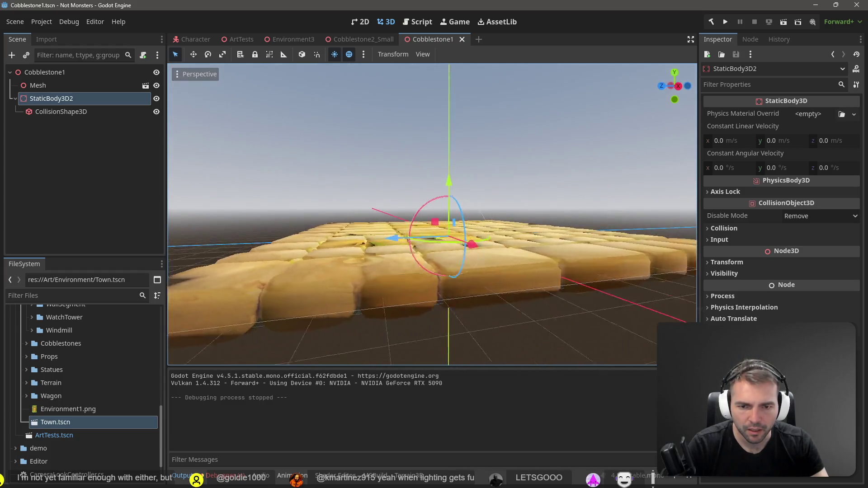
{"action": "left_click", "coordinate": [54, 112]}
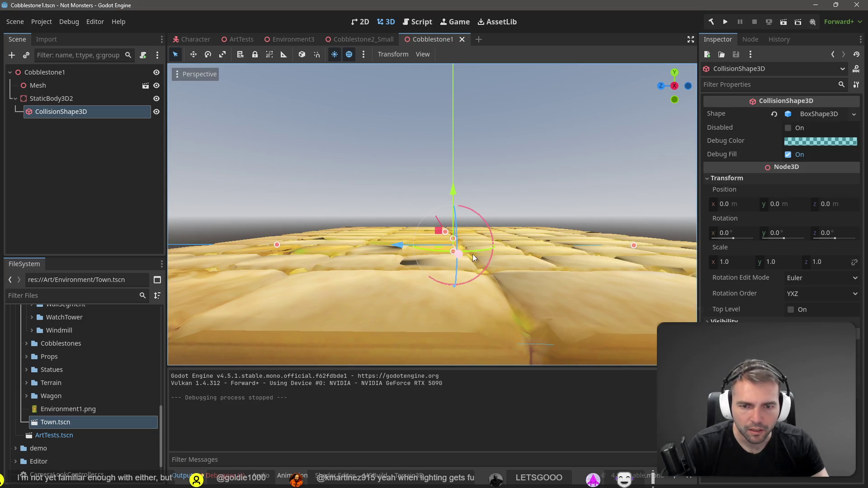
{"action": "left_click_drag", "start_coordinate": [454, 241], "coordinate": [455, 235]}
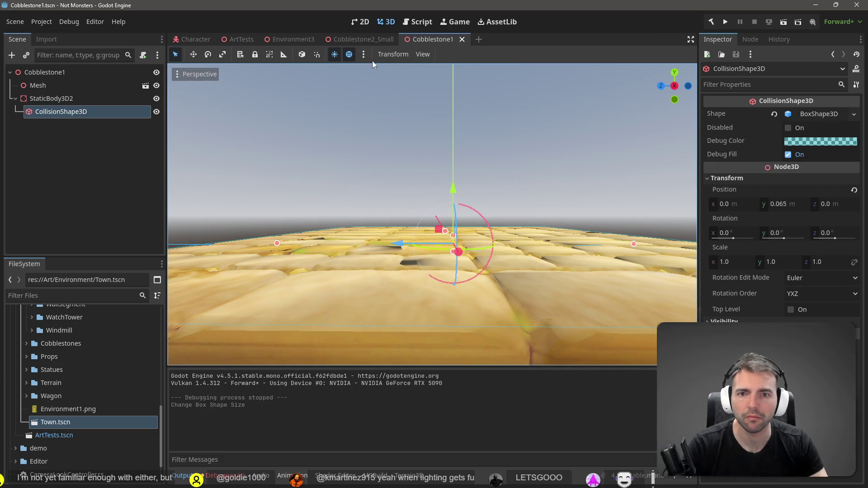
{"action": "left_click", "coordinate": [292, 38]}
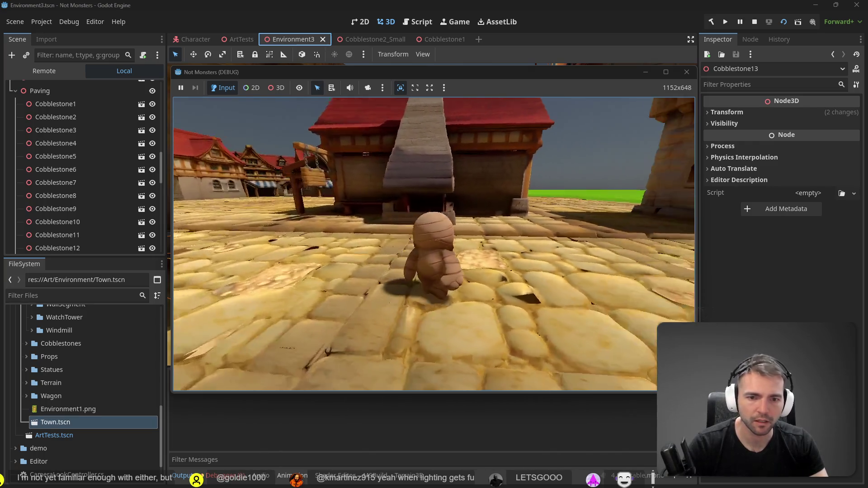
Walk the mummy back and forth on the cobblestones, stop the game, and return to Cobblestone1.
{"action": "key", "text": "s"}
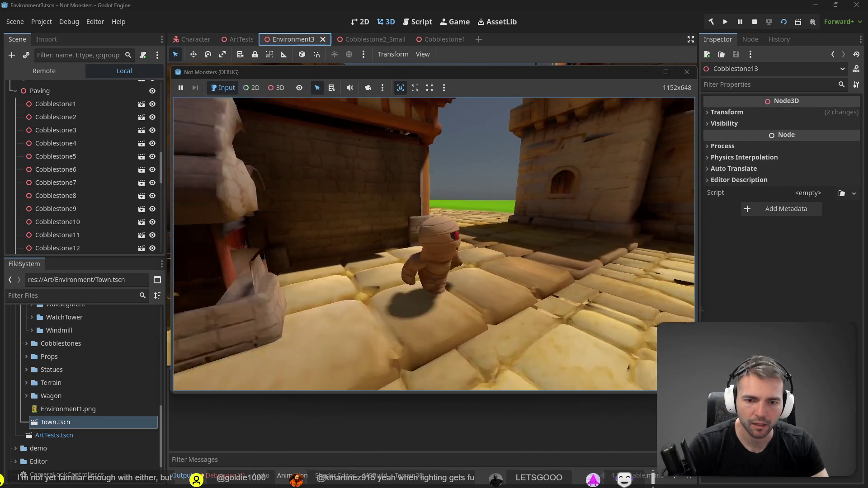
{"action": "key", "text": "w"}
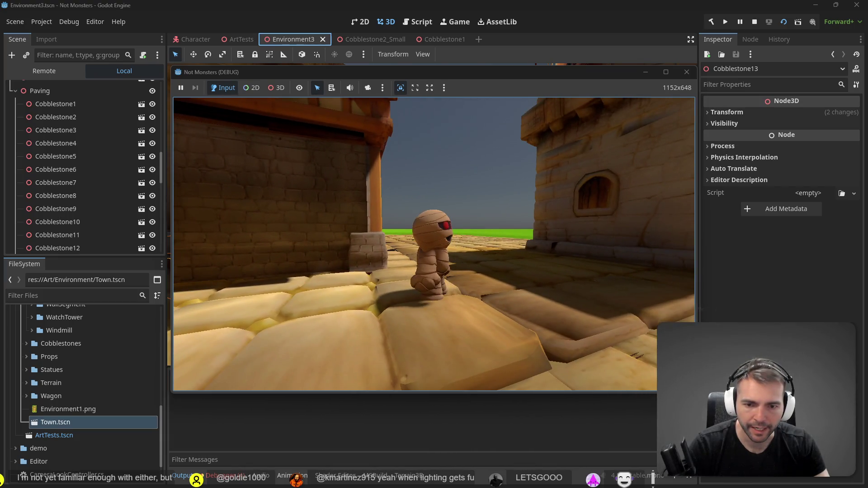
{"action": "key", "text": "F8"}
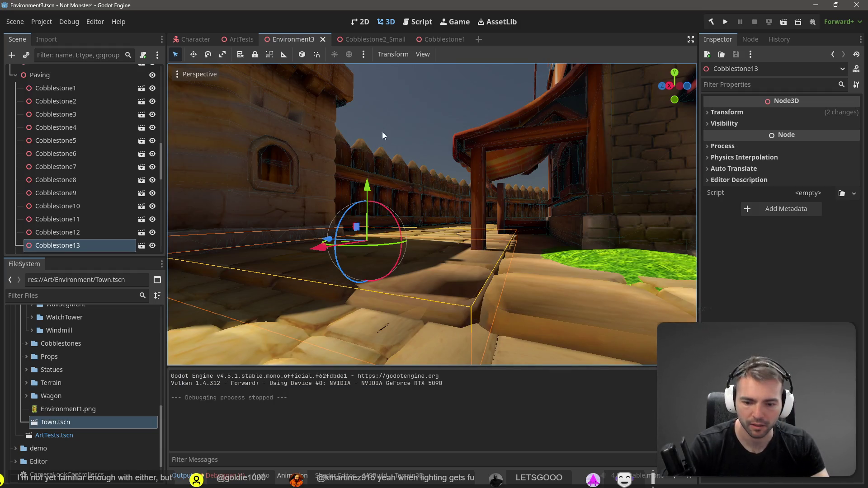
{"action": "left_click", "coordinate": [364, 40]}
Raise Cobblestone1's collision box top to Position y 0.141 and relaunch the game from Environment3.
{"action": "left_click", "coordinate": [444, 42]}
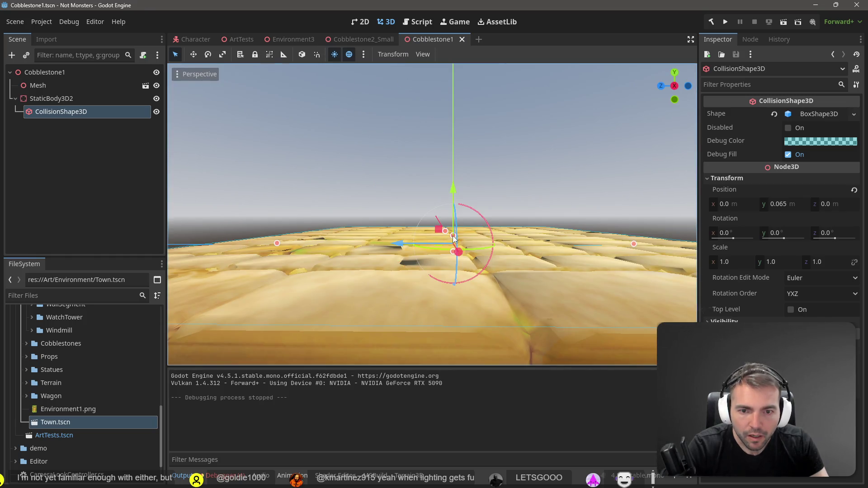
{"action": "left_click_drag", "start_coordinate": [453, 236], "coordinate": [453, 232]}
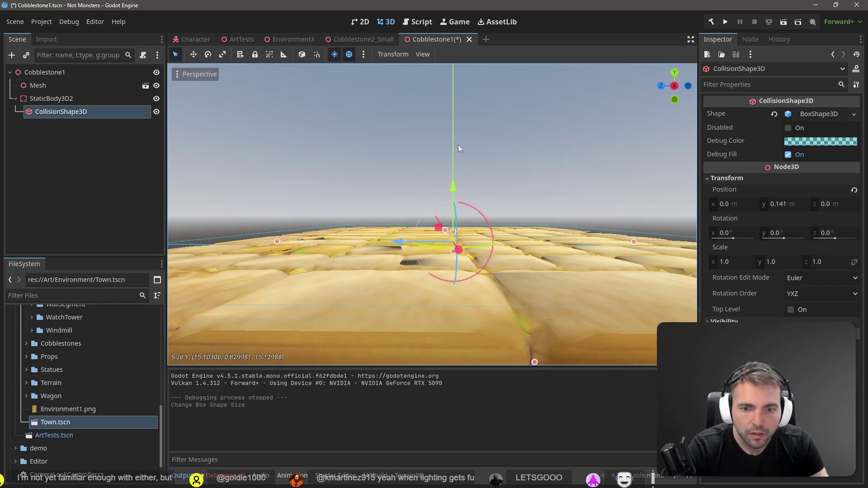
{"action": "left_click", "coordinate": [298, 42]}
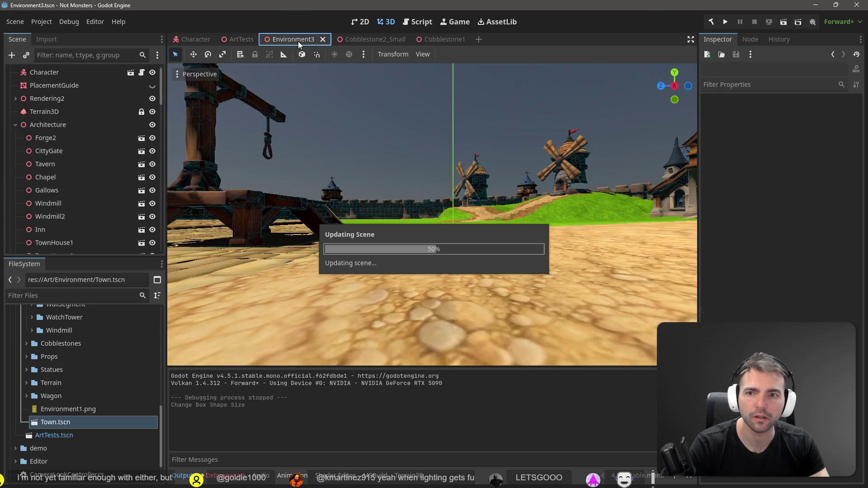
{"action": "key", "text": "F6"}
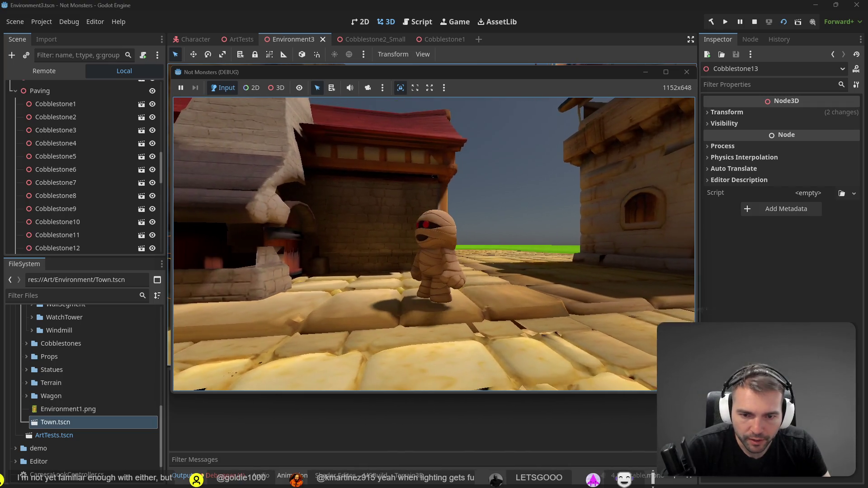
Lower Cobblestone1's collision box to Position y 0.12, save it, and relaunch from Environment3.
{"action": "key", "text": "F8"}
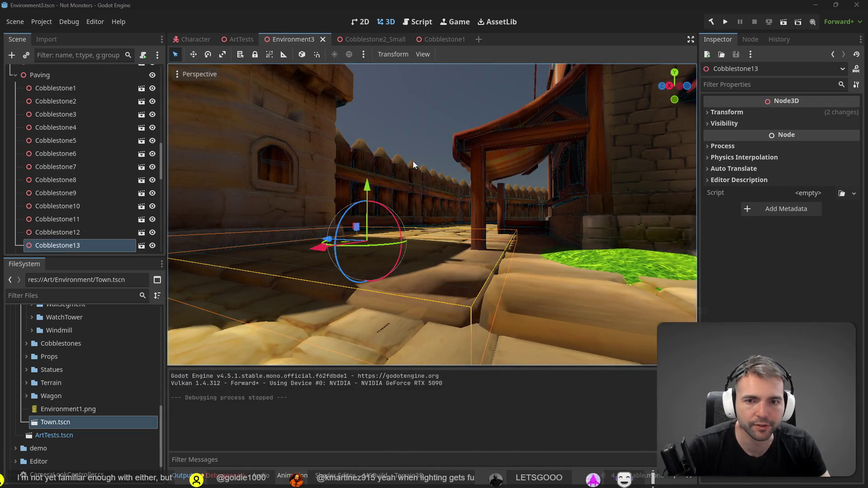
{"action": "left_click", "coordinate": [447, 41]}
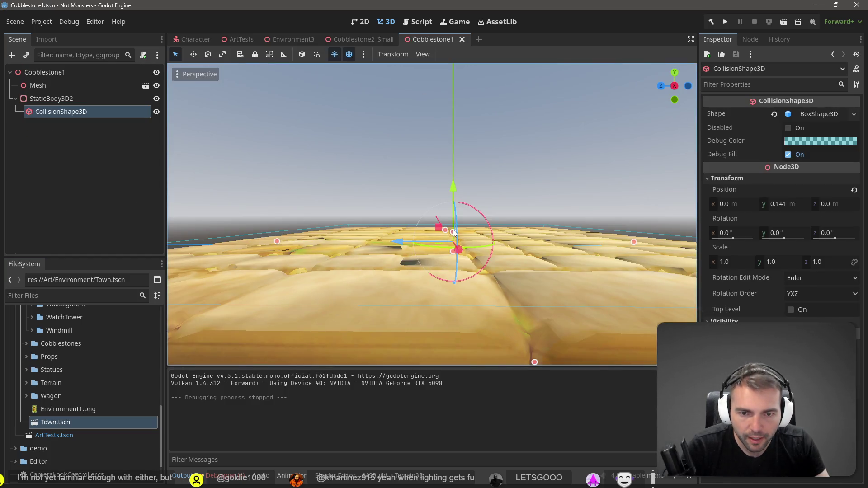
{"action": "key", "text": "KP_6"}
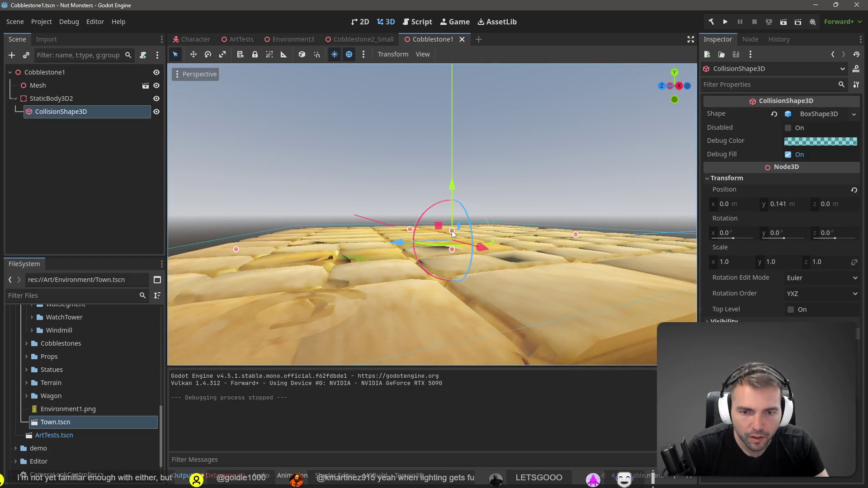
{"action": "left_click_drag", "start_coordinate": [453, 231], "coordinate": [455, 234]}
{"action": "key", "text": "ctrl+s"}
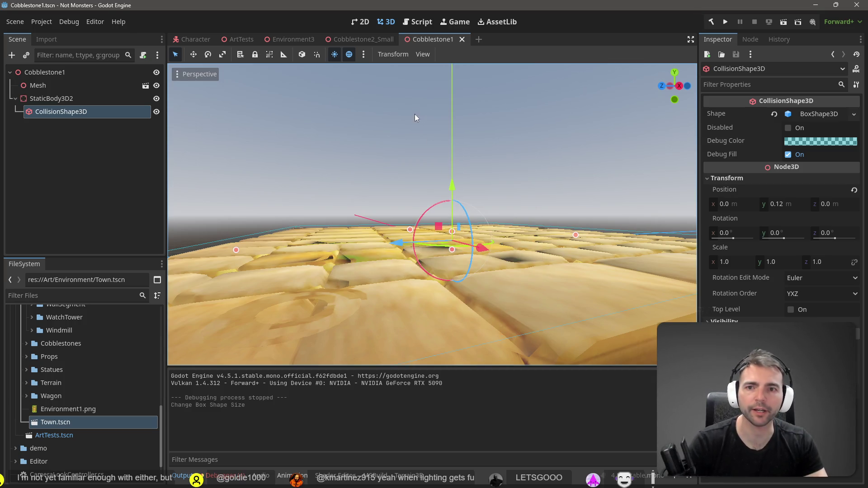
{"action": "left_click", "coordinate": [284, 39]}
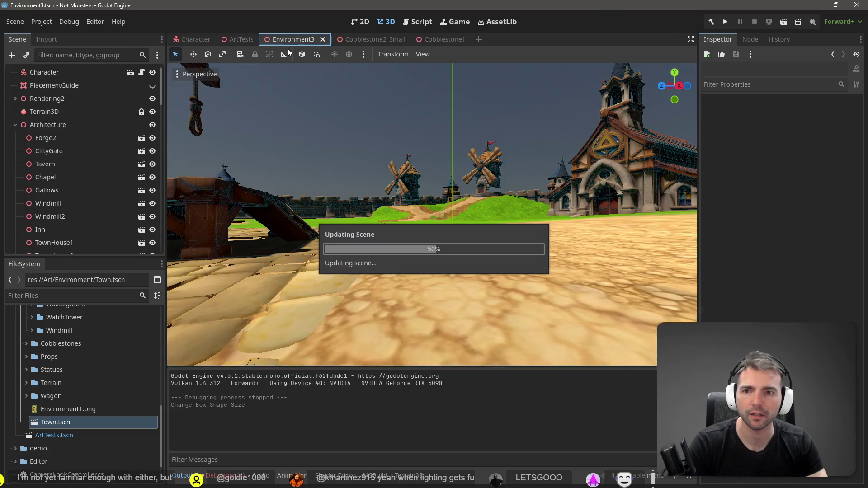
{"action": "key", "text": "F5"}
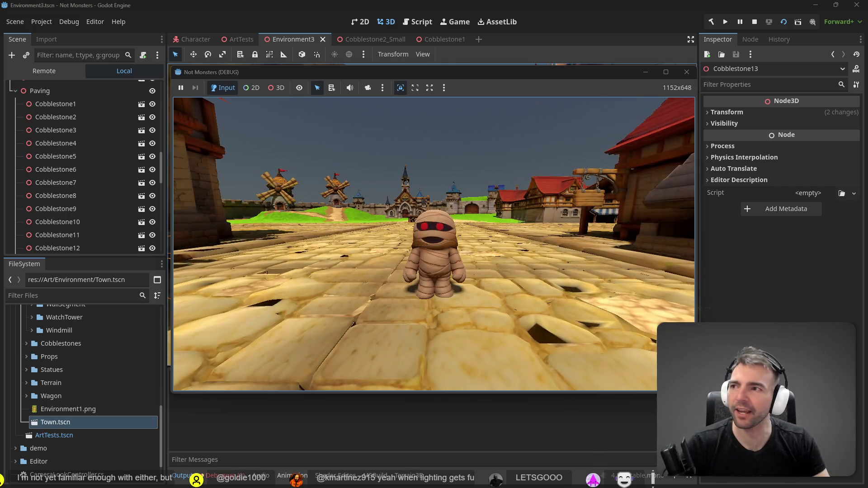
Walk the mummy up the street, jump onto the gallows platform, and step back onto the cobblestones.
{"action": "key", "text": "w"}
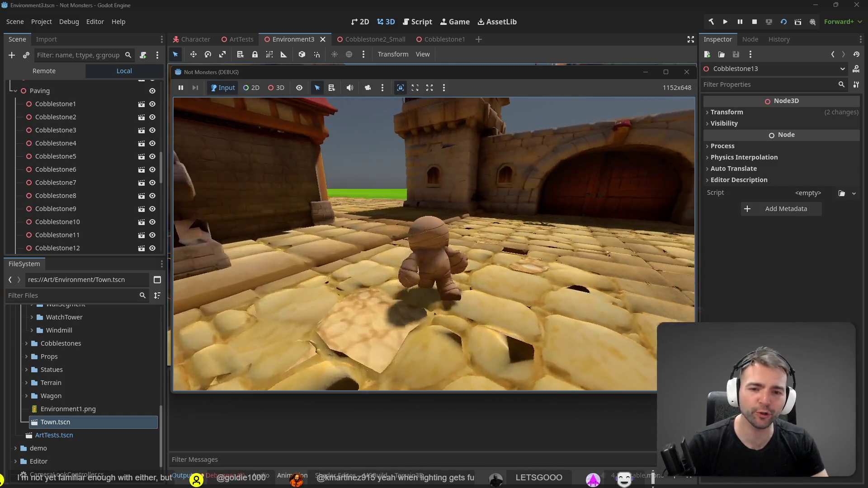
{"action": "key", "text": "w"}
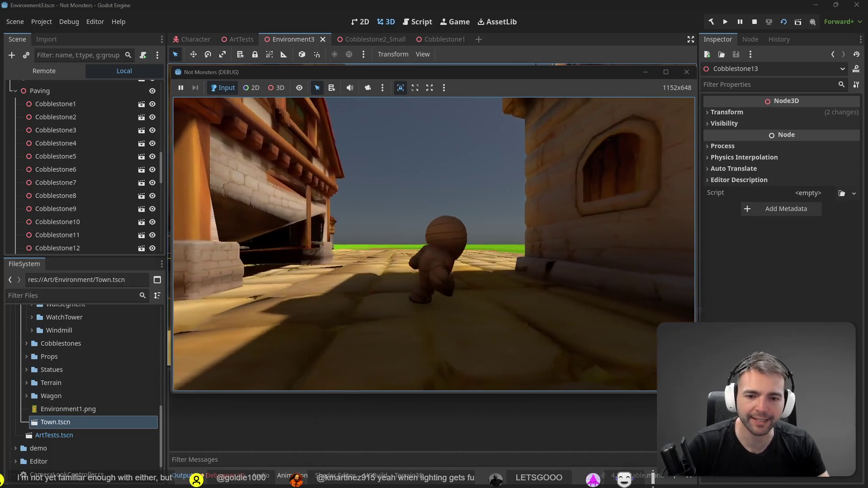
{"action": "key", "text": "w"}
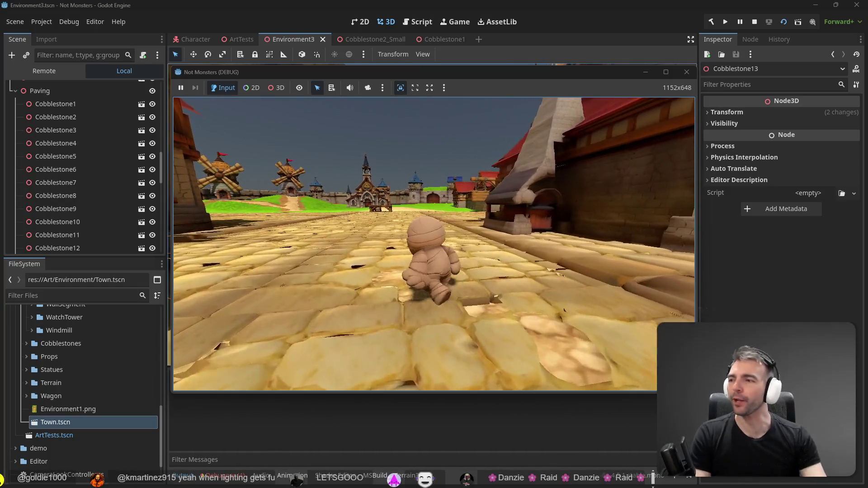
{"action": "key", "text": "w"}
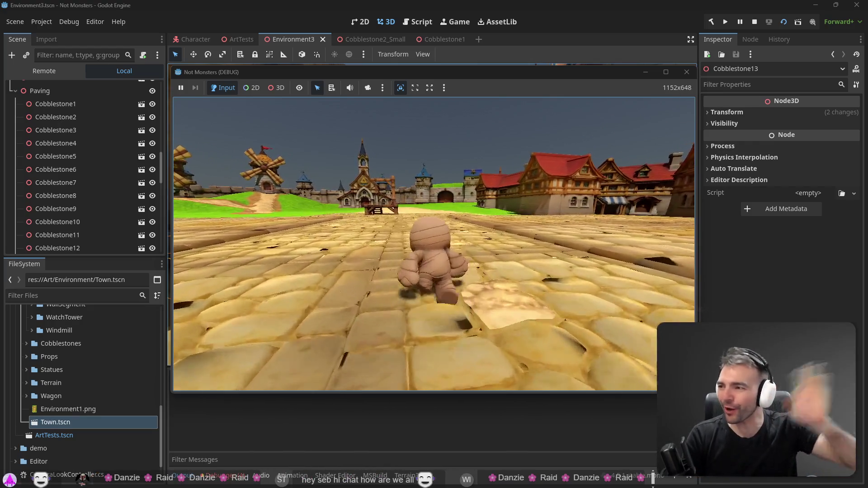
{"action": "key", "text": "w"}
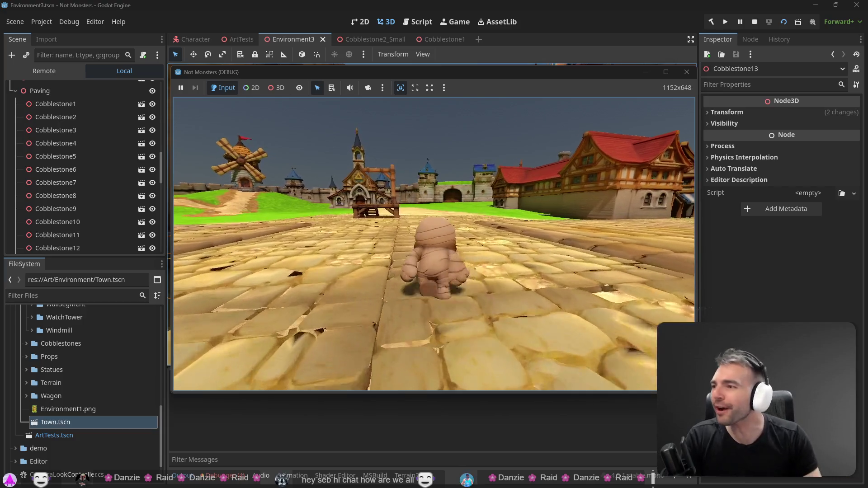
{"action": "key", "text": "w"}
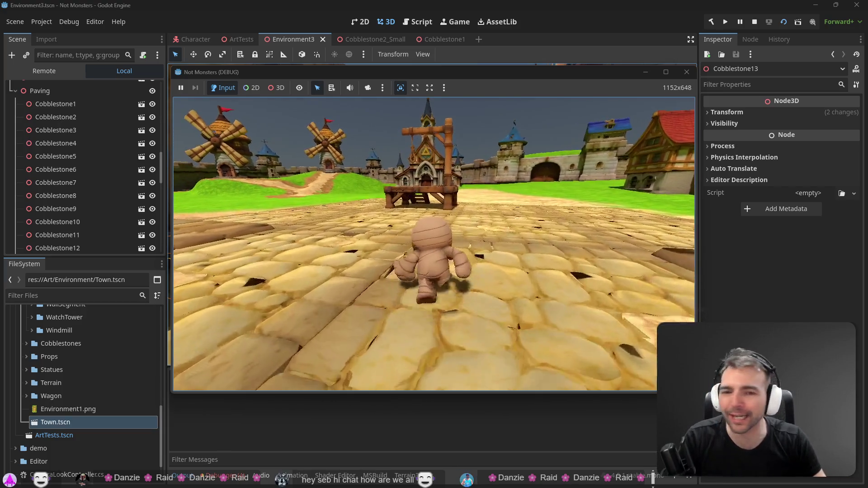
{"action": "key", "text": "w"}
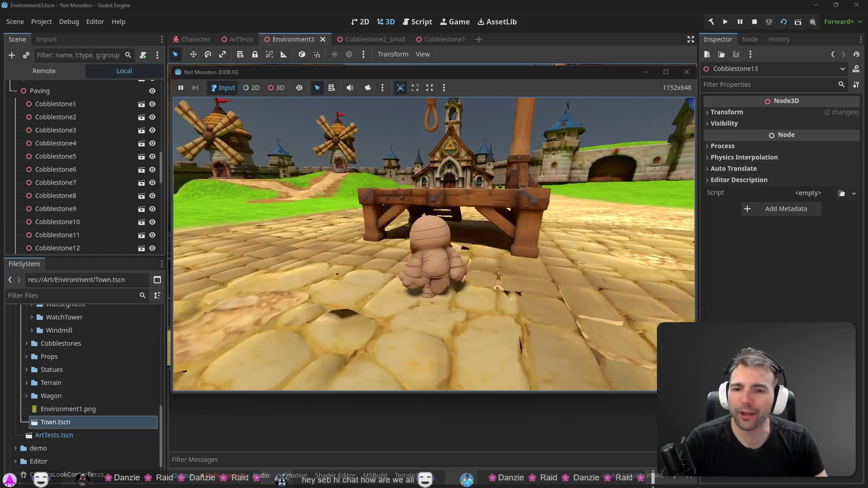
{"action": "key", "text": "space"}
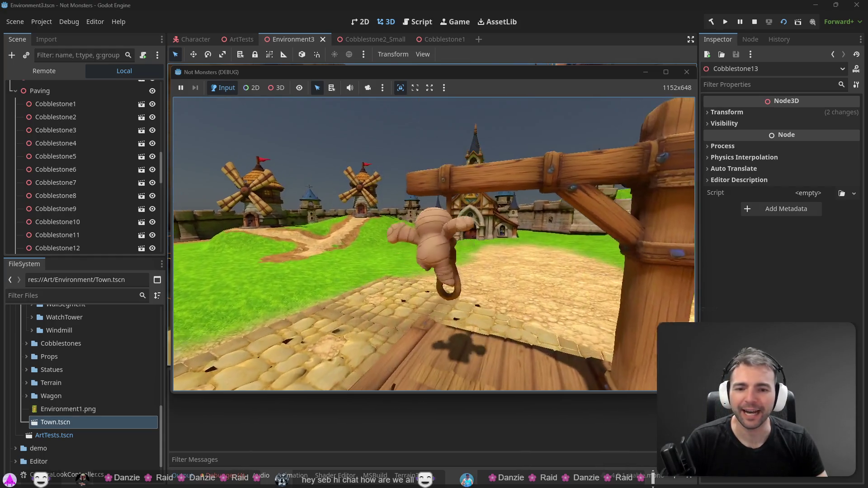
{"action": "key", "text": "s"}
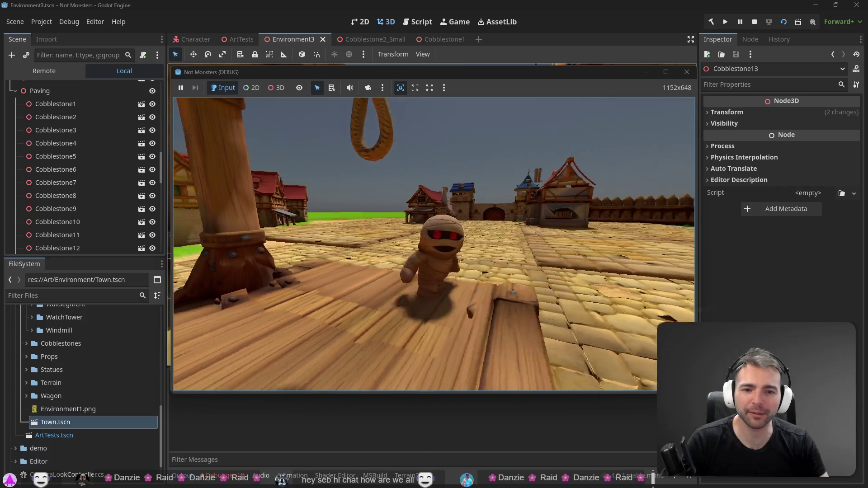
{"action": "key", "text": "s"}
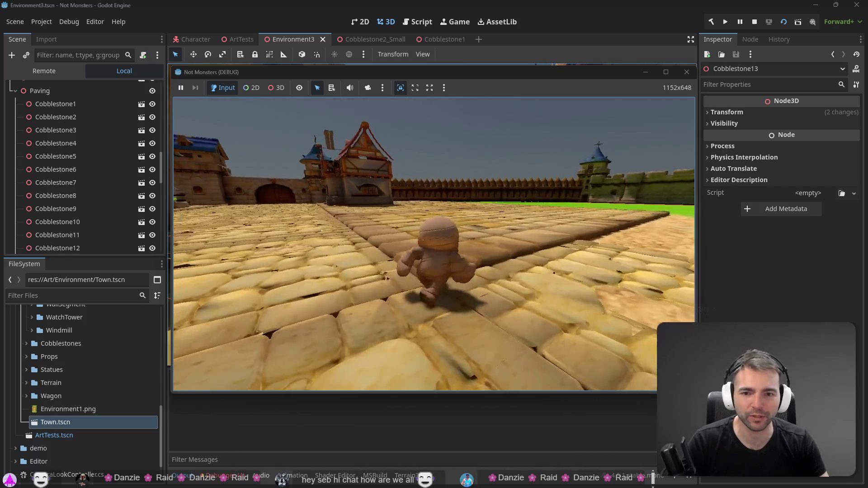
Run the mummy across the paving toward the castle gate and red-roofed house, then stop the game.
{"action": "key", "text": "w"}
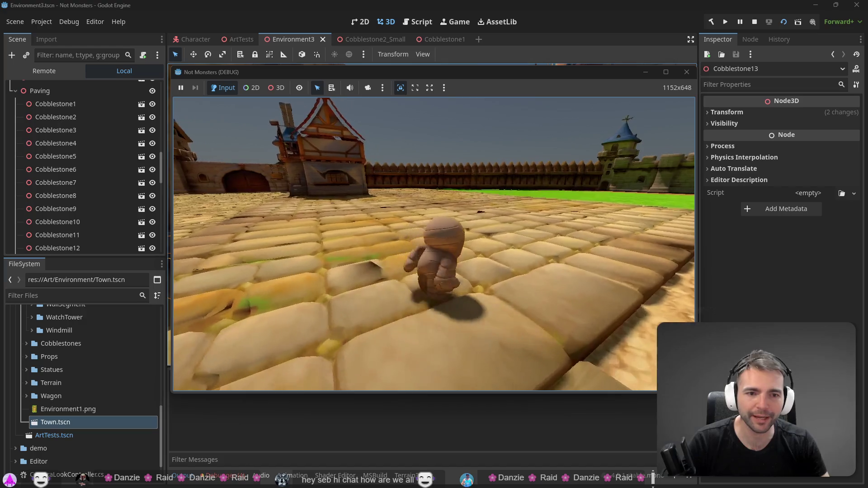
{"action": "key", "text": "w"}
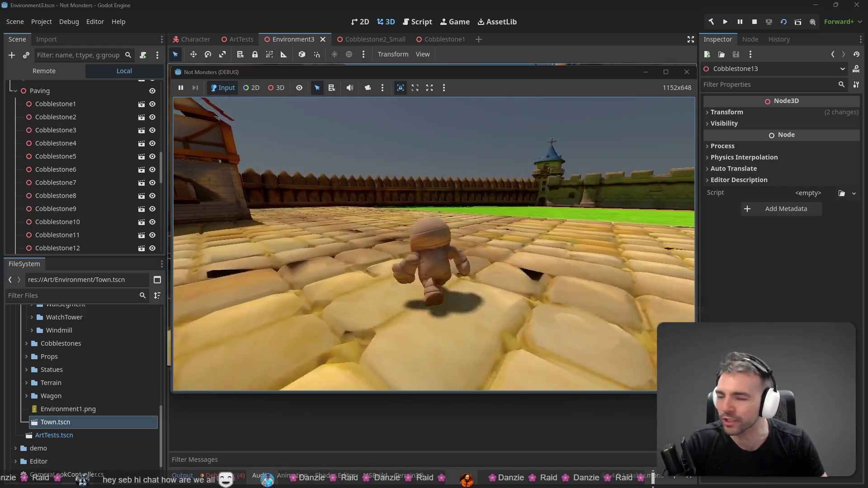
{"action": "key", "text": "a"}
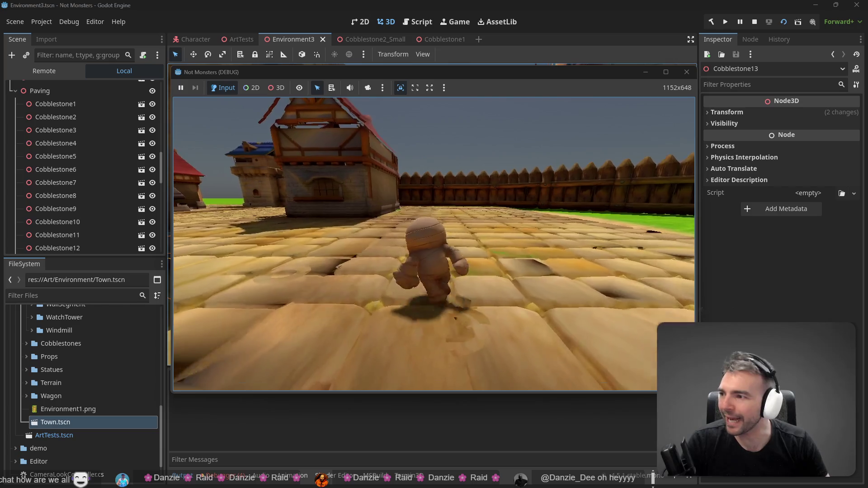
{"action": "key", "text": "a"}
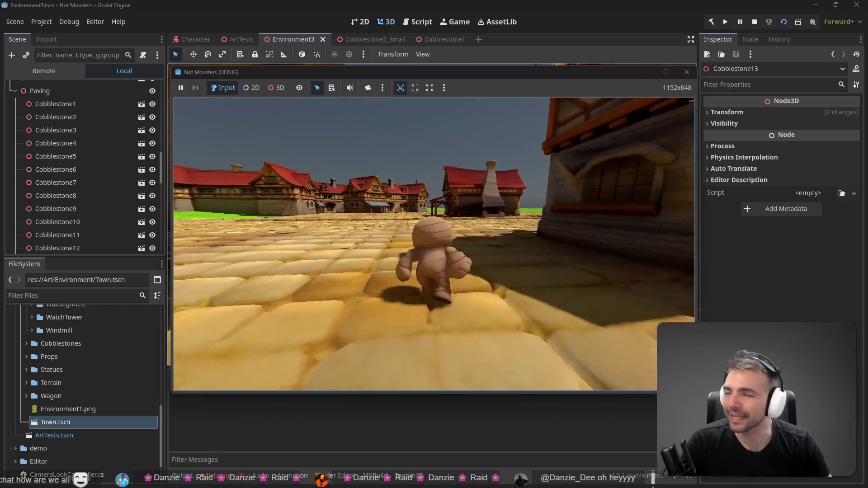
{"action": "key", "text": "w"}
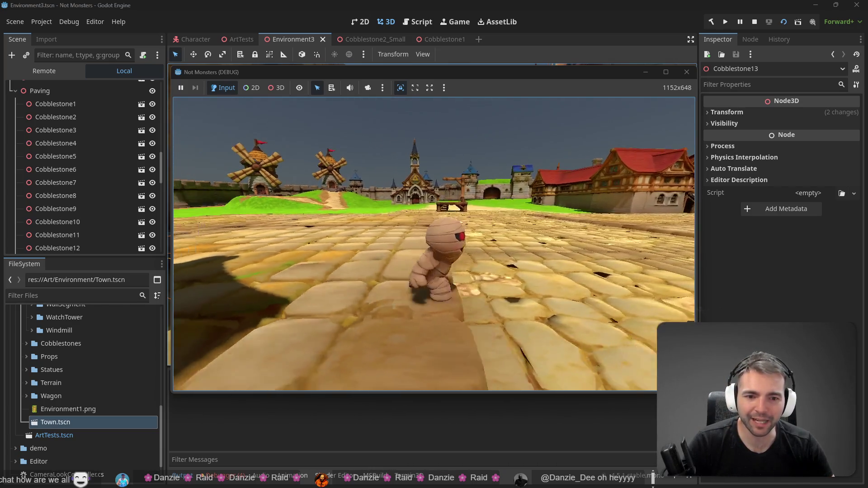
{"action": "key", "text": "w"}
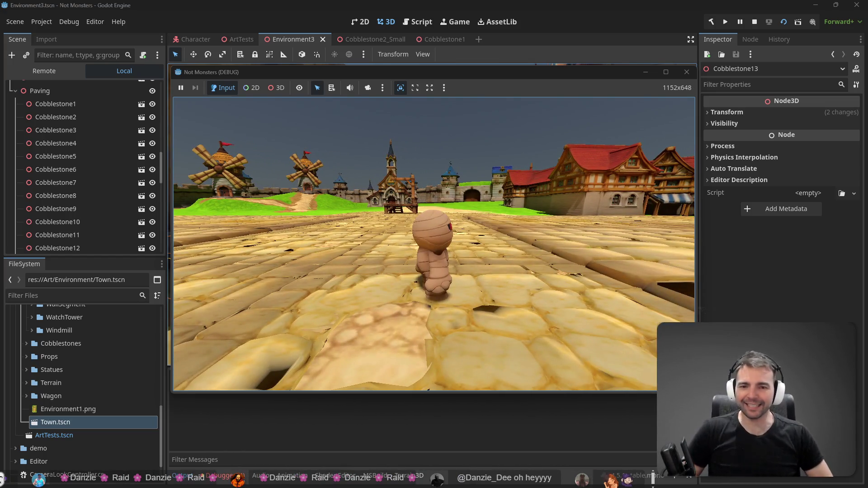
{"action": "key", "text": "s"}
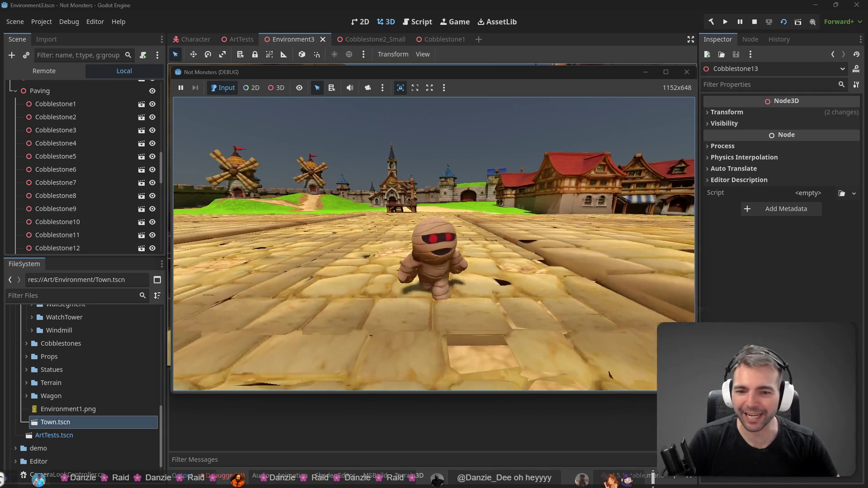
{"action": "key", "text": "d"}
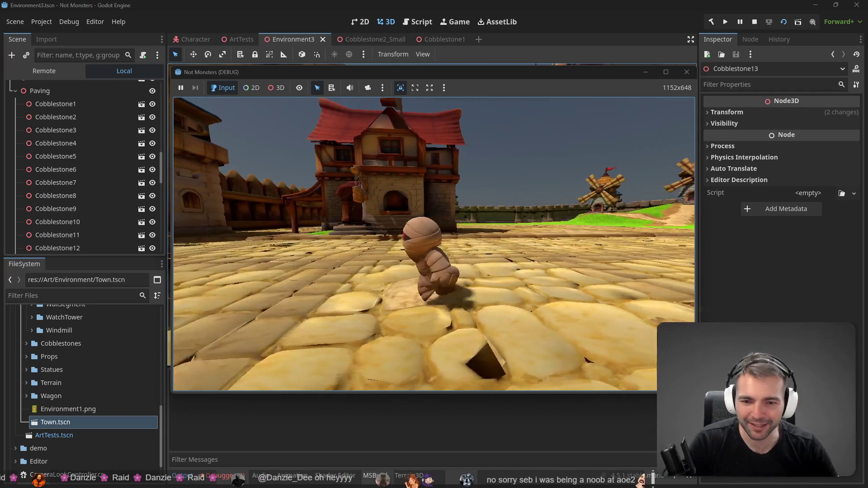
{"action": "key", "text": "F8"}
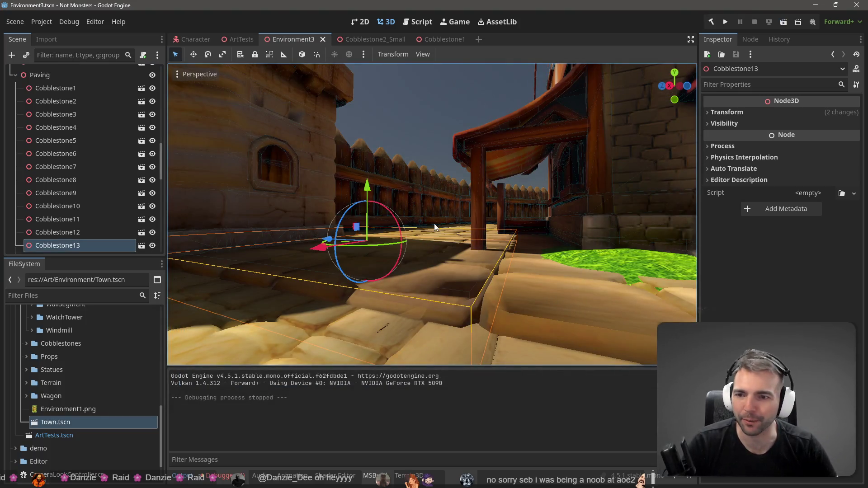
Raise Cobblestone1's collision box to Position y 0.18 and save the scene.
{"action": "left_click", "coordinate": [371, 39]}
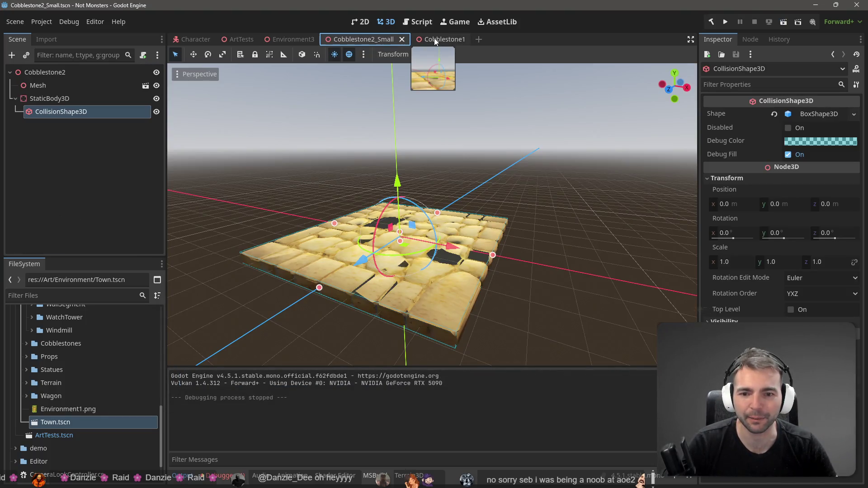
{"action": "left_click", "coordinate": [434, 40]}
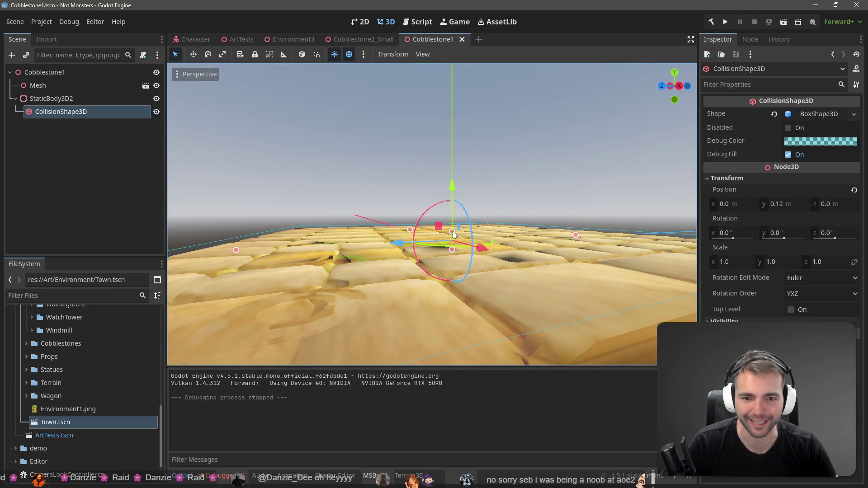
{"action": "left_click_drag", "start_coordinate": [453, 231], "coordinate": [454, 229]}
{"action": "scroll", "coordinate": [447, 233], "scroll_direction": "down", "scroll_amount": 5}
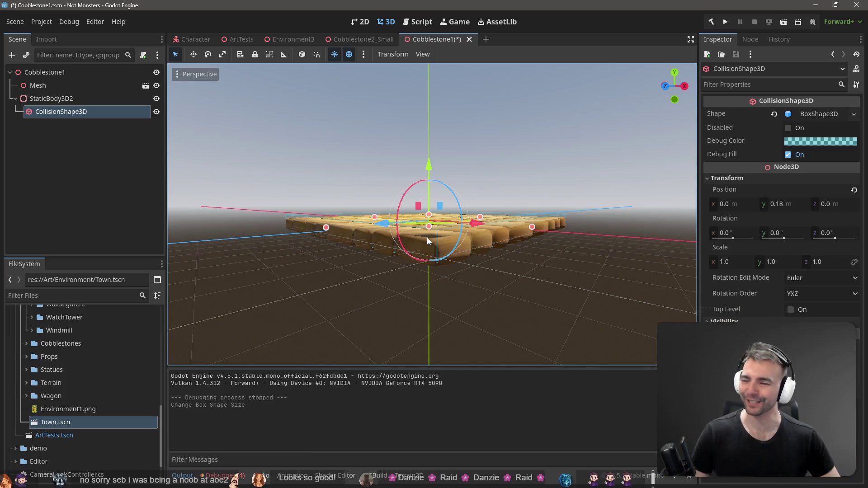
{"action": "left_click", "coordinate": [548, 164]}
{"action": "key", "text": "ctrl+s"}
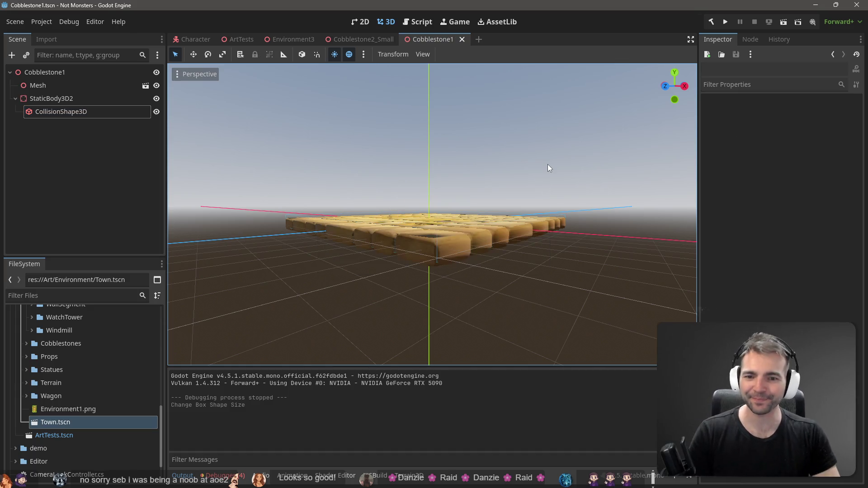
Compare the raised collision box against the stone tops up close, then run the game.
{"action": "key", "text": "w"}
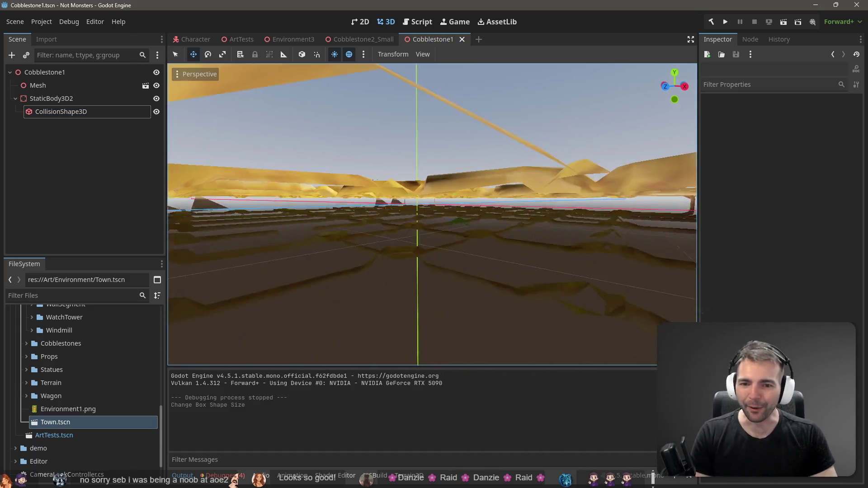
{"action": "key", "text": "s"}
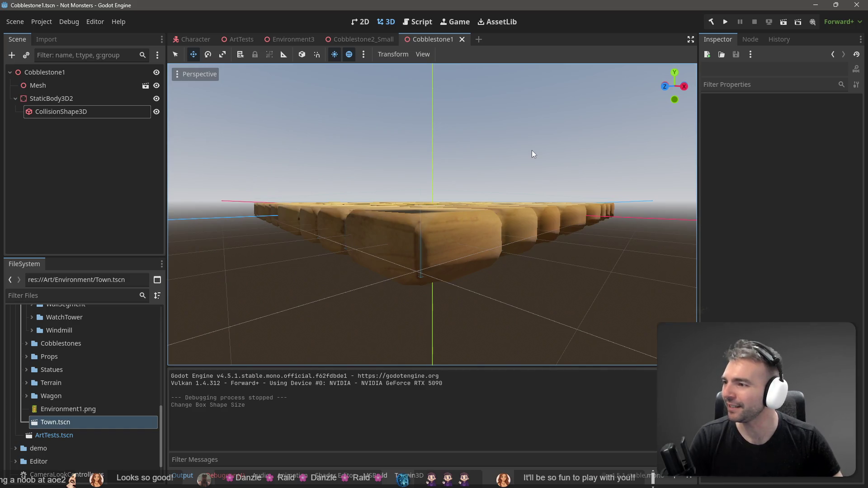
{"action": "left_click_drag", "start_coordinate": [470, 219], "coordinate": [458, 216]}
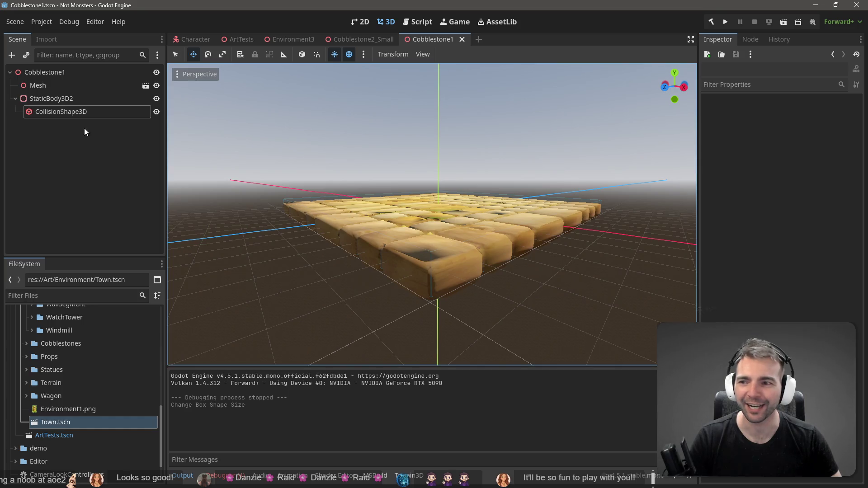
{"action": "left_click", "coordinate": [84, 111]}
{"action": "key", "text": "f"}
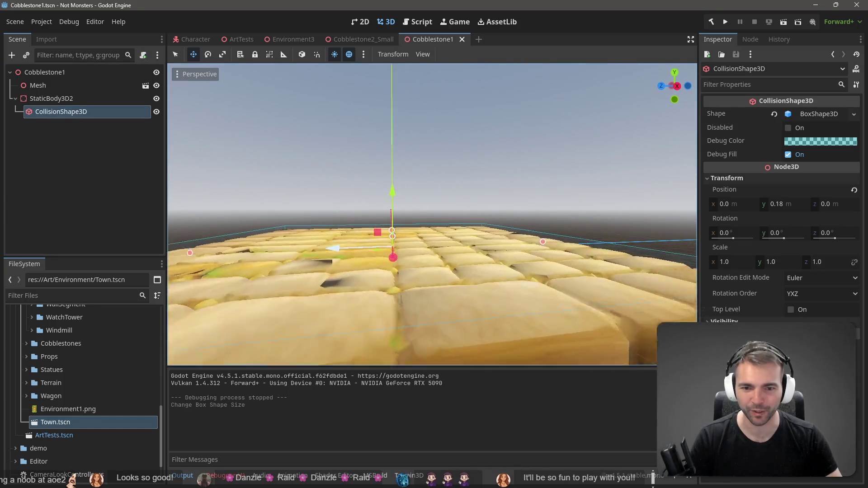
{"action": "key", "text": "s"}
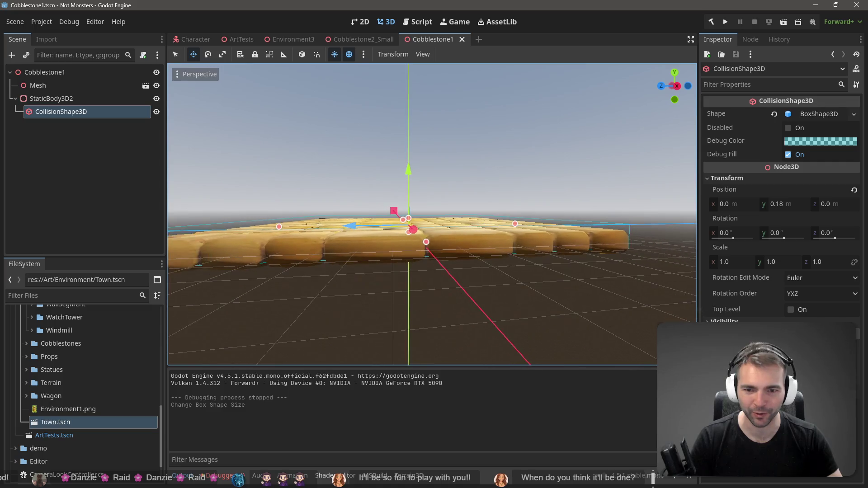
{"action": "key", "text": "q"}
{"action": "key", "text": "e"}
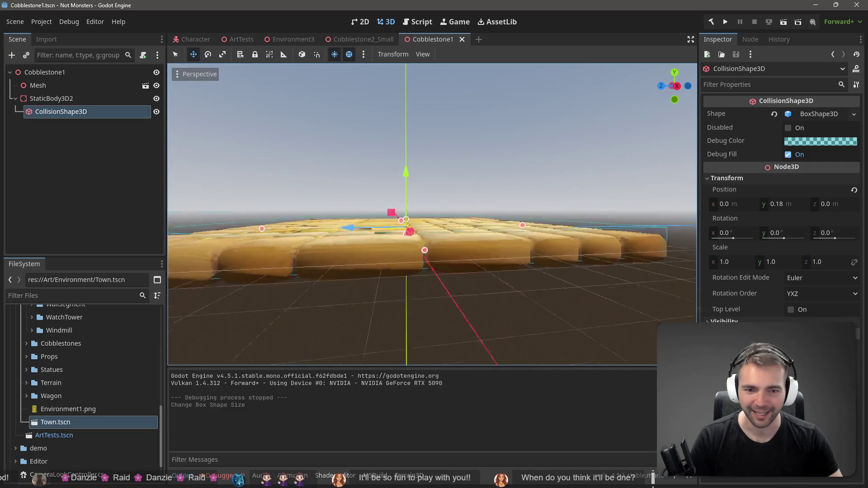
{"action": "key", "text": "w"}
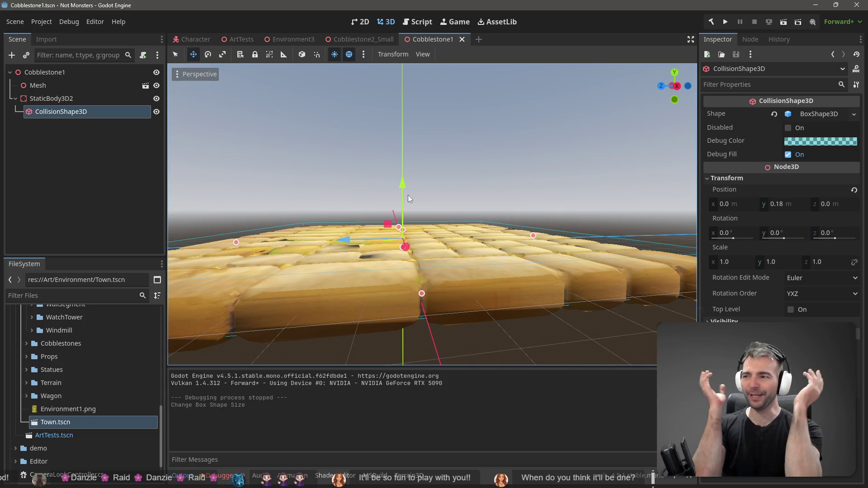
{"action": "key", "text": "F6"}
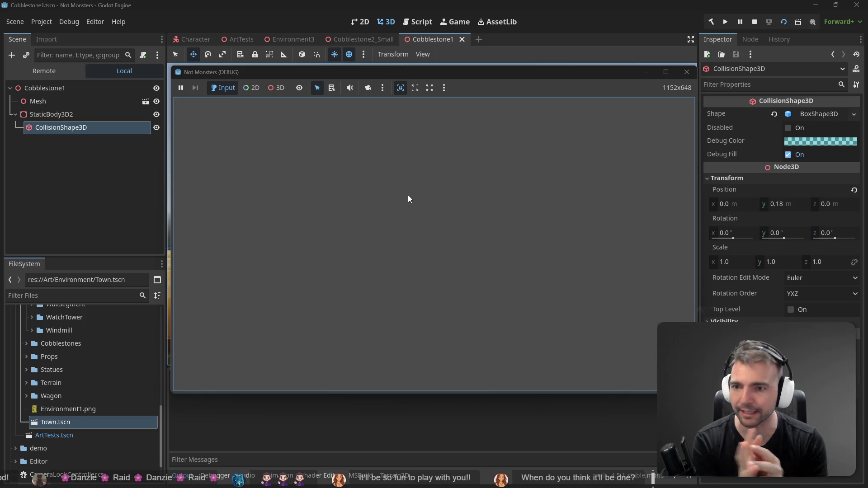
Stop the previous run, relaunch from Environment3, and run the mummy along the cobblestone road.
{"action": "left_click_drag", "start_coordinate": [451, 72], "coordinate": [425, 77]}
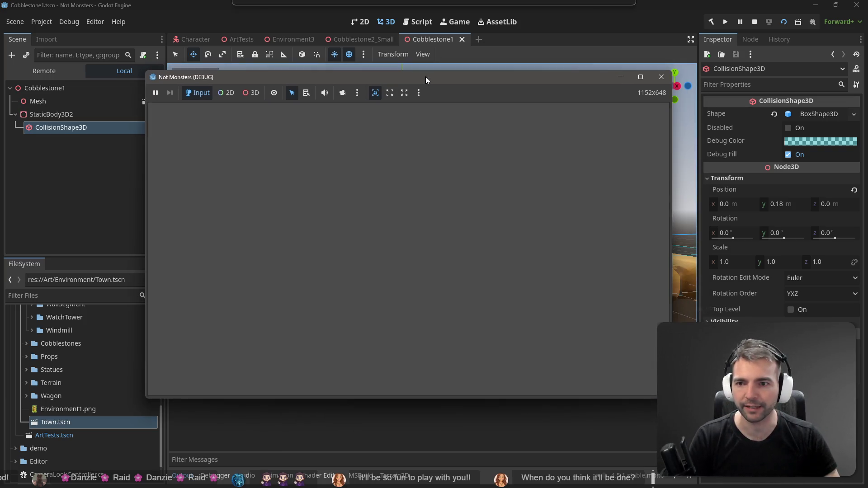
{"action": "key", "text": "F8"}
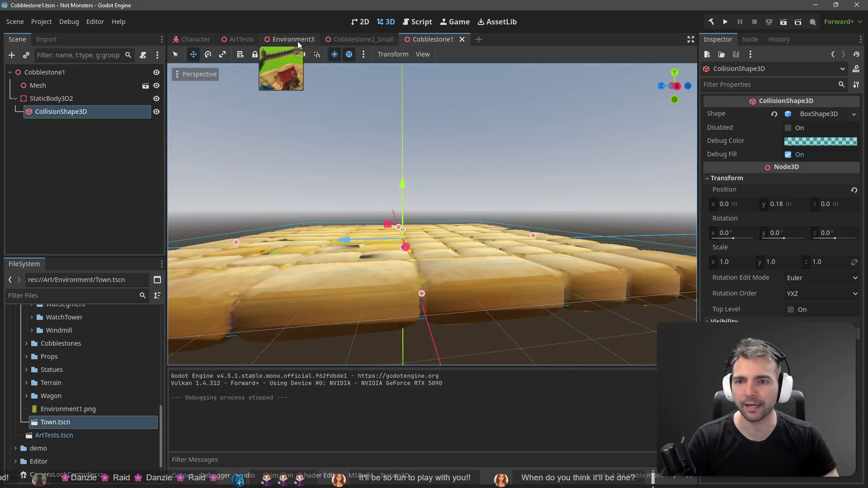
{"action": "left_click", "coordinate": [298, 43]}
{"action": "key", "text": "F5"}
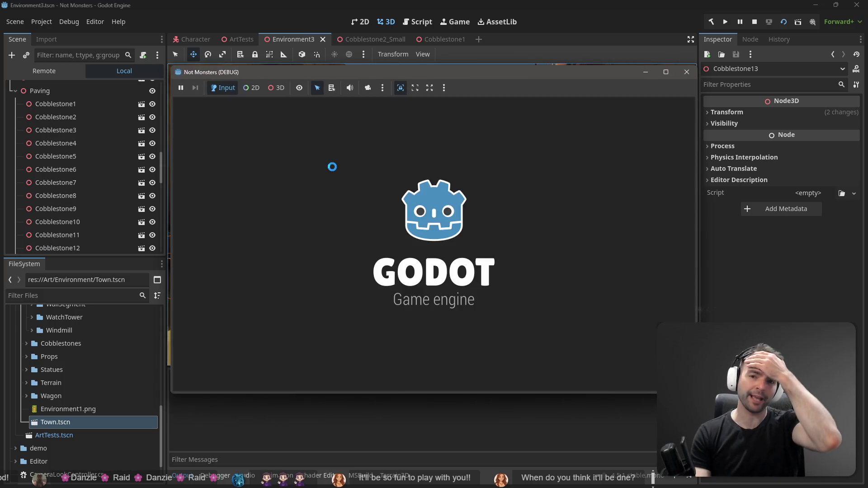
{"action": "key", "text": "w"}
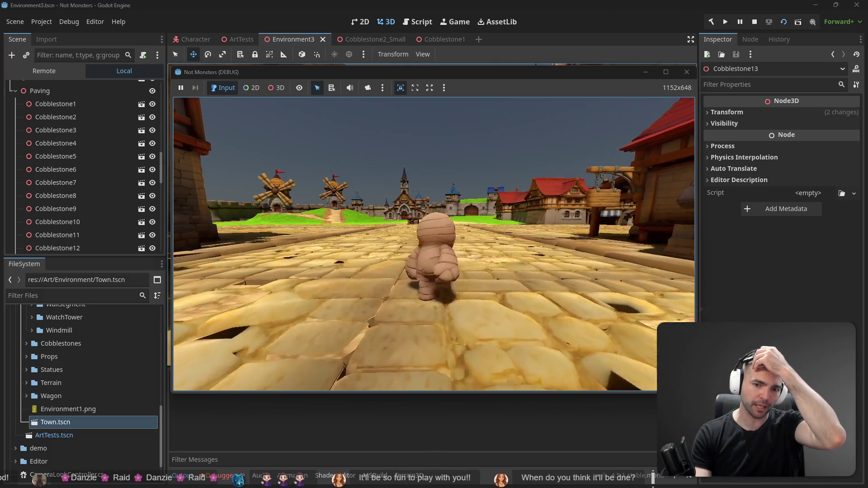
{"action": "key", "text": "a"}
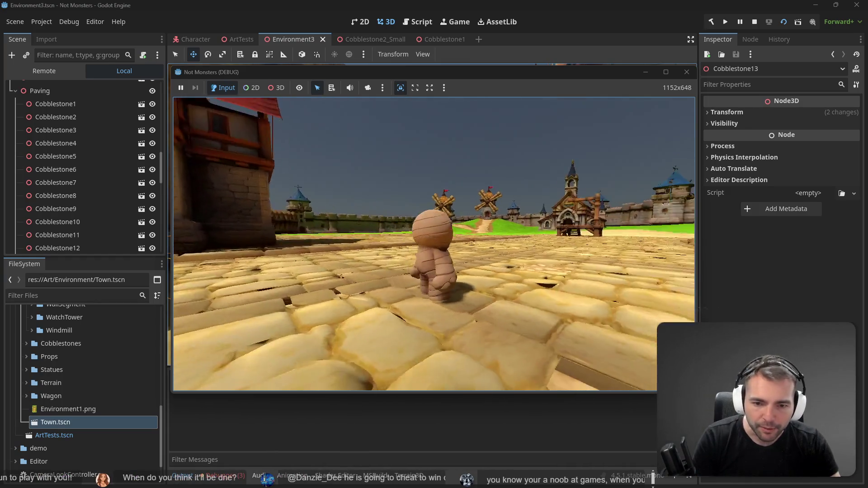
{"action": "key", "text": "Escape"}
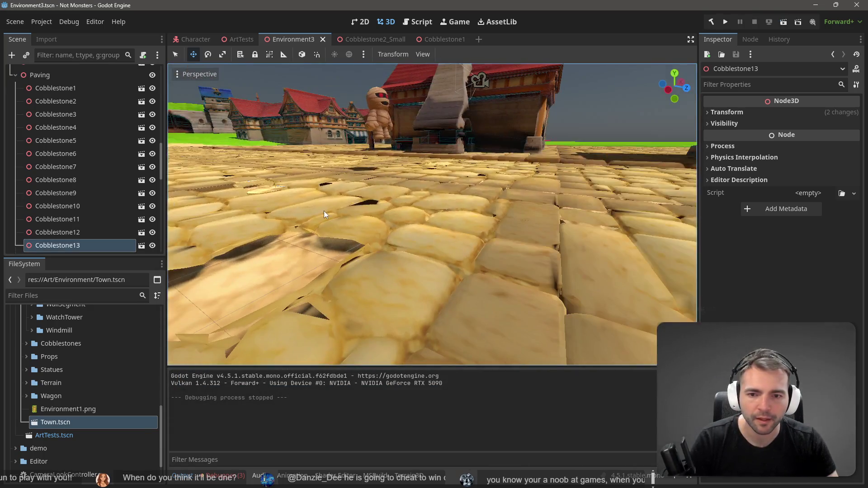
Select the Cobblestone38 paving tile and open its Cobblestone2_Small scene.
{"action": "left_click", "coordinate": [324, 211]}
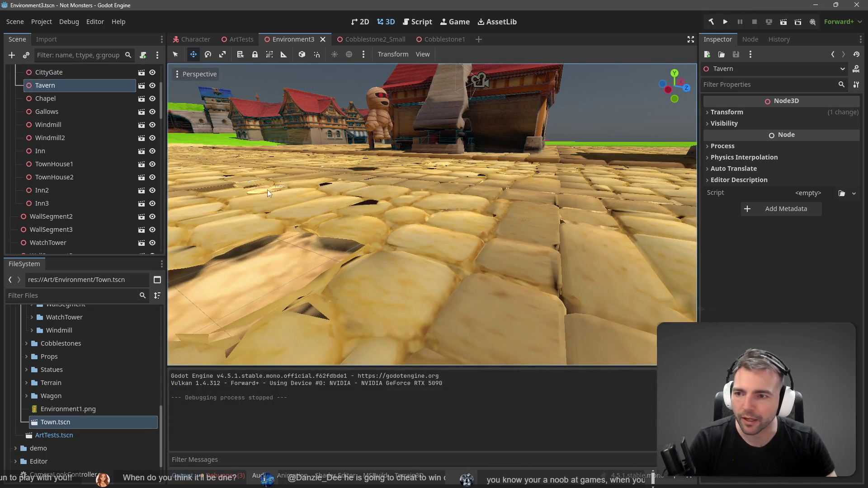
{"action": "left_click", "coordinate": [548, 255]}
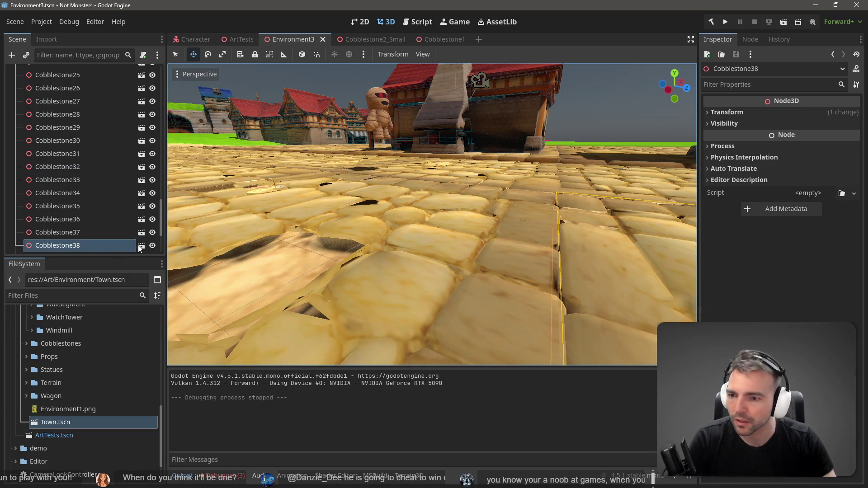
{"action": "left_click", "coordinate": [142, 245]}
Raise the tile's collision box to Position y 0.014, save, and relaunch the town scene.
{"action": "scroll", "coordinate": [408, 235], "scroll_direction": "up", "scroll_amount": 3}
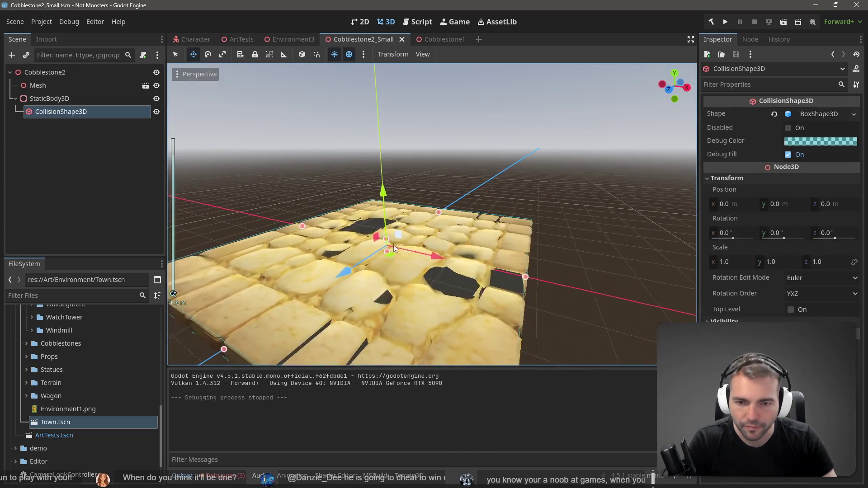
{"action": "scroll", "coordinate": [394, 245], "scroll_direction": "up", "scroll_amount": 4}
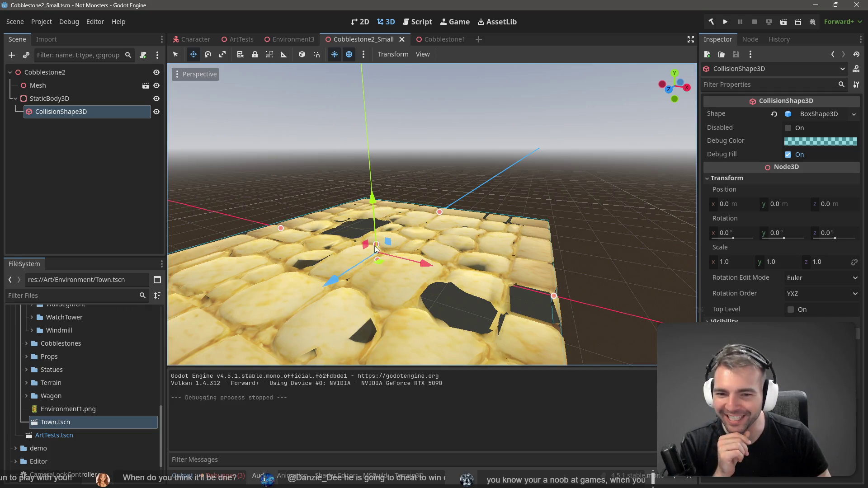
{"action": "scroll", "coordinate": [388, 246], "scroll_direction": "up", "scroll_amount": 5}
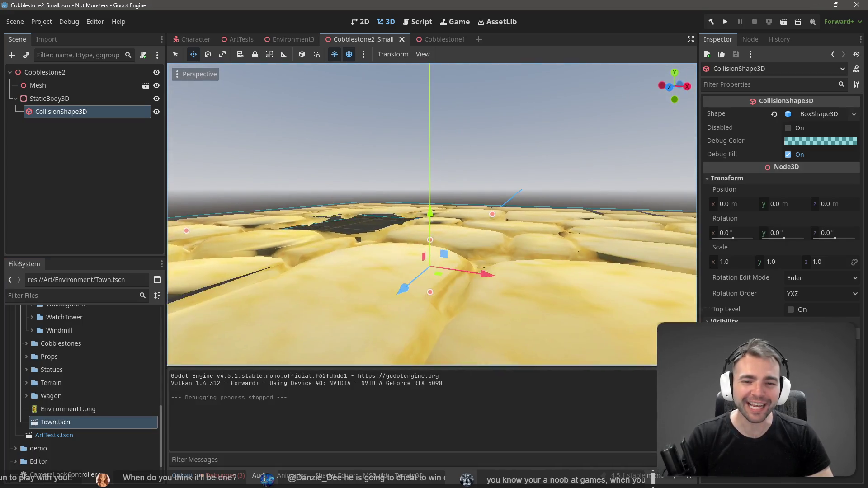
{"action": "scroll", "coordinate": [400, 238], "scroll_direction": "down", "scroll_amount": 2}
{"action": "left_click_drag", "start_coordinate": [430, 230], "coordinate": [431, 228]}
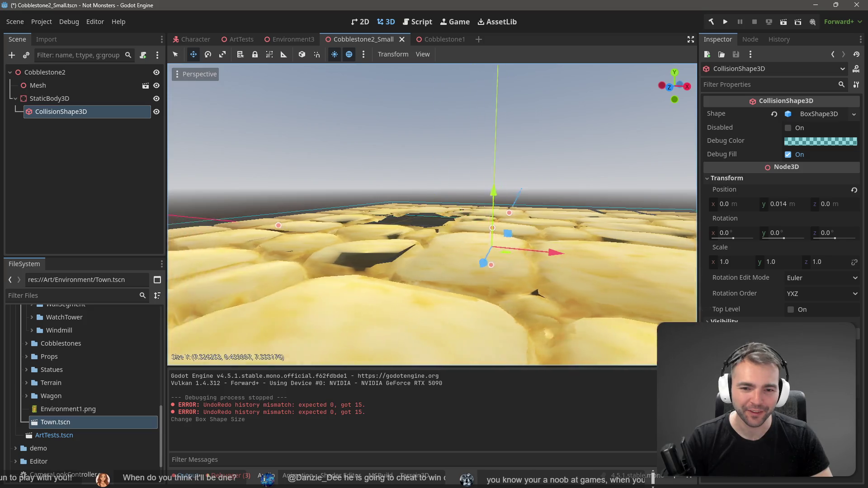
{"action": "scroll", "coordinate": [431, 228], "scroll_direction": "down", "scroll_amount": 5}
{"action": "scroll", "coordinate": [427, 232], "scroll_direction": "up", "scroll_amount": 5}
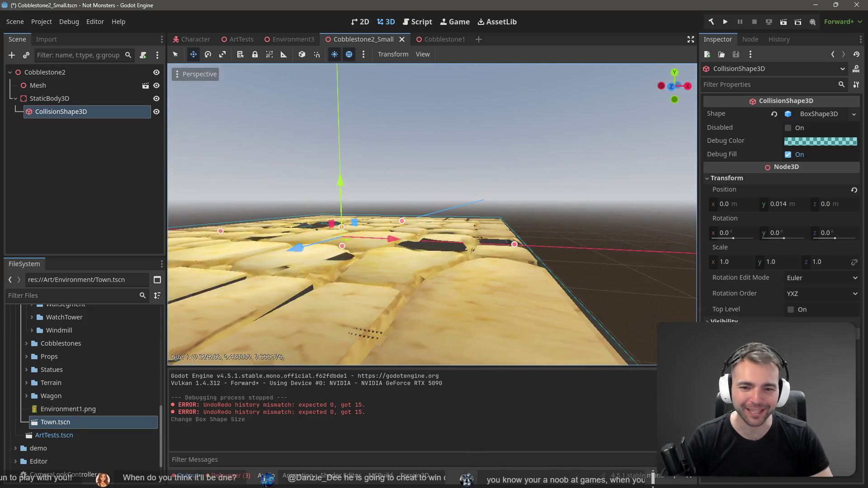
{"action": "key", "text": "ctrl+s"}
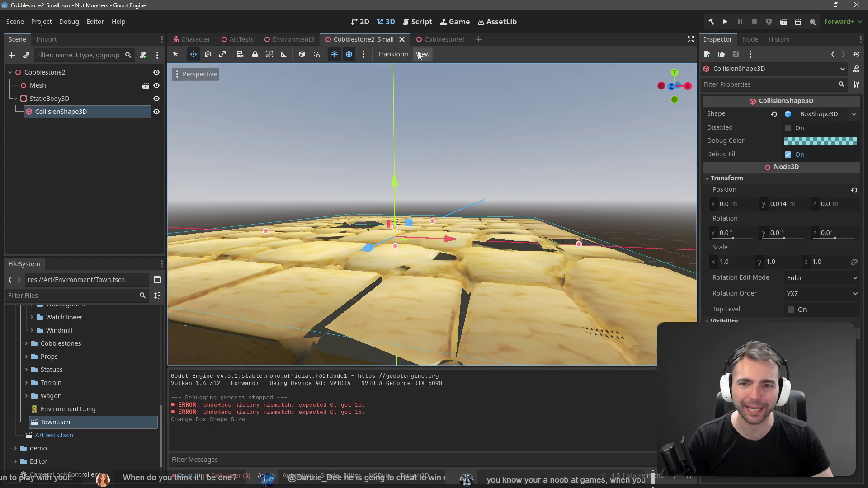
{"action": "left_click", "coordinate": [289, 37]}
{"action": "key", "text": "F6"}
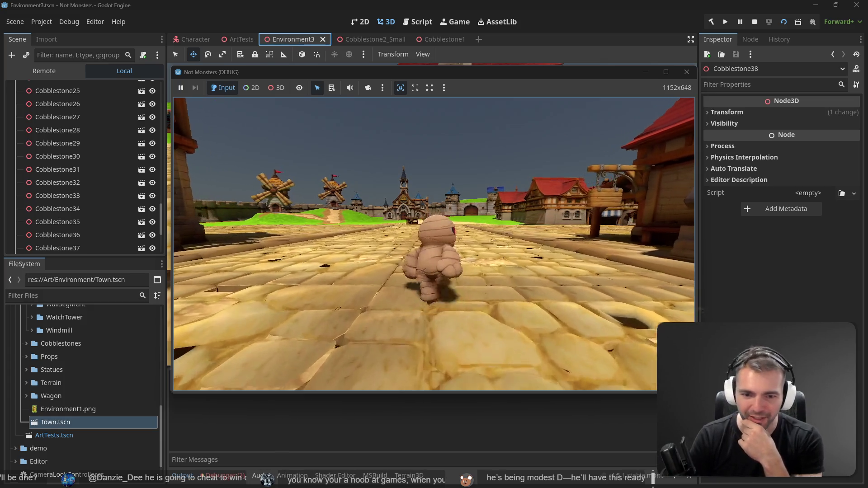
Run the mummy across the paving while swinging the camera toward the houses and windmills, then stop.
{"action": "key", "text": "w"}
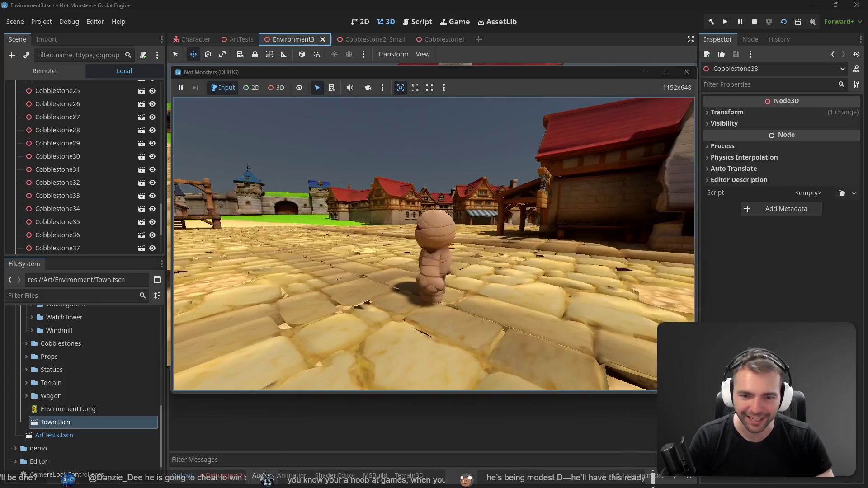
{"action": "key", "text": "s"}
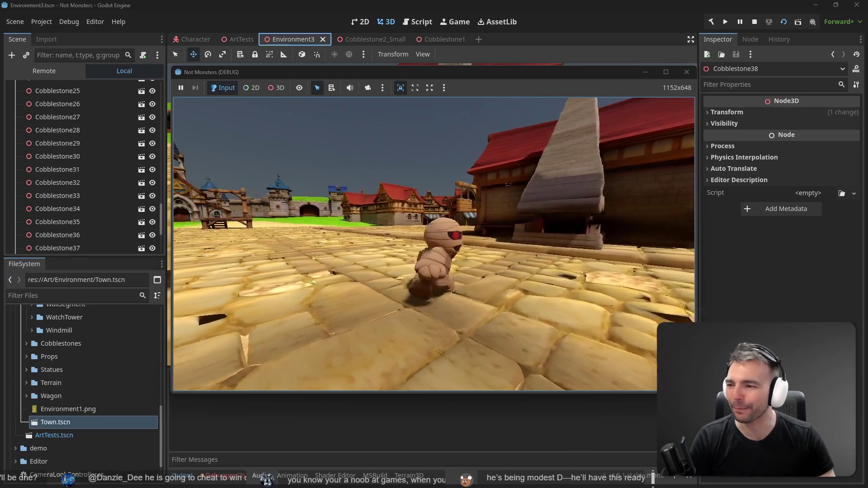
{"action": "key", "text": "w"}
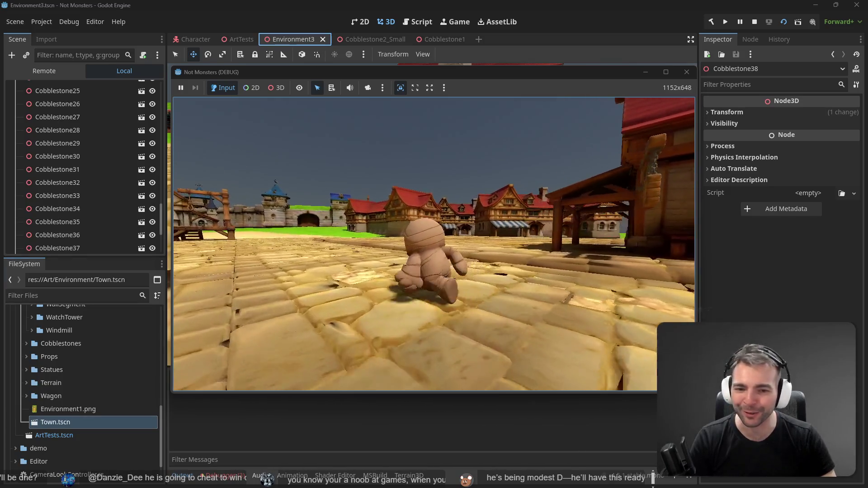
{"action": "key", "text": "w"}
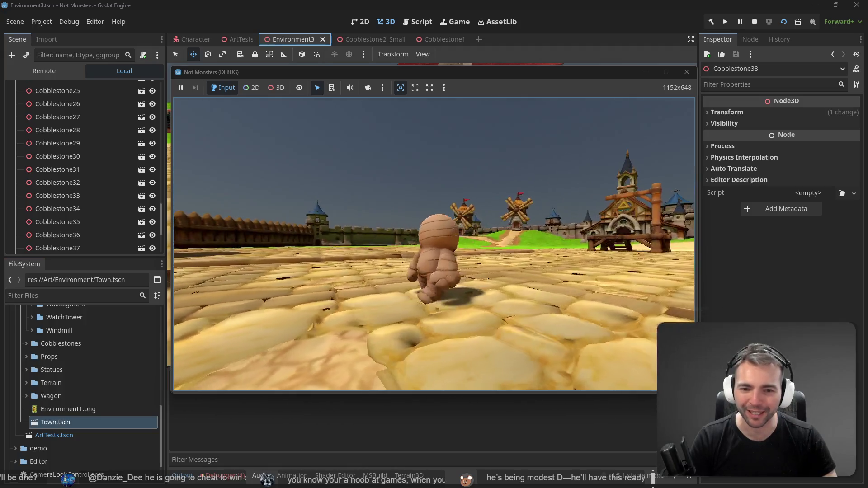
{"action": "key", "text": "F8"}
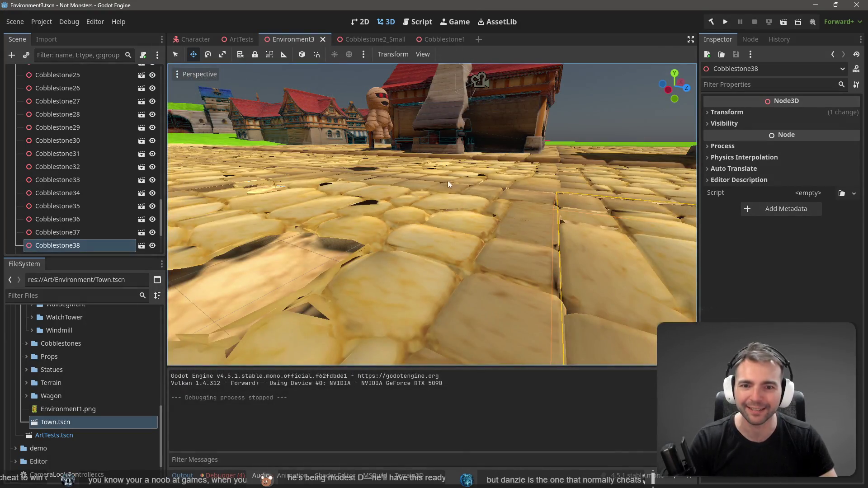
Raise Cobblestone2_Small's collision box to about 0.50 high at y 0.043, save, and relaunch.
{"action": "left_click", "coordinate": [141, 245]}
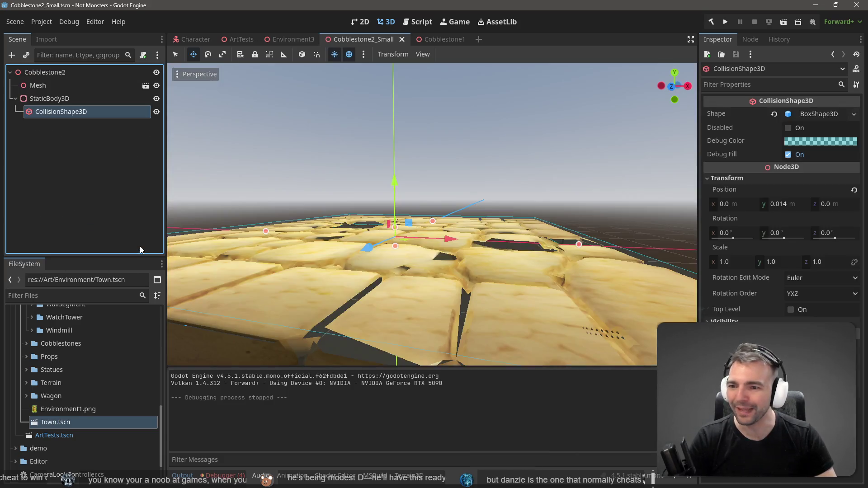
{"action": "left_click_drag", "start_coordinate": [395, 229], "coordinate": [396, 224]}
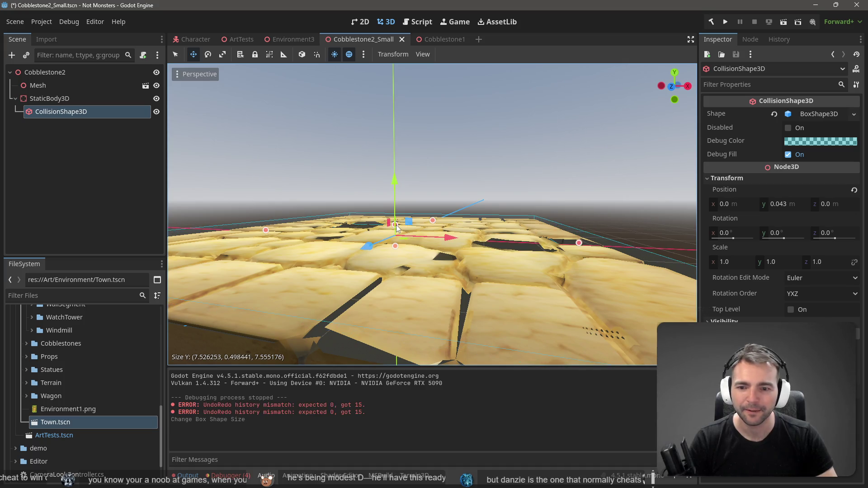
{"action": "key", "text": "ctrl+s"}
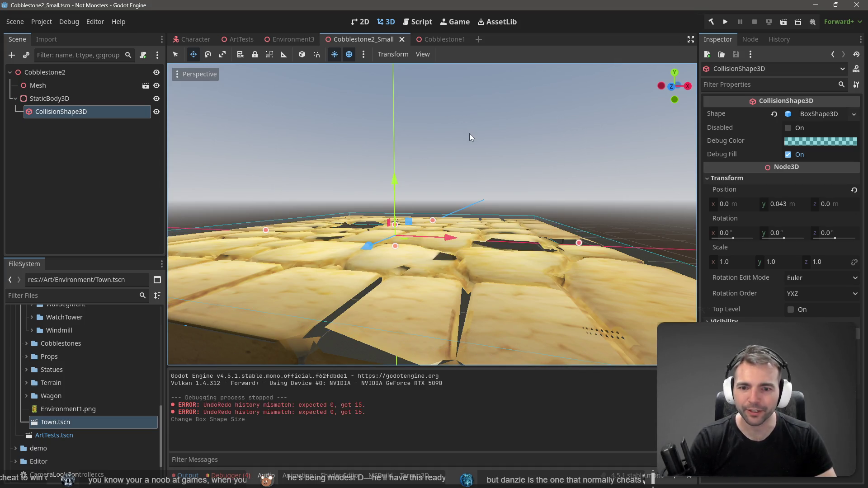
{"action": "key", "text": "F5"}
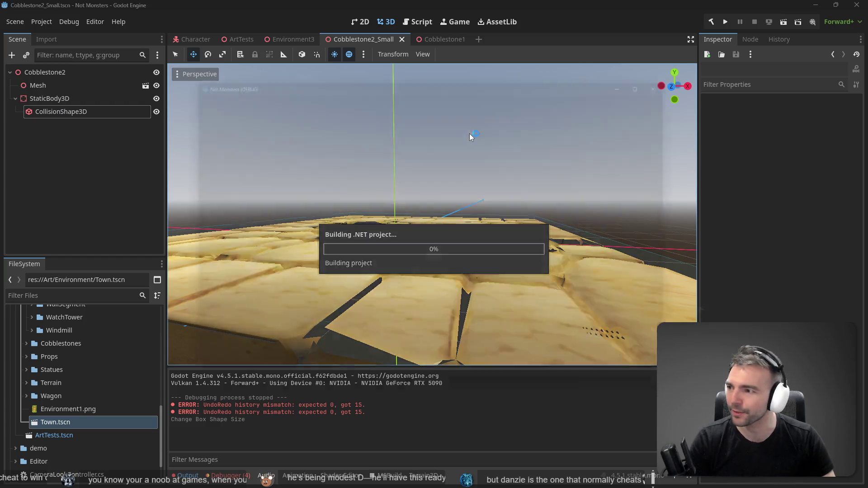
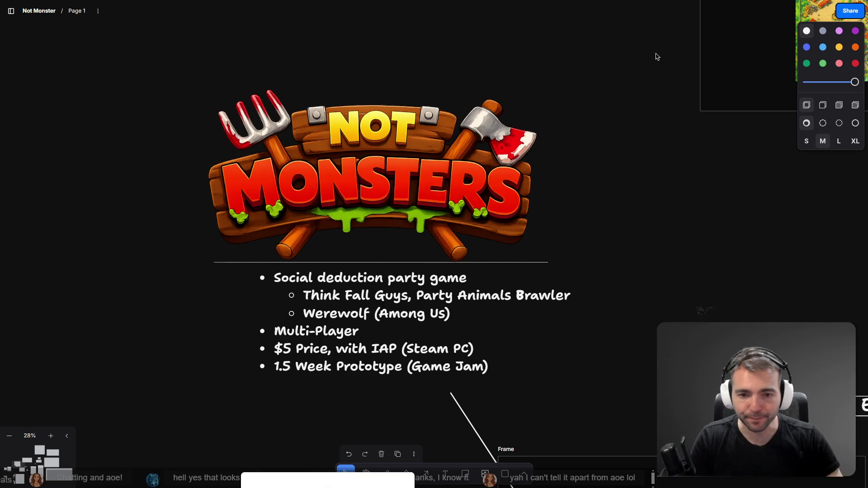
Scroll through the page to bring the large Not Monsters key art into view.
{"action": "scroll", "coordinate": [523, 140], "scroll_direction": "down", "scroll_amount": 5}
{"action": "scroll", "coordinate": [540, 245], "scroll_direction": "down", "scroll_amount": 3}
{"action": "scroll", "coordinate": [550, 240], "scroll_direction": "up", "scroll_amount": 2}
{"action": "scroll", "coordinate": [550, 241], "scroll_direction": "up", "scroll_amount": 3}
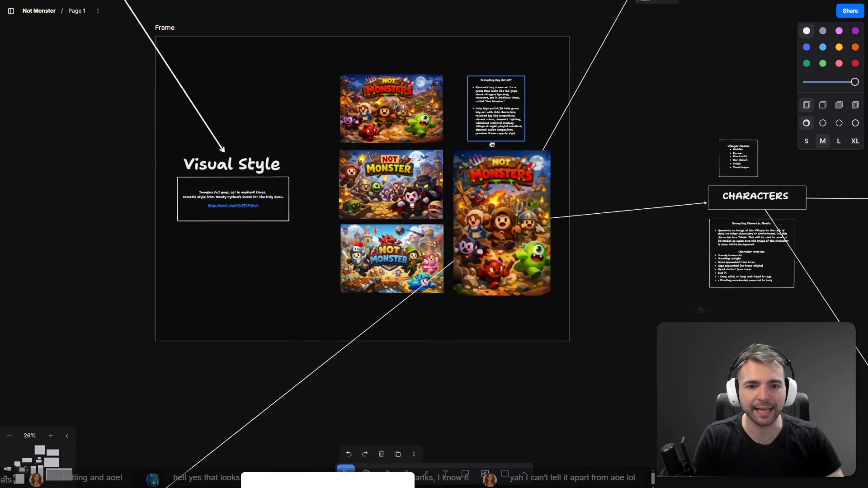
{"action": "scroll", "coordinate": [490, 126], "scroll_direction": "up", "scroll_amount": 3}
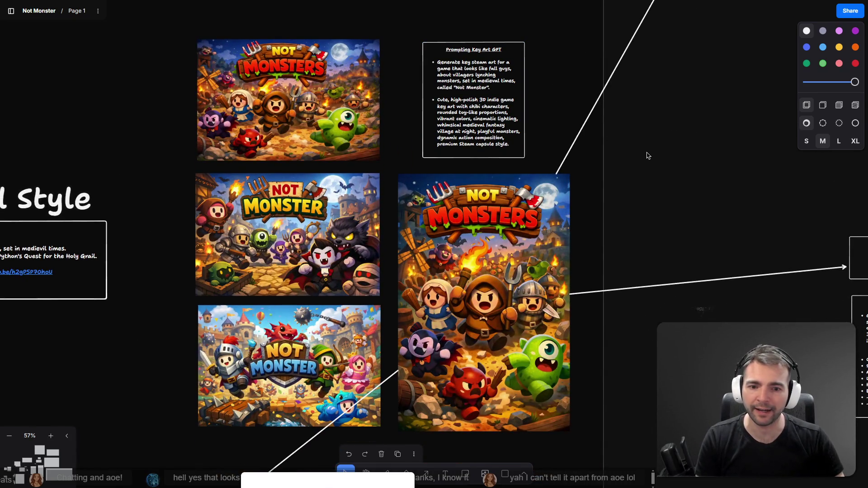
{"action": "scroll", "coordinate": [593, 218], "scroll_direction": "up", "scroll_amount": 5}
{"action": "left_click_drag", "start_coordinate": [597, 159], "coordinate": [649, 179]}
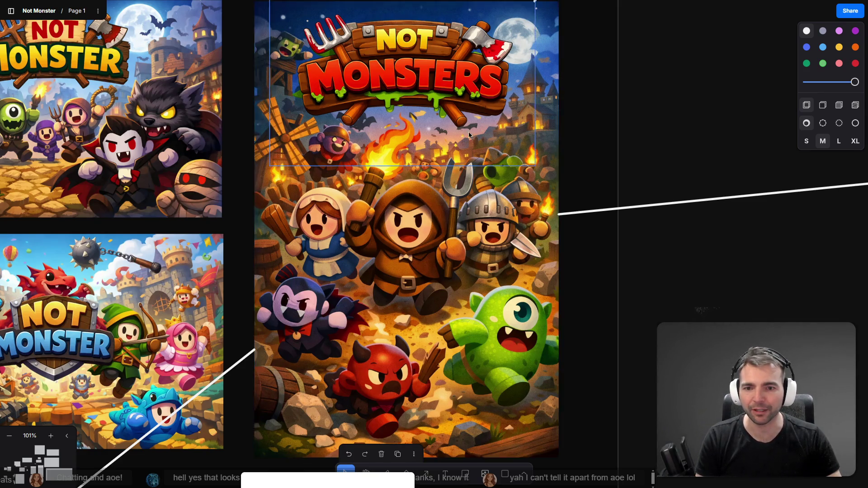
{"action": "scroll", "coordinate": [470, 267], "scroll_direction": "down", "scroll_amount": 5}
{"action": "scroll", "coordinate": [520, 248], "scroll_direction": "down", "scroll_amount": 5}
{"action": "scroll", "coordinate": [520, 248], "scroll_direction": "down", "scroll_amount": 5}
{"action": "scroll", "coordinate": [581, 273], "scroll_direction": "up", "scroll_amount": 3}
{"action": "scroll", "coordinate": [523, 132], "scroll_direction": "up", "scroll_amount": 2}
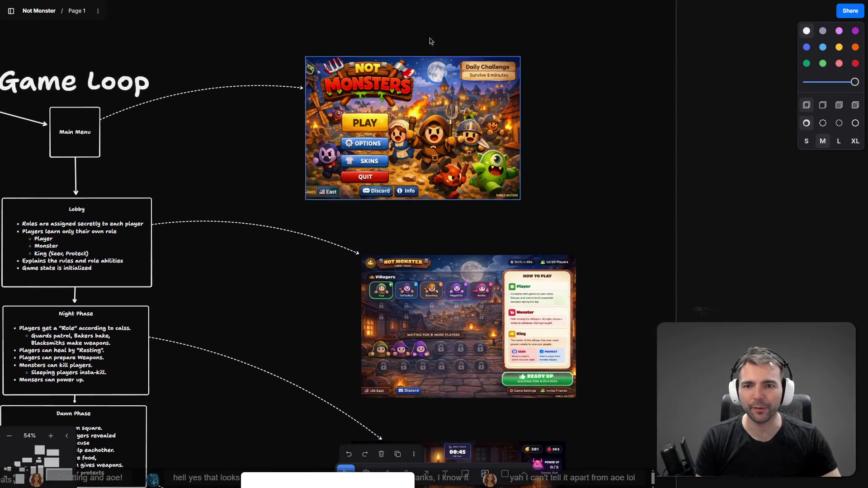
{"action": "scroll", "coordinate": [430, 41], "scroll_direction": "down", "scroll_amount": 3}
{"action": "scroll", "coordinate": [577, 265], "scroll_direction": "up", "scroll_amount": 3}
{"action": "scroll", "coordinate": [545, 140], "scroll_direction": "down", "scroll_amount": 5}
{"action": "scroll", "coordinate": [545, 140], "scroll_direction": "up", "scroll_amount": 3}
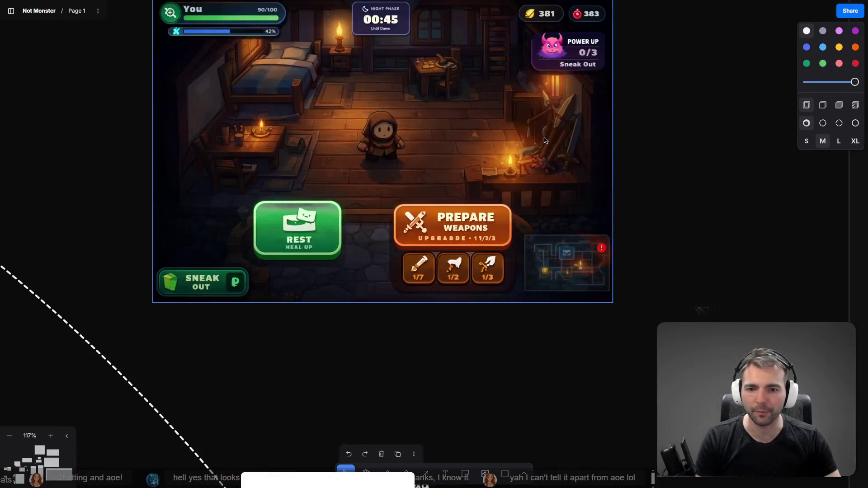
{"action": "scroll", "coordinate": [545, 140], "scroll_direction": "up", "scroll_amount": 2}
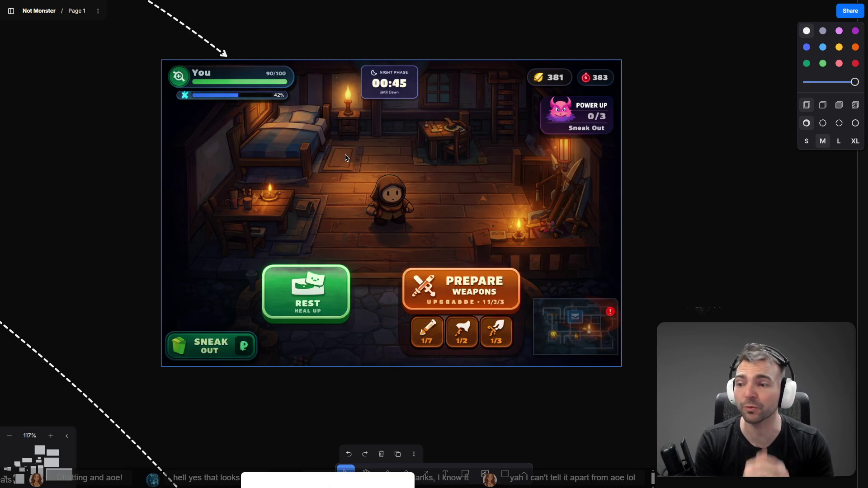
{"action": "scroll", "coordinate": [393, 251], "scroll_direction": "down", "scroll_amount": 10}
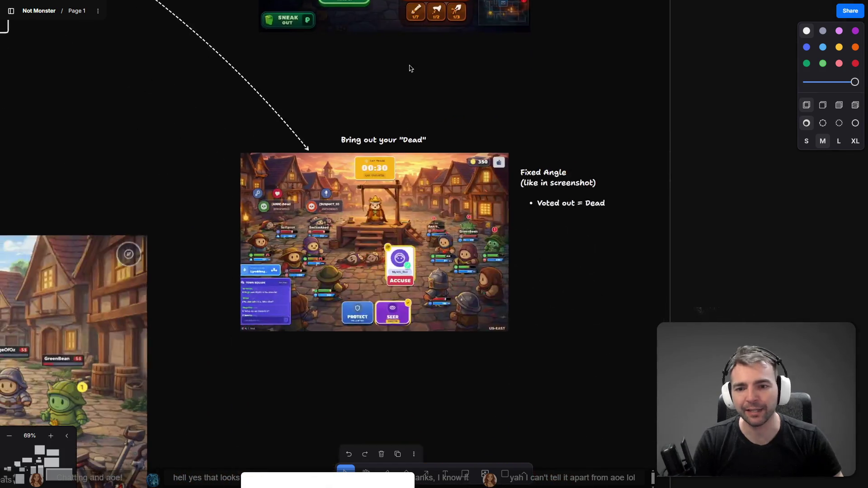
{"action": "scroll", "coordinate": [409, 68], "scroll_direction": "up", "scroll_amount": 5}
{"action": "scroll", "coordinate": [421, 131], "scroll_direction": "down", "scroll_amount": 3}
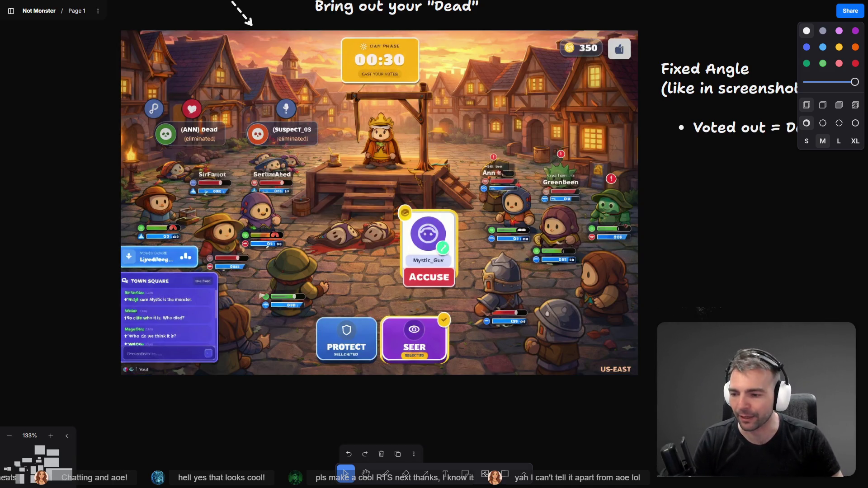
{"action": "scroll", "coordinate": [310, 293], "scroll_direction": "left", "scroll_amount": 15}
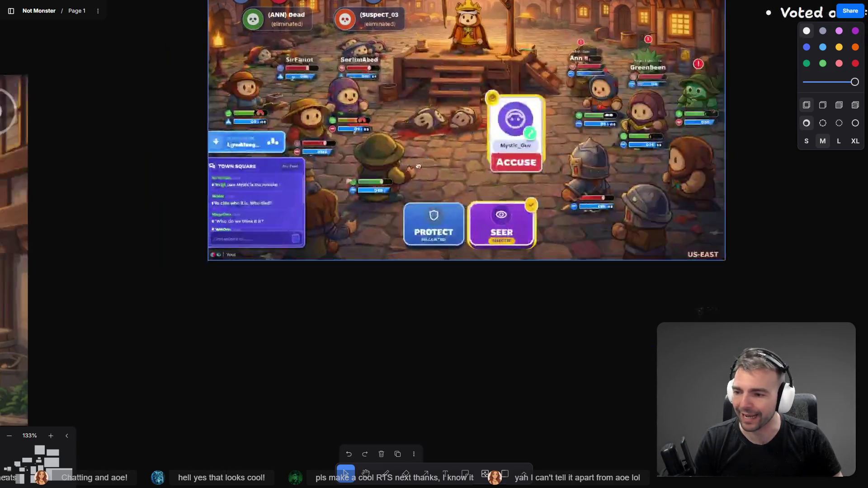
{"action": "scroll", "coordinate": [587, 195], "scroll_direction": "down", "scroll_amount": 5}
{"action": "scroll", "coordinate": [327, 282], "scroll_direction": "left", "scroll_amount": 3}
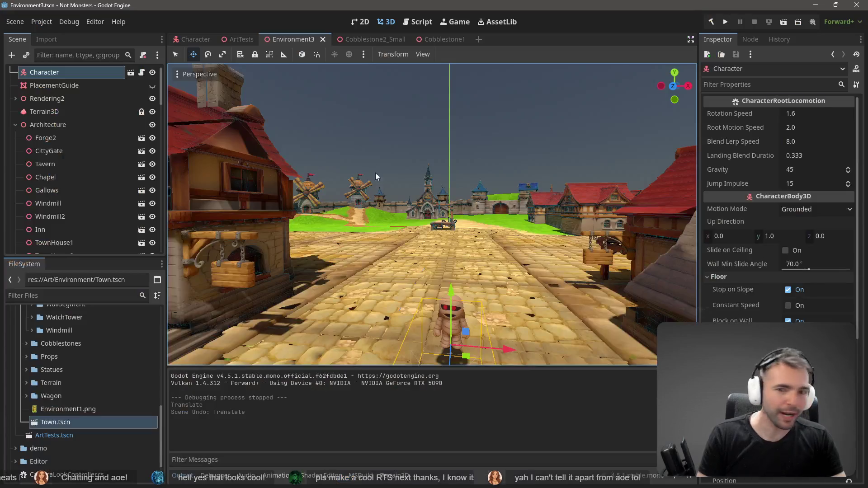
Fly around the wooden gallows on the cobblestone street, then select the Inn3 building.
{"action": "key", "text": "w"}
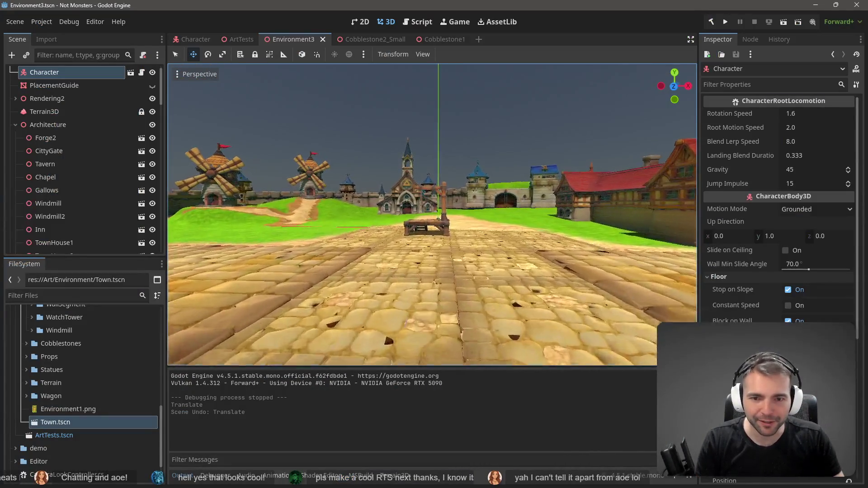
{"action": "key", "text": "a"}
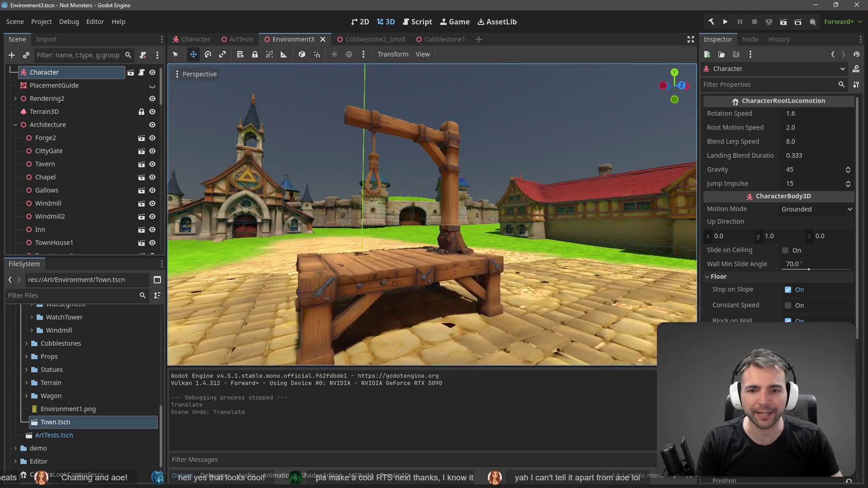
{"action": "key", "text": "s"}
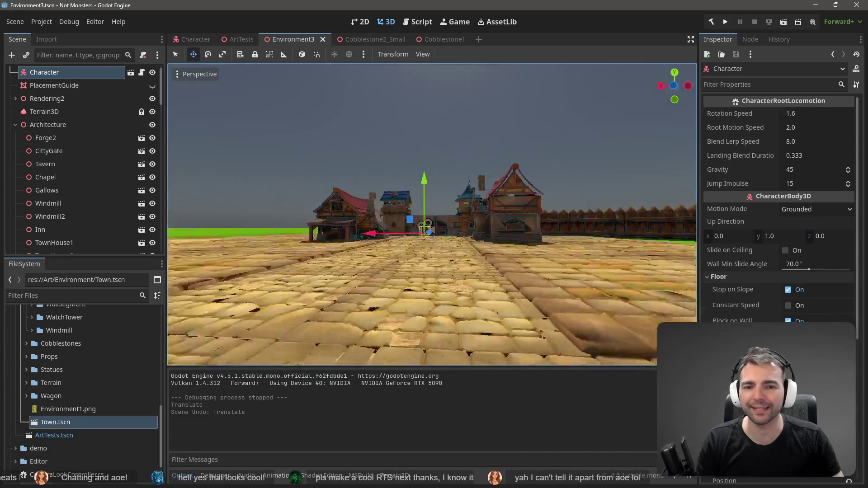
{"action": "key", "text": "w"}
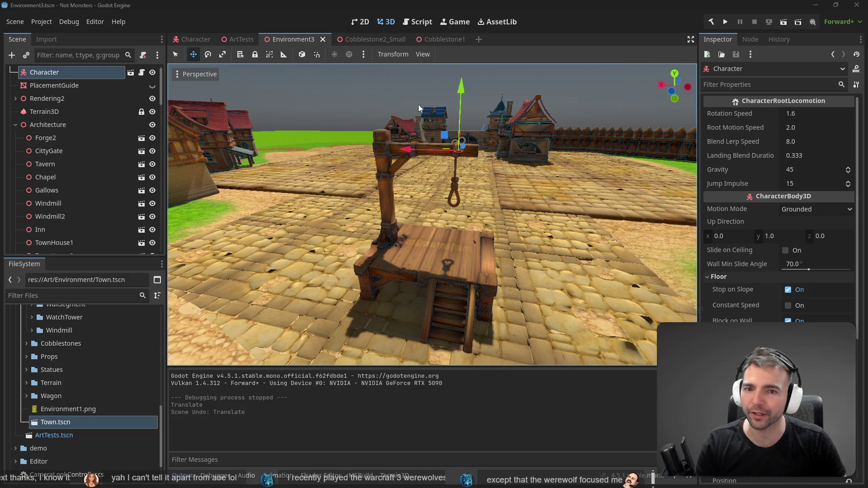
{"action": "left_click", "coordinate": [362, 91]}
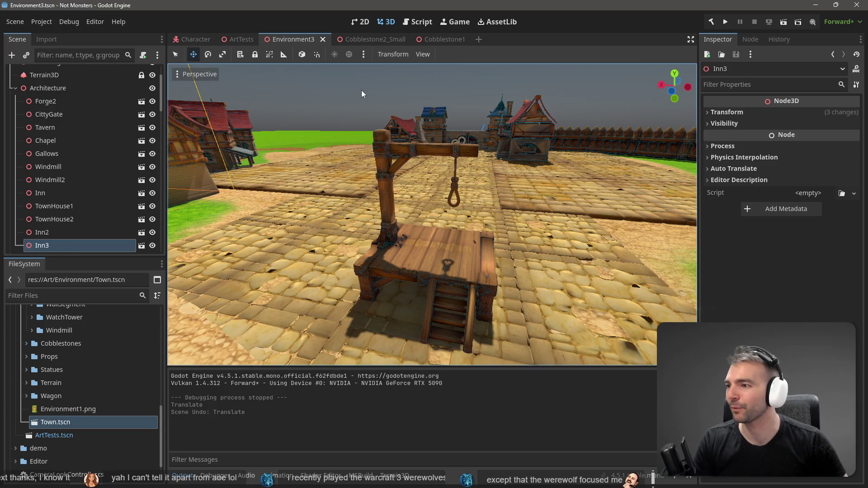
Fly past the gallows and inn, then rise for an overview of the plaza.
{"action": "key", "text": "w"}
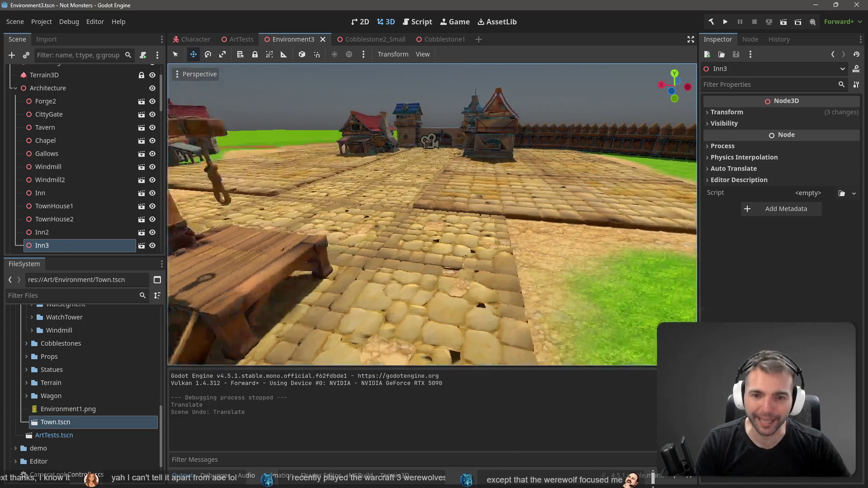
{"action": "key", "text": "w"}
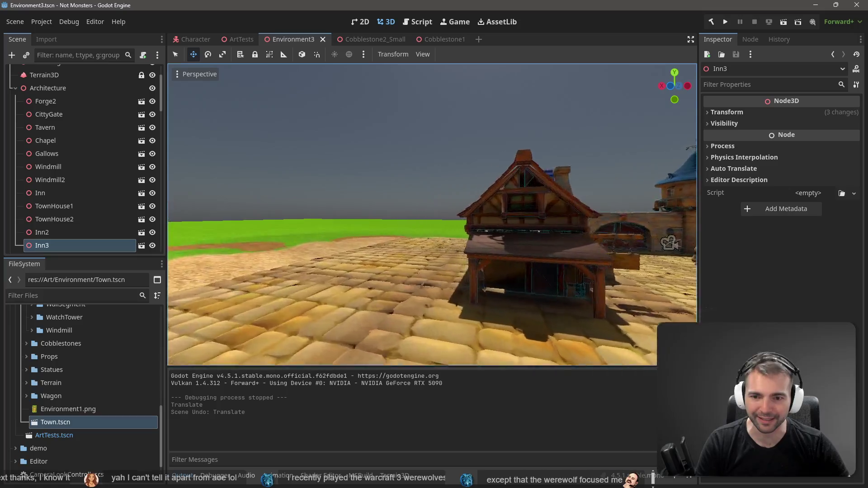
{"action": "key", "text": "w"}
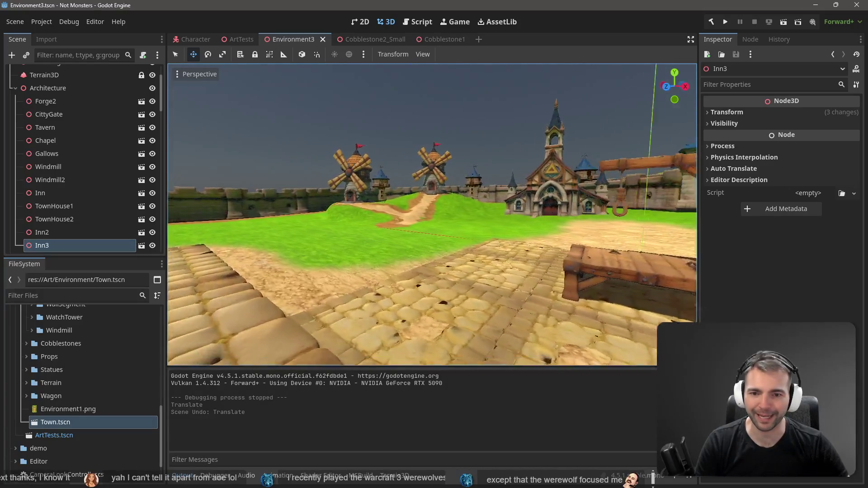
{"action": "key", "text": "s"}
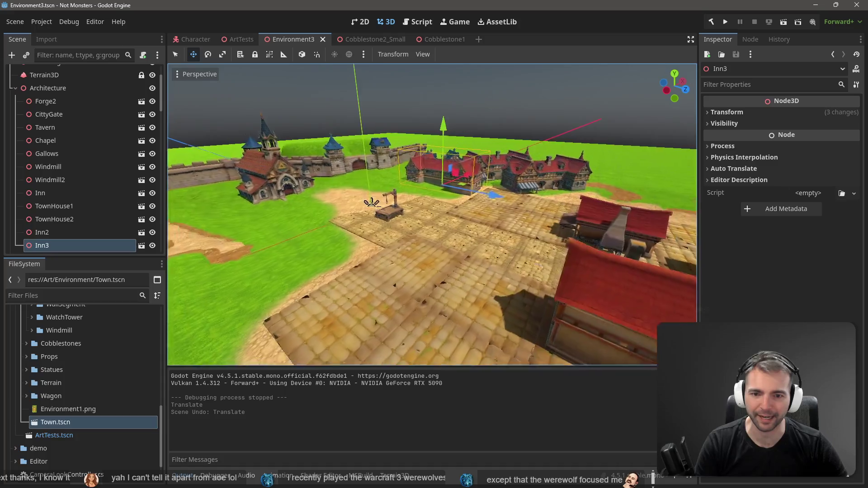
{"action": "key", "text": "s"}
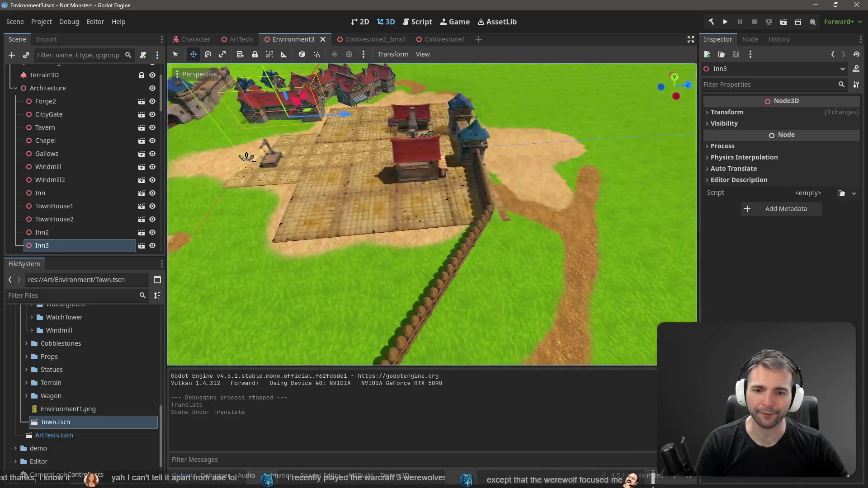
Copy tiles Cobblestone9, Cobblestone10 and Cobblestone11 and paste them into the scene.
{"action": "left_click", "coordinate": [435, 212]}
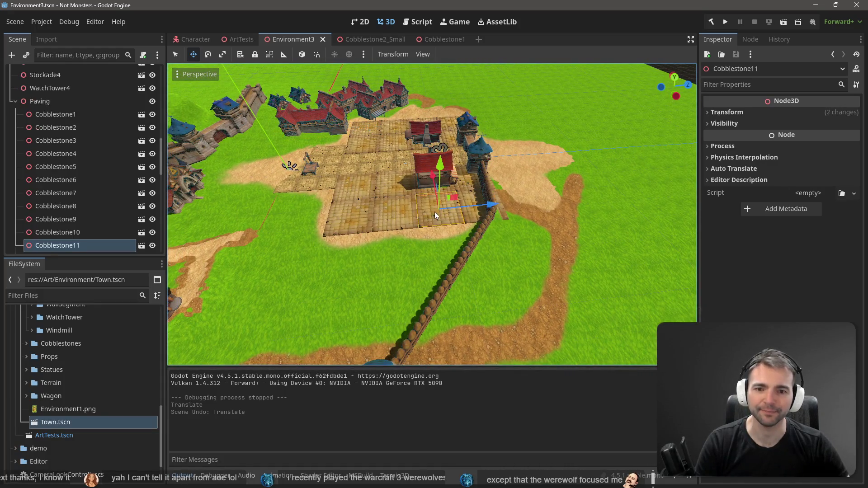
{"action": "left_click", "coordinate": [392, 217], "text": "shift"}
{"action": "left_click", "coordinate": [338, 224], "text": "shift"}
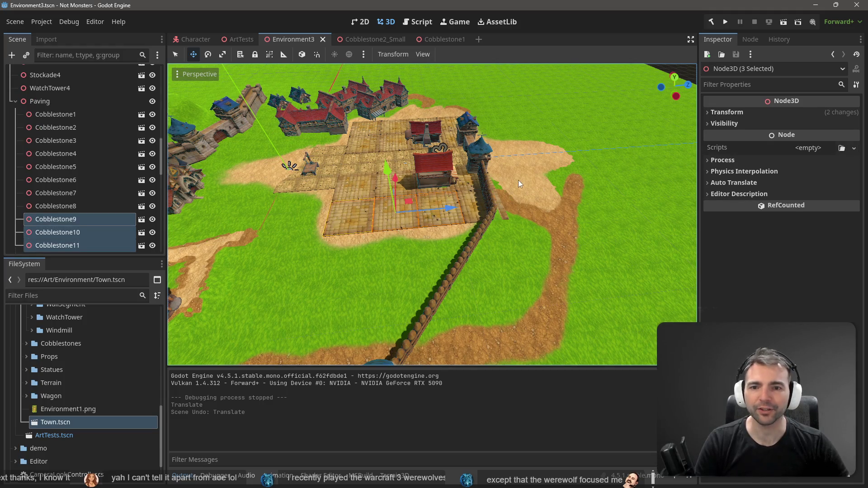
{"action": "key", "text": "s"}
{"action": "left_click", "coordinate": [534, 138]}
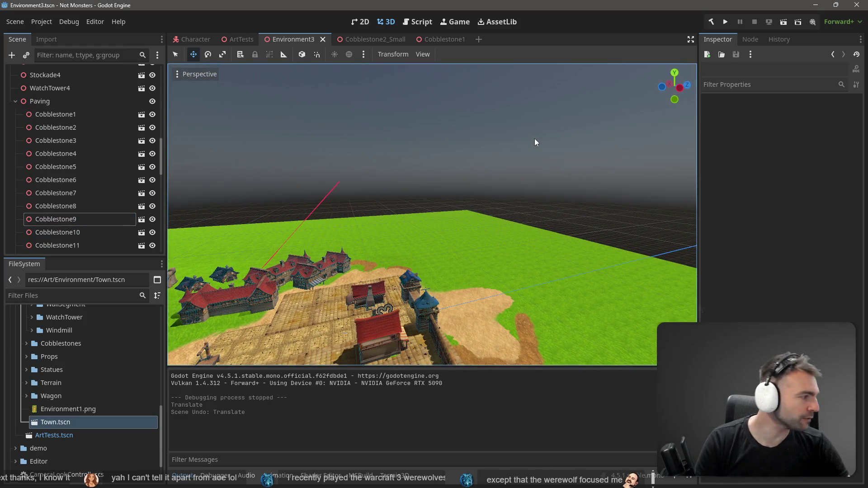
{"action": "key", "text": "ctrl+v"}
Slide the pasted tiles 17 units along X and nudge their edges into line.
{"action": "key", "text": "f"}
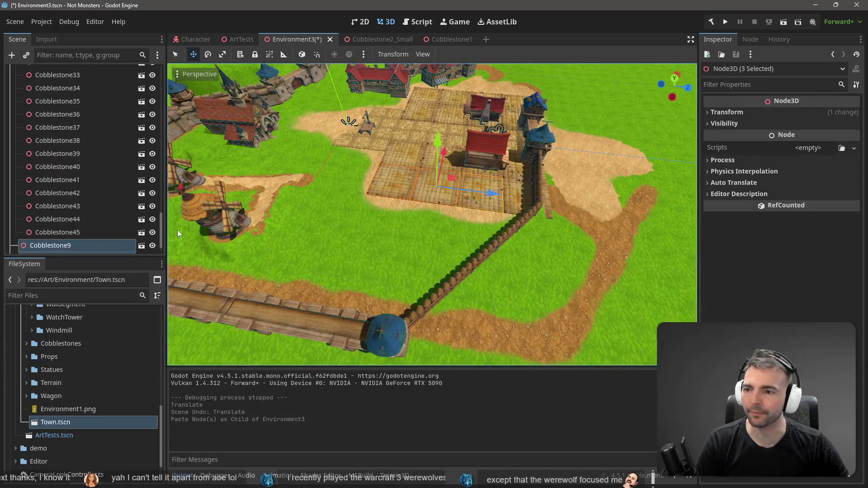
{"action": "scroll", "coordinate": [52, 211], "scroll_direction": "down", "scroll_amount": 1}
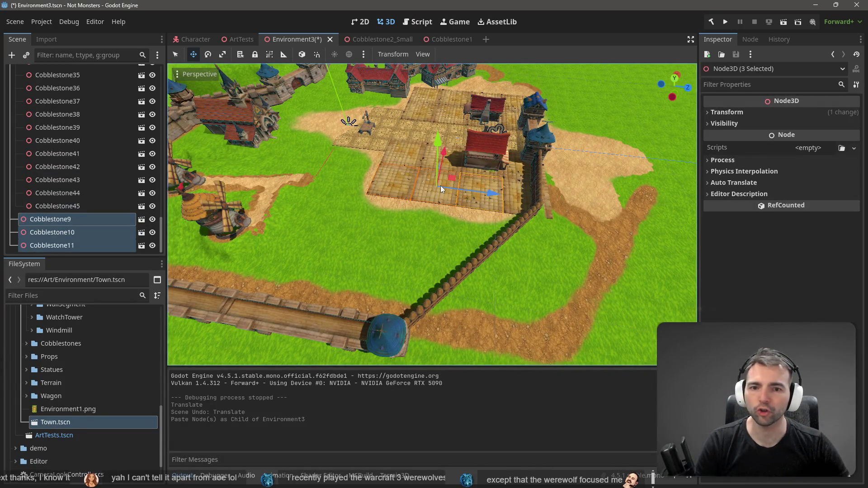
{"action": "left_click_drag", "start_coordinate": [446, 154], "coordinate": [446, 183]}
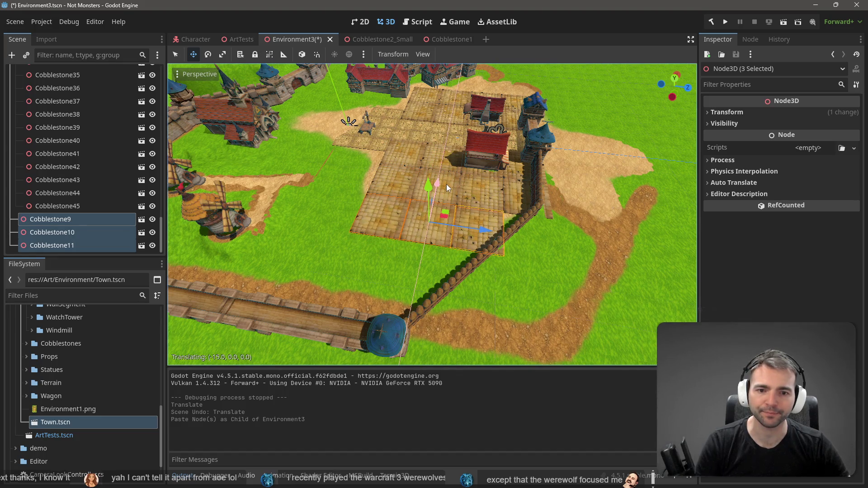
{"action": "scroll", "coordinate": [447, 184], "scroll_direction": "up", "scroll_amount": 5}
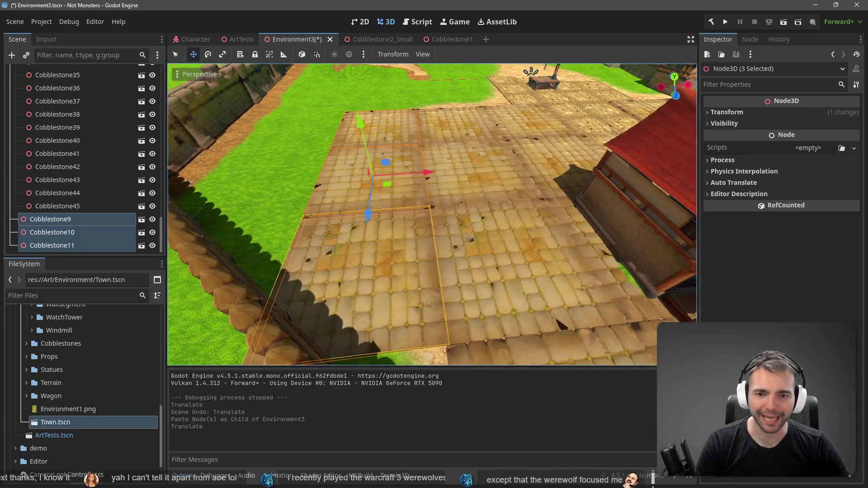
{"action": "scroll", "coordinate": [389, 175], "scroll_direction": "down", "scroll_amount": 5}
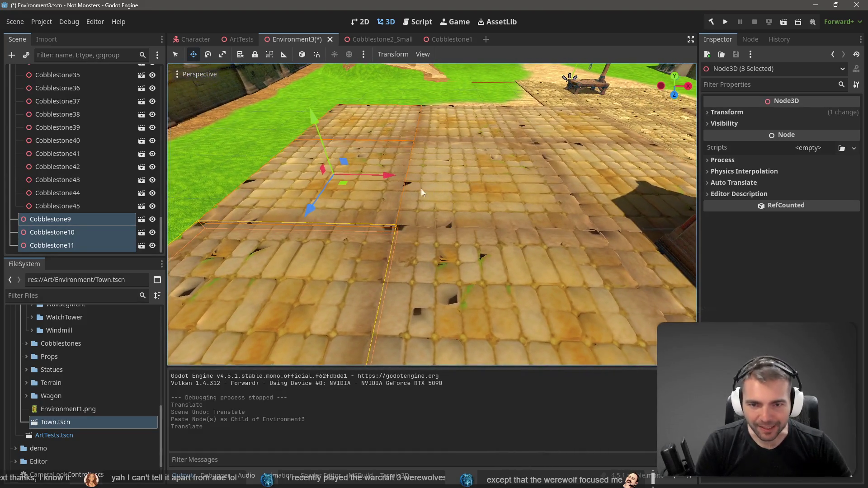
{"action": "left_click_drag", "start_coordinate": [389, 174], "coordinate": [387, 177]}
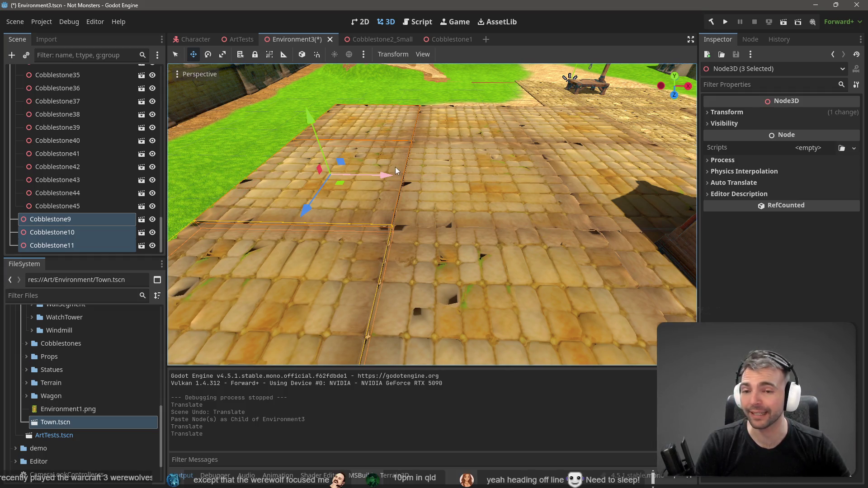
{"action": "scroll", "coordinate": [421, 165], "scroll_direction": "down", "scroll_amount": 5}
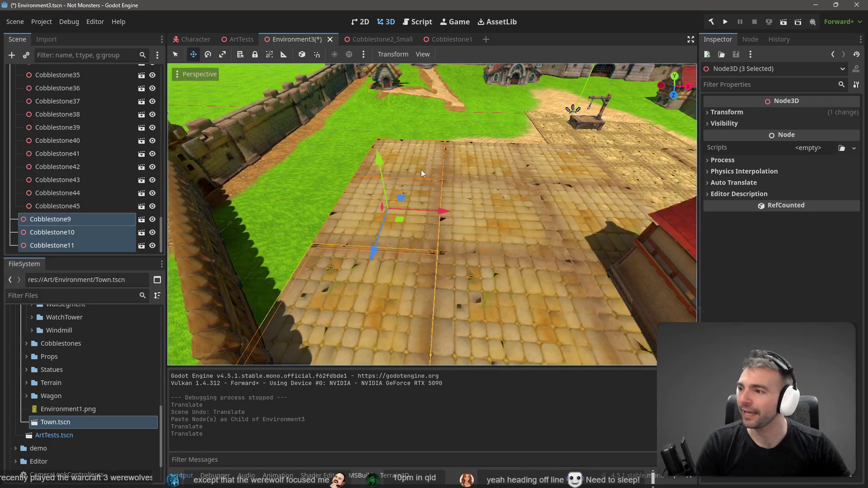
Rotate the three tiles to -180 degrees around Y and view them among the town.
{"action": "key", "text": "e"}
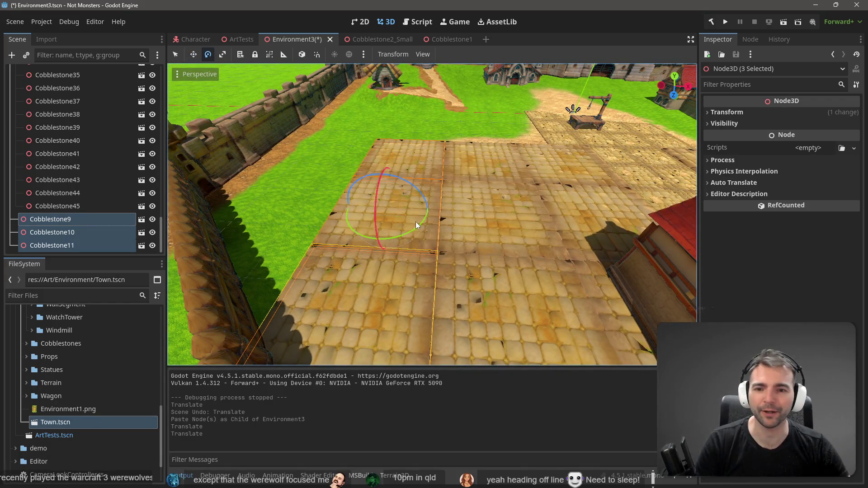
{"action": "left_click_drag", "start_coordinate": [414, 229], "coordinate": [346, 262]}
{"action": "mouse_move", "coordinate": [201, 241]}
{"action": "left_mouse_down"}
{"action": "mouse_move", "coordinate": [48, 267]}
{"action": "mouse_move", "coordinate": [214, 86]}
{"action": "left_mouse_up"}
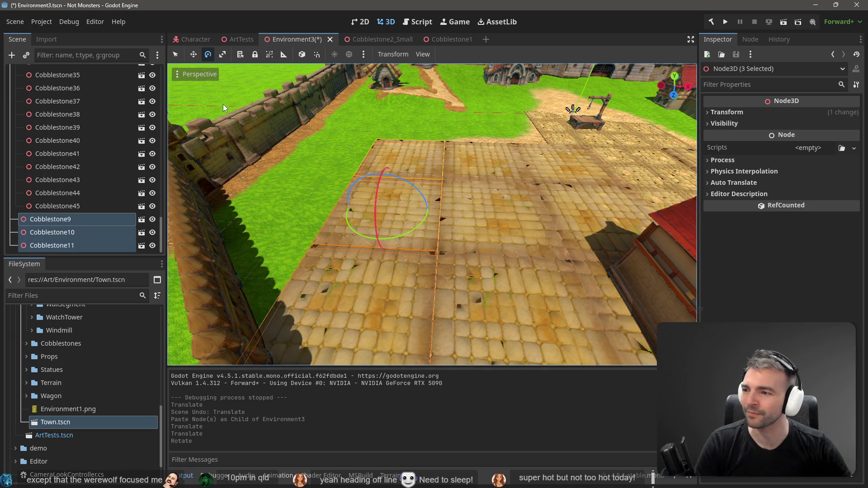
{"action": "left_click_drag", "start_coordinate": [223, 104], "coordinate": [267, 145]}
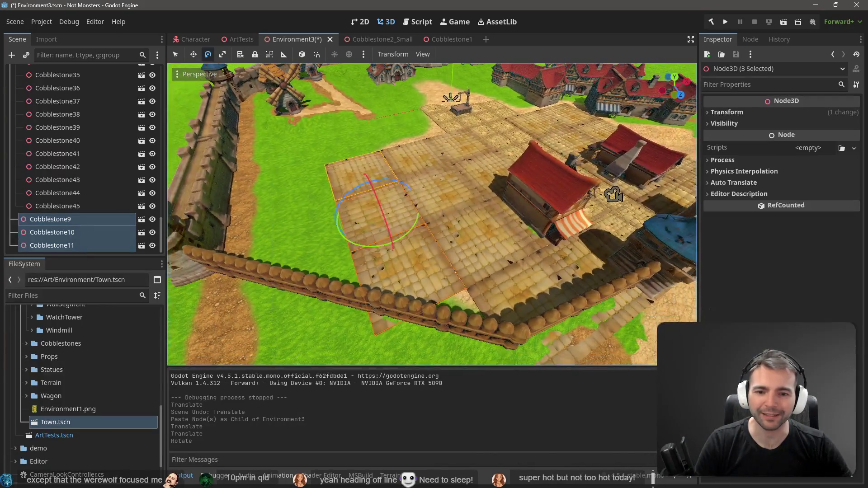
{"action": "left_click_drag", "start_coordinate": [285, 103], "coordinate": [350, 120]}
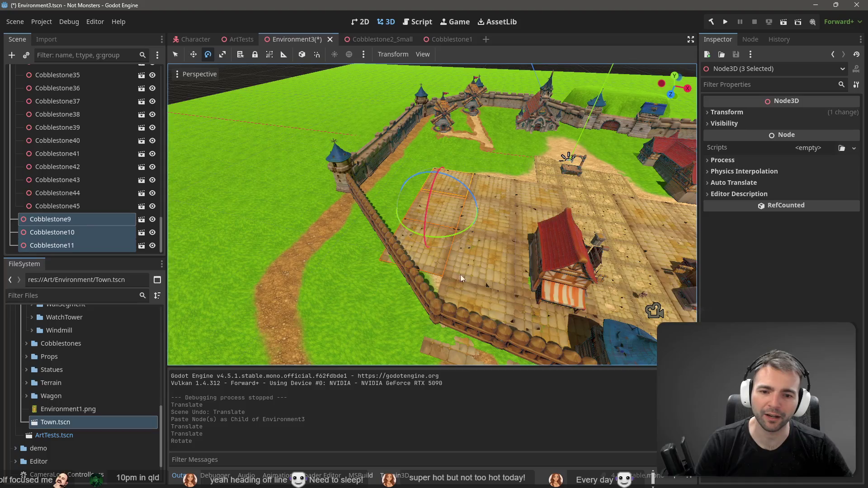
Duplicate the Cobblestone12 tile by the wall and move the copy 14 units along negative X.
{"action": "left_click", "coordinate": [491, 308]}
{"action": "scroll", "coordinate": [496, 303], "scroll_direction": "down", "scroll_amount": 5}
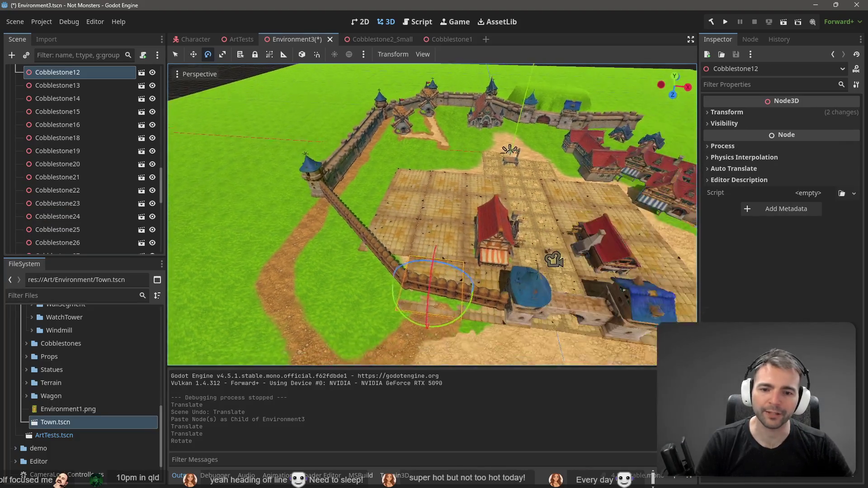
{"action": "left_click_drag", "start_coordinate": [496, 295], "coordinate": [547, 138]}
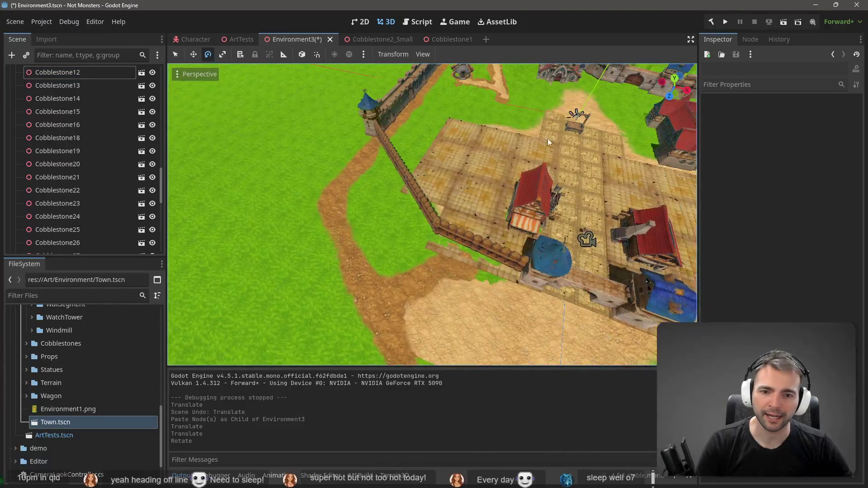
{"action": "left_click", "coordinate": [463, 218]}
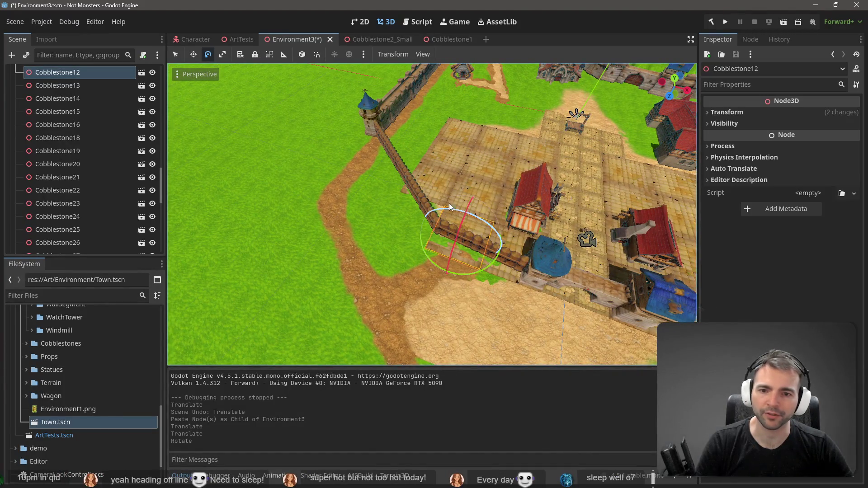
{"action": "left_click_drag", "start_coordinate": [439, 188], "coordinate": [444, 173]}
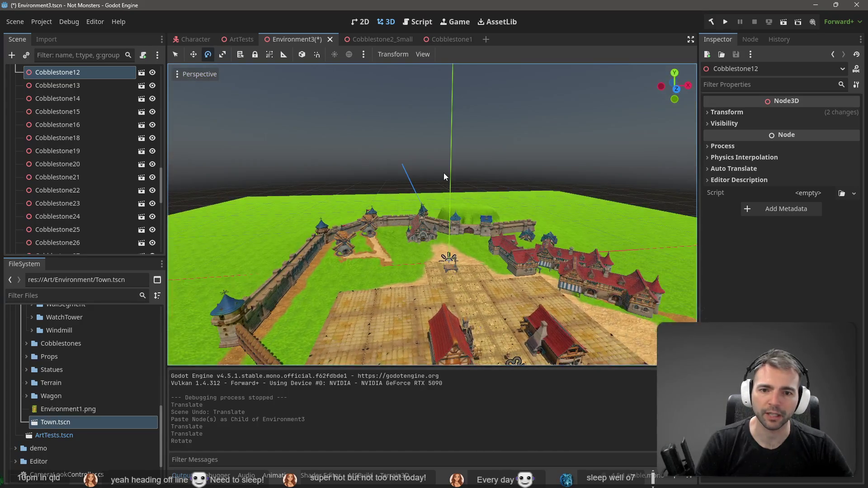
{"action": "key", "text": "ctrl+v"}
{"action": "key", "text": "f"}
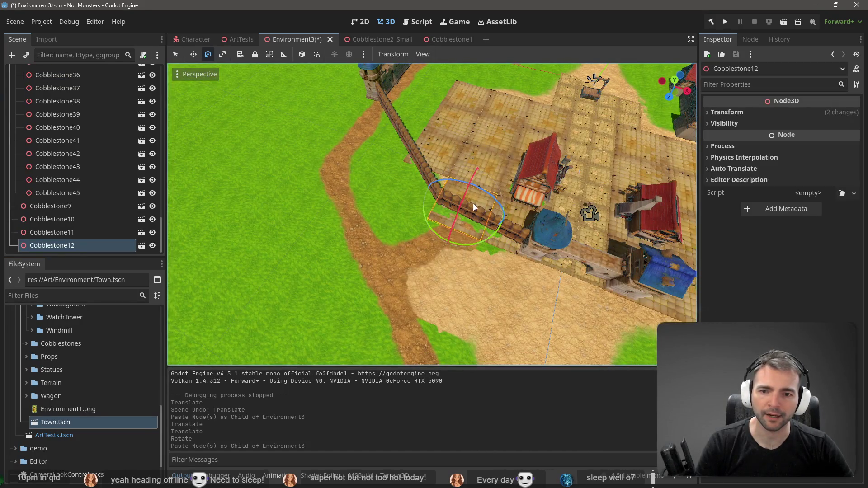
{"action": "key", "text": "w"}
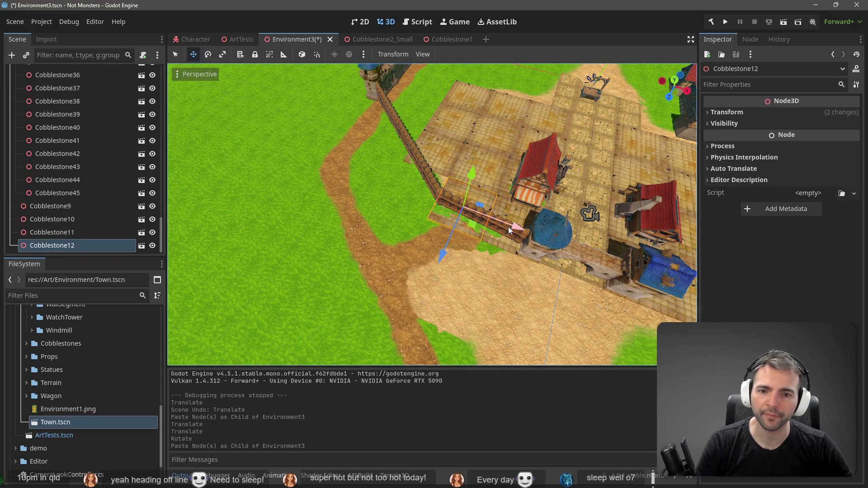
{"action": "mouse_move", "coordinate": [503, 230]}
{"action": "left_mouse_down"}
{"action": "mouse_move", "coordinate": [454, 211]}
{"action": "mouse_move", "coordinate": [466, 207]}
{"action": "left_mouse_up"}
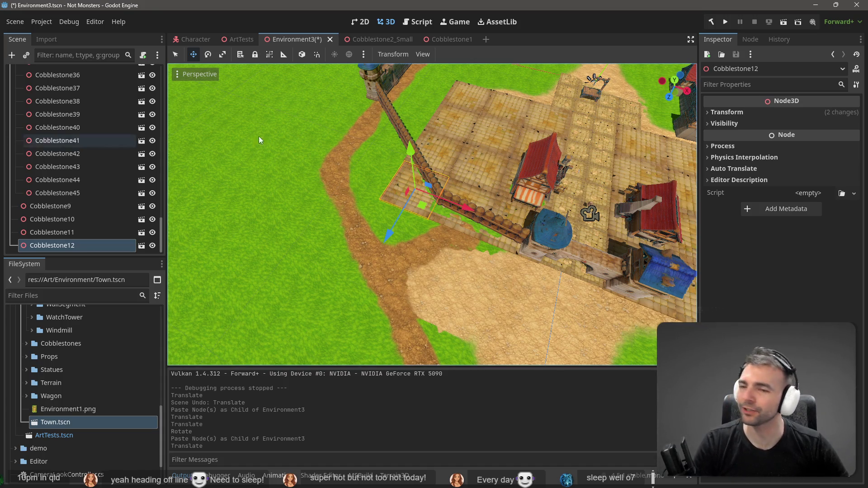
Duplicate Cobblestone9, 10 and 11 and move the copies 15 units along negative X.
{"action": "scroll", "coordinate": [261, 140], "scroll_direction": "up", "scroll_amount": 5}
{"action": "key", "text": "w"}
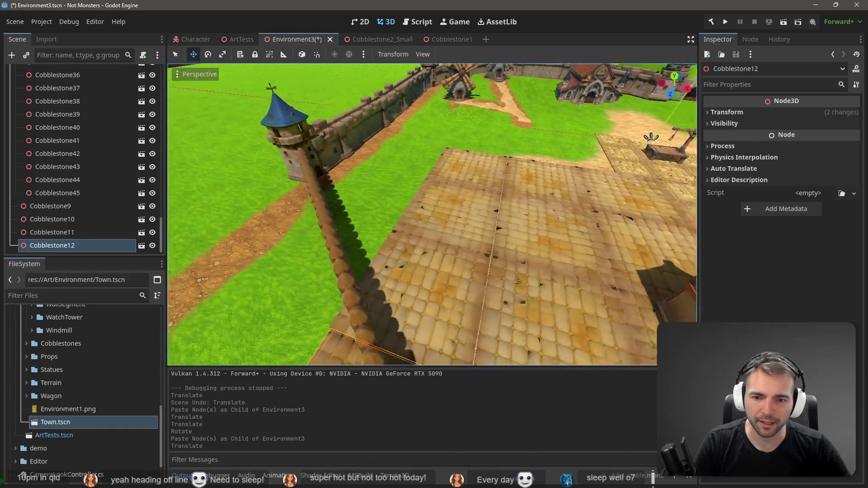
{"action": "left_click", "coordinate": [434, 232]}
{"action": "left_click", "coordinate": [435, 181], "text": "shift"}
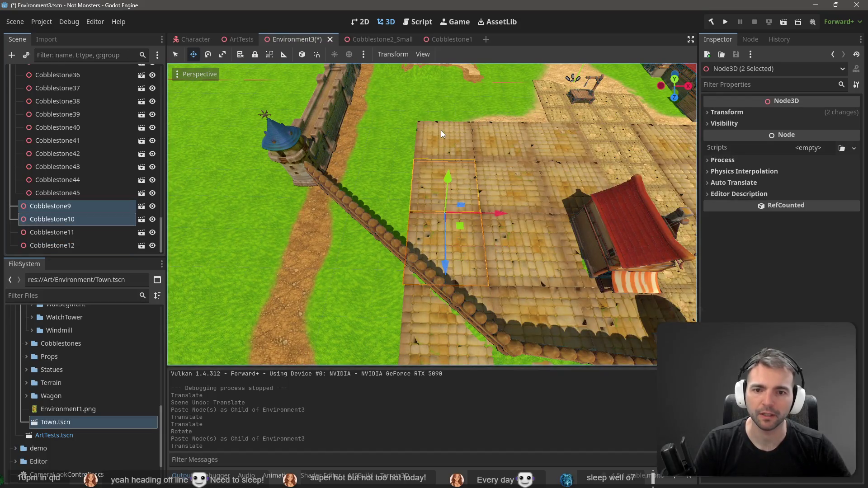
{"action": "left_click", "coordinate": [441, 131], "text": "shift"}
{"action": "scroll", "coordinate": [329, 142], "scroll_direction": "down", "scroll_amount": 5}
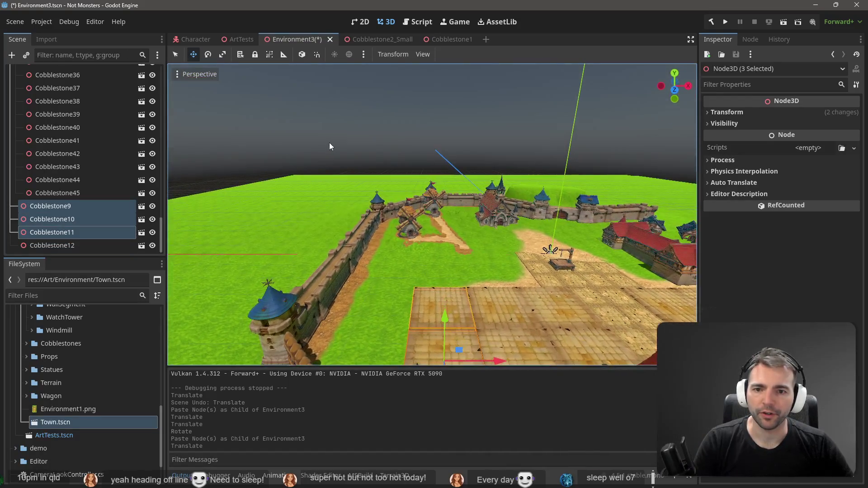
{"action": "key", "text": "ctrl+v"}
{"action": "scroll", "coordinate": [421, 148], "scroll_direction": "up", "scroll_amount": 5}
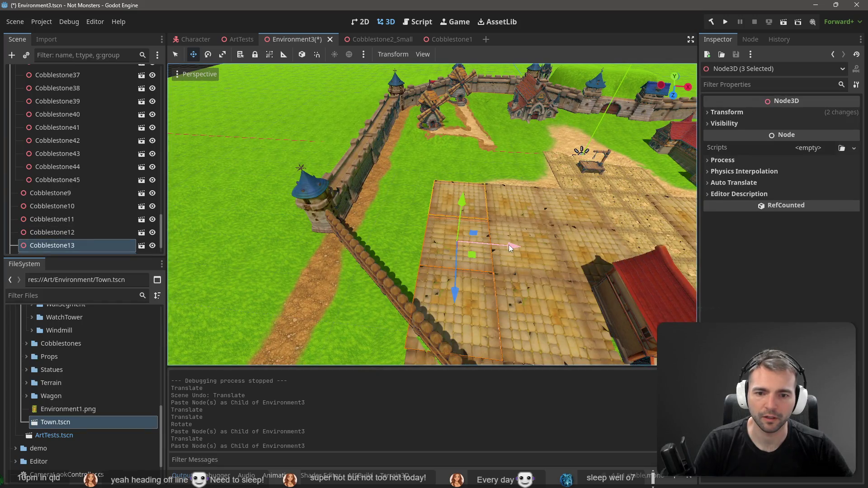
{"action": "left_click_drag", "start_coordinate": [509, 245], "coordinate": [442, 240]}
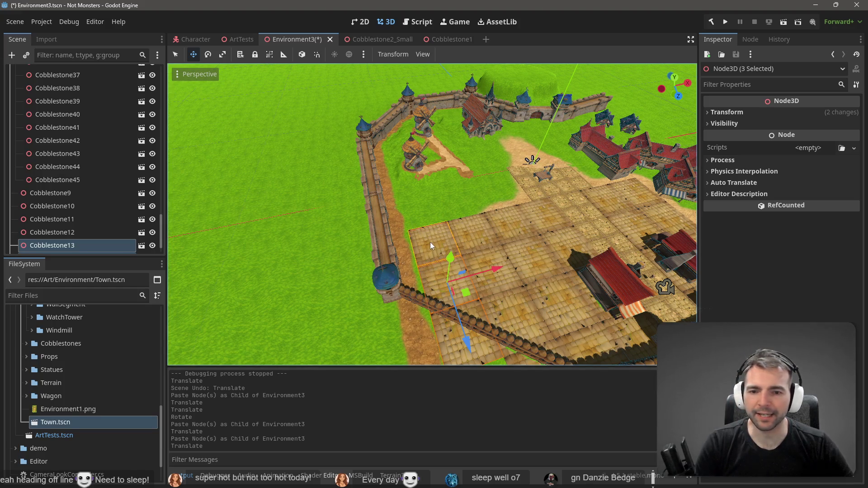
Duplicate another tile, shift it 15 units along negative X, then select Cobblestone11.
{"action": "left_click", "coordinate": [356, 151]}
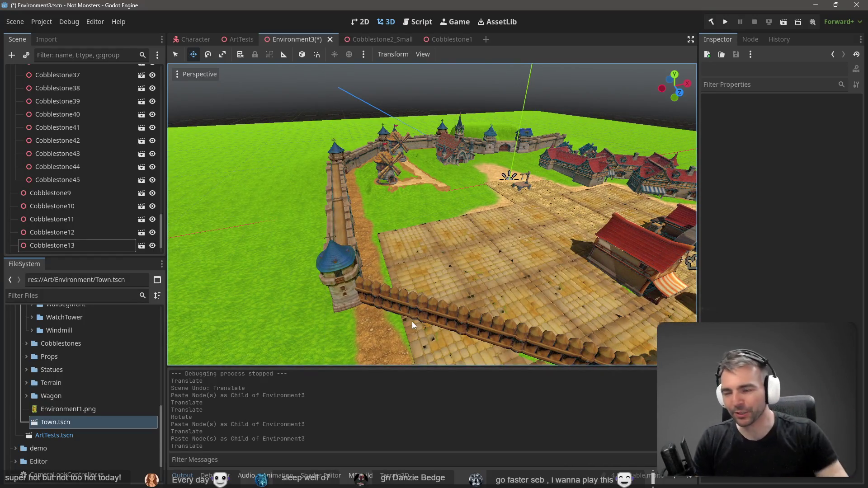
{"action": "left_click", "coordinate": [415, 249]}
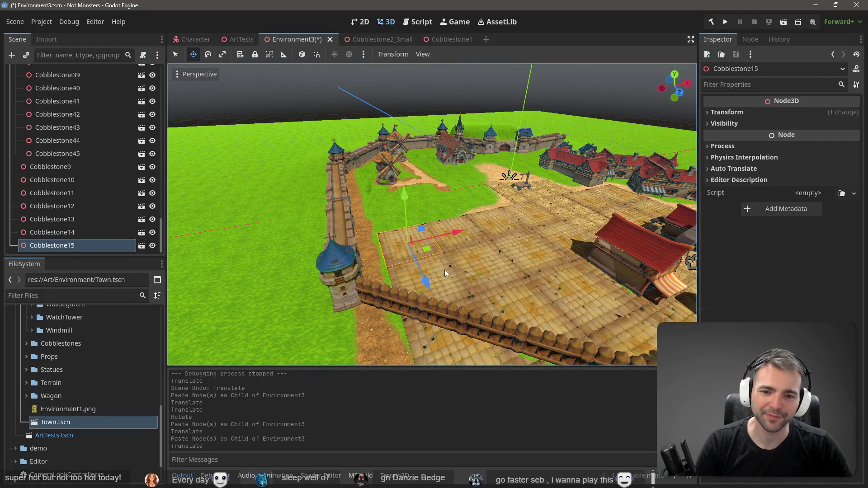
{"action": "left_click", "coordinate": [381, 114]}
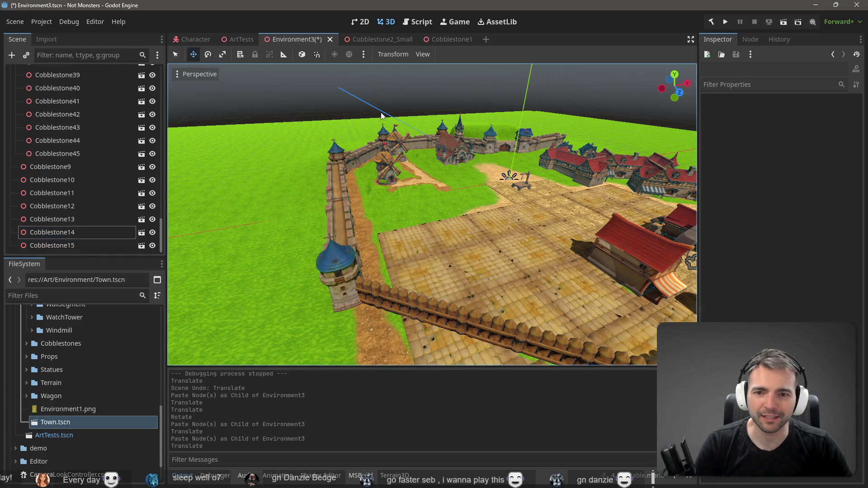
{"action": "key", "text": "ctrl+v"}
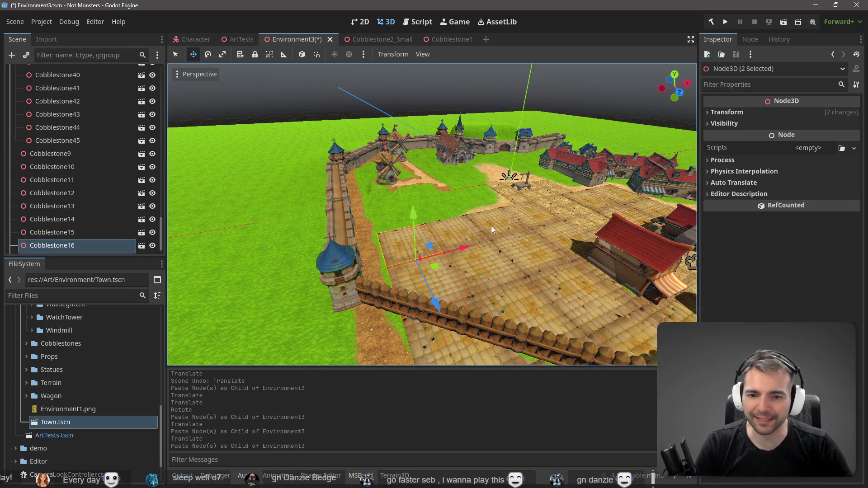
{"action": "left_click_drag", "start_coordinate": [465, 244], "coordinate": [414, 251]}
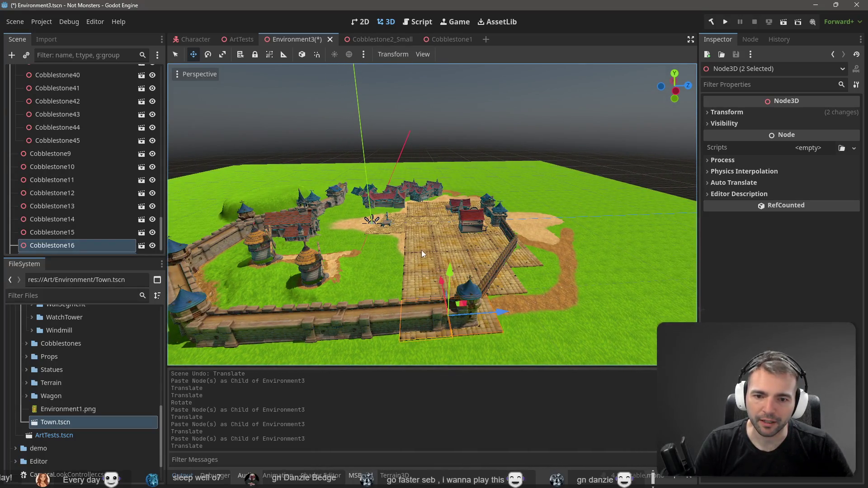
{"action": "left_click", "coordinate": [424, 265]}
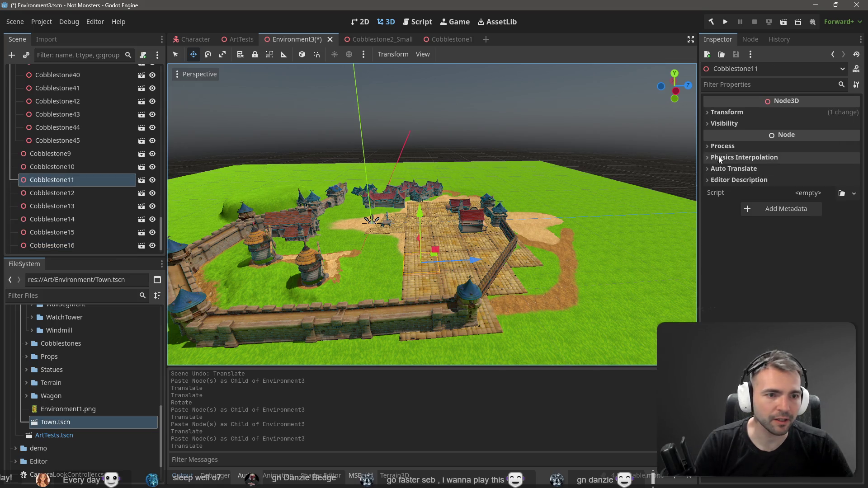
Set Cobblestone11's Y rotation to 90 and nudge it slightly along Z.
{"action": "left_click", "coordinate": [743, 114]}
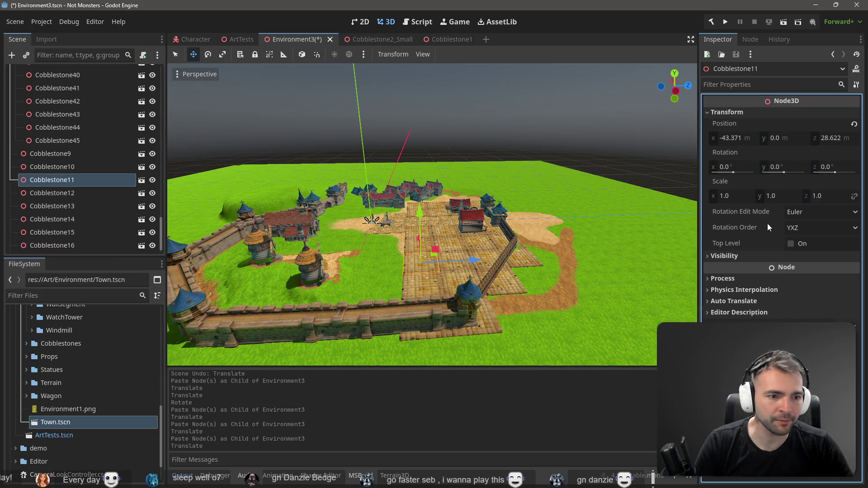
{"action": "left_click", "coordinate": [784, 167]}
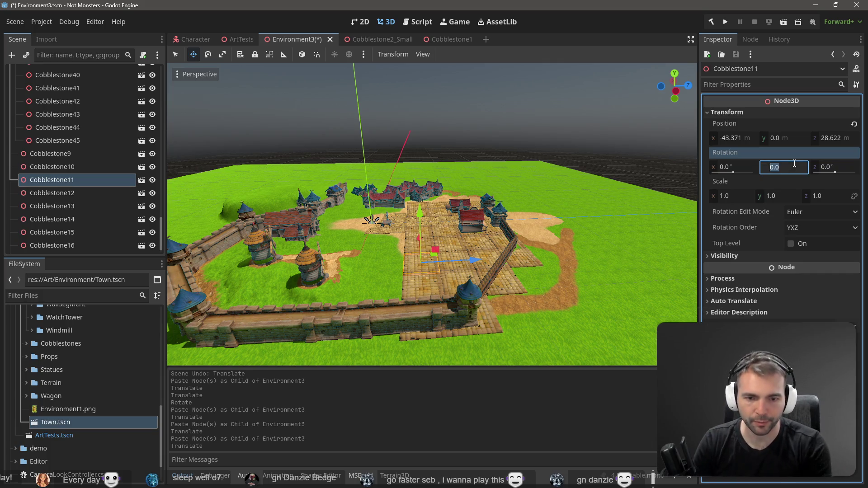
{"action": "type", "text": "90"}
{"action": "key", "text": "Return"}
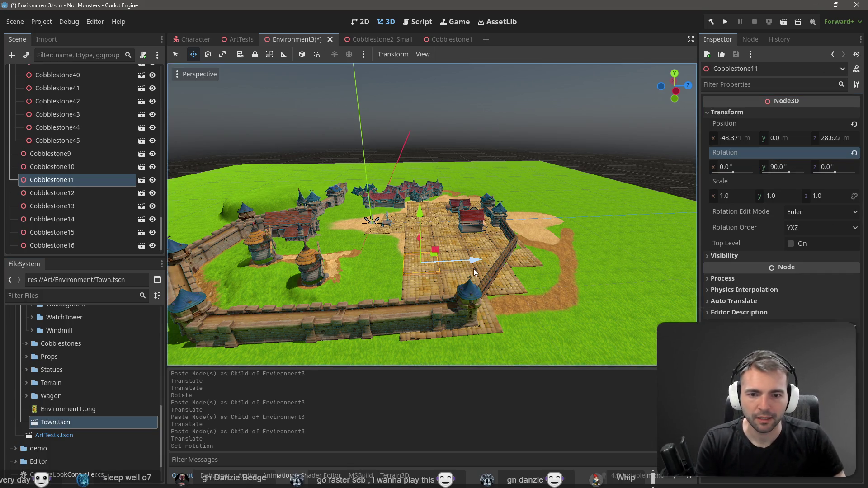
{"action": "left_click_drag", "start_coordinate": [483, 264], "coordinate": [458, 259]}
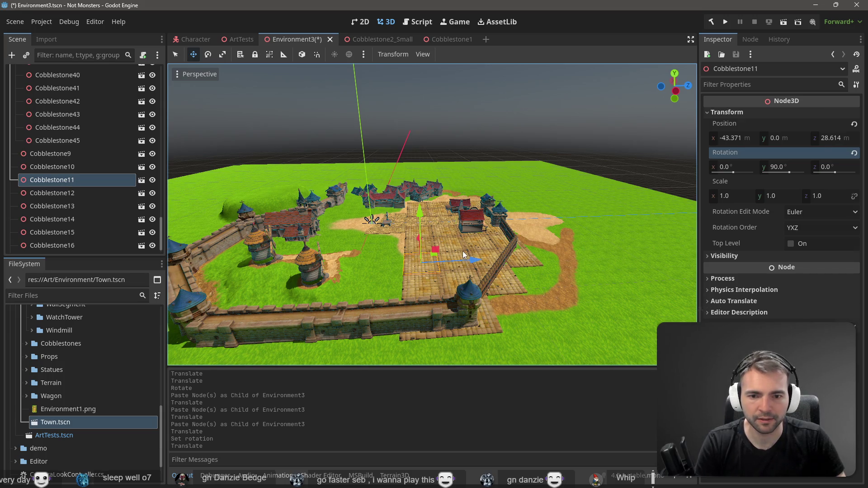
Set Cobblestone10's Y rotation to -180 and save the scene.
{"action": "left_click", "coordinate": [462, 251]}
{"action": "left_click", "coordinate": [740, 111]}
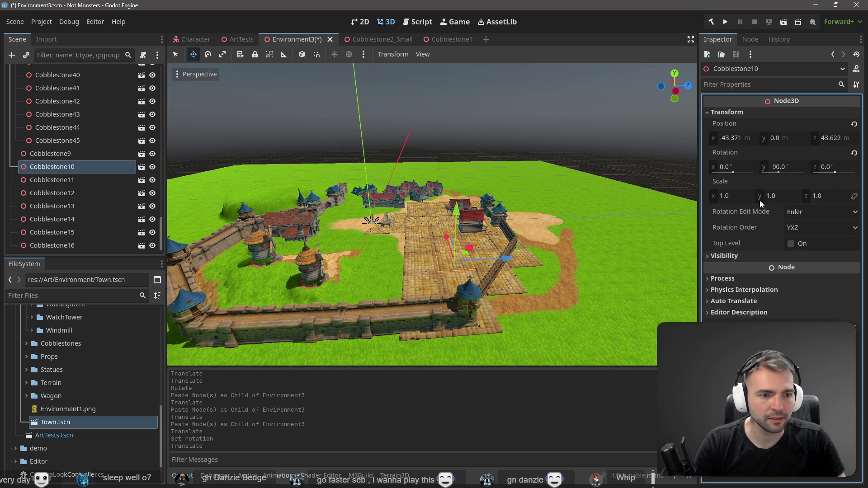
{"action": "left_click", "coordinate": [789, 168]}
{"action": "type", "text": "-180"}
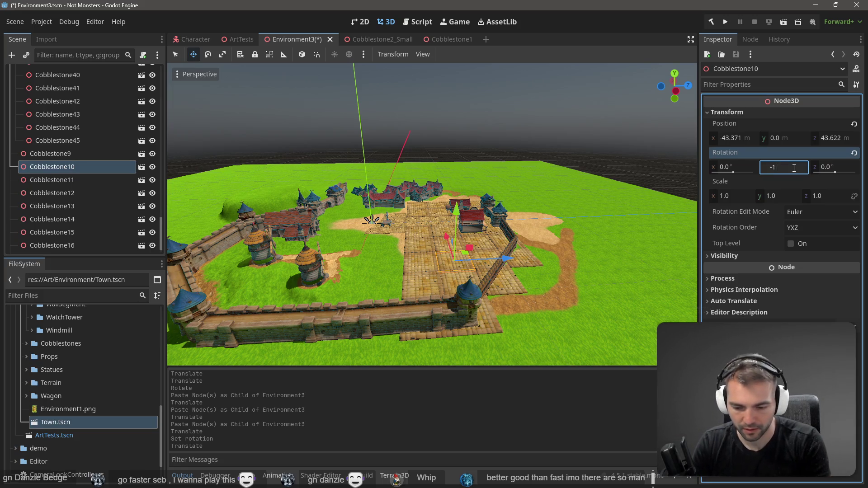
{"action": "key", "text": "Return"}
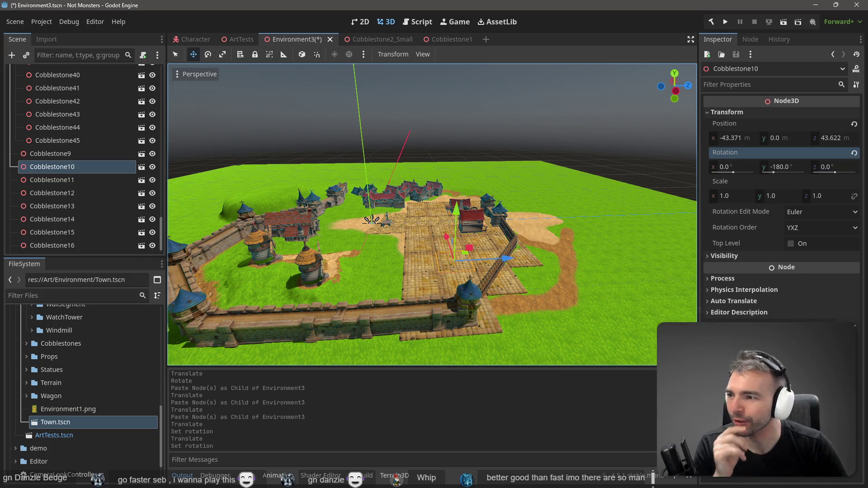
{"action": "left_click", "coordinate": [457, 147]}
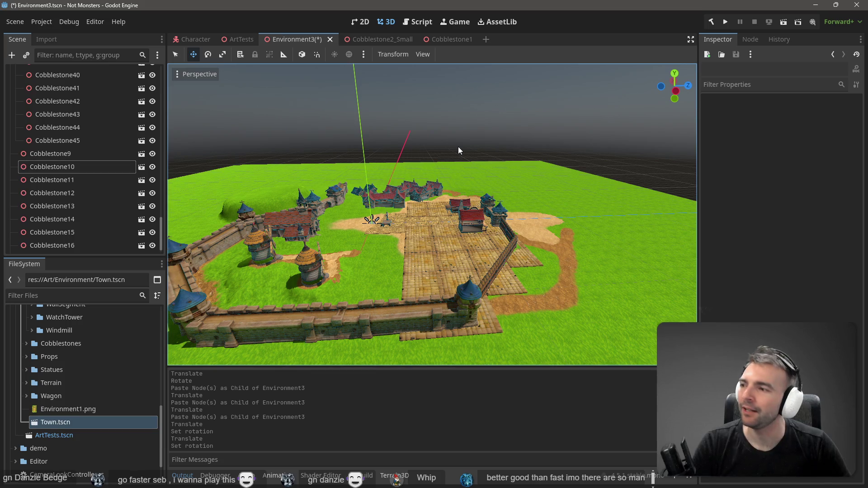
{"action": "key", "text": "ctrl+s"}
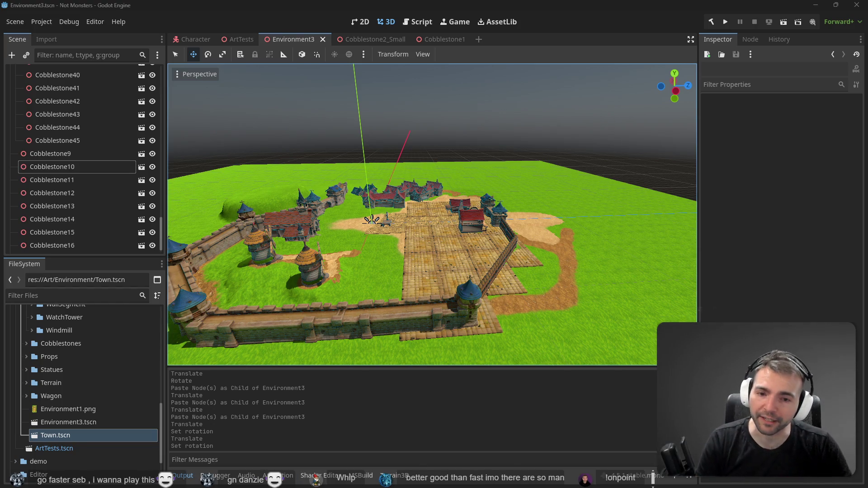
Set Cobblestone9's Y rotation to 270 in the Inspector and save again.
{"action": "left_click", "coordinate": [476, 255]}
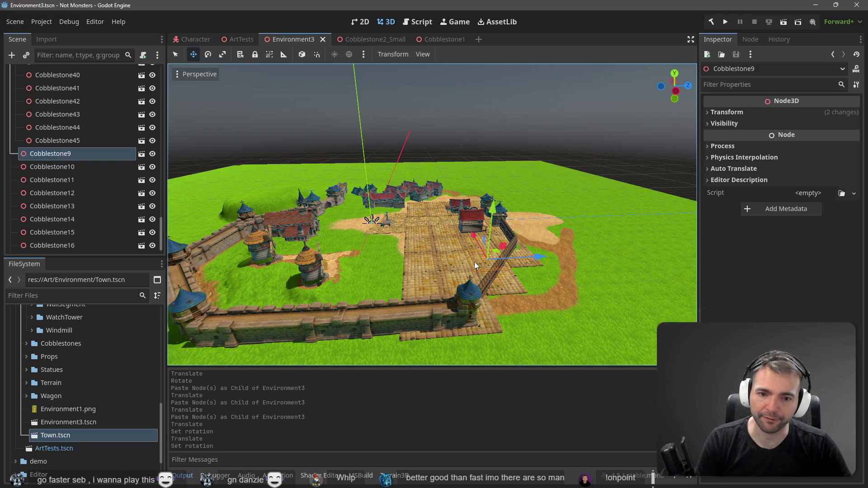
{"action": "left_click", "coordinate": [745, 116]}
{"action": "left_click", "coordinate": [782, 167]}
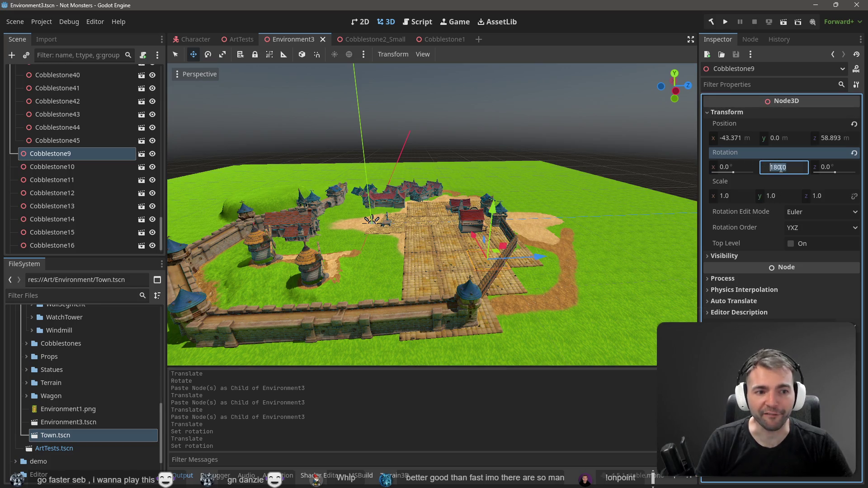
{"action": "type", "text": "270"}
{"action": "key", "text": "Return"}
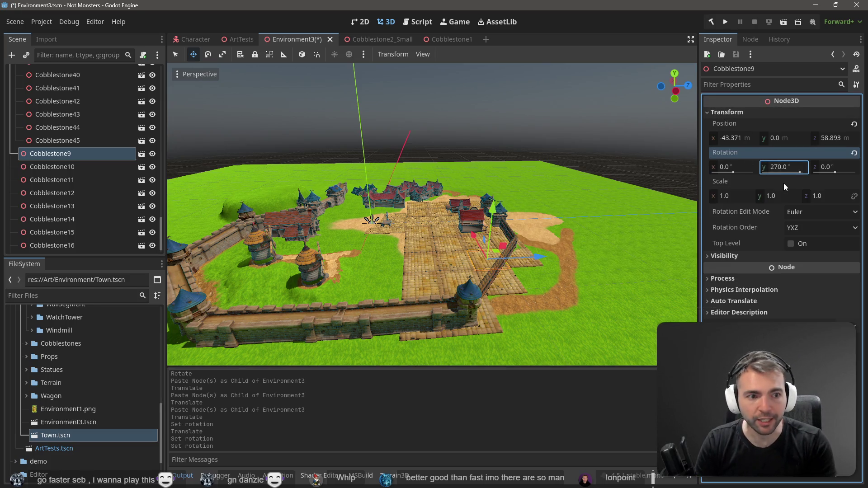
{"action": "left_click", "coordinate": [511, 148]}
{"action": "key", "text": "ctrl+s"}
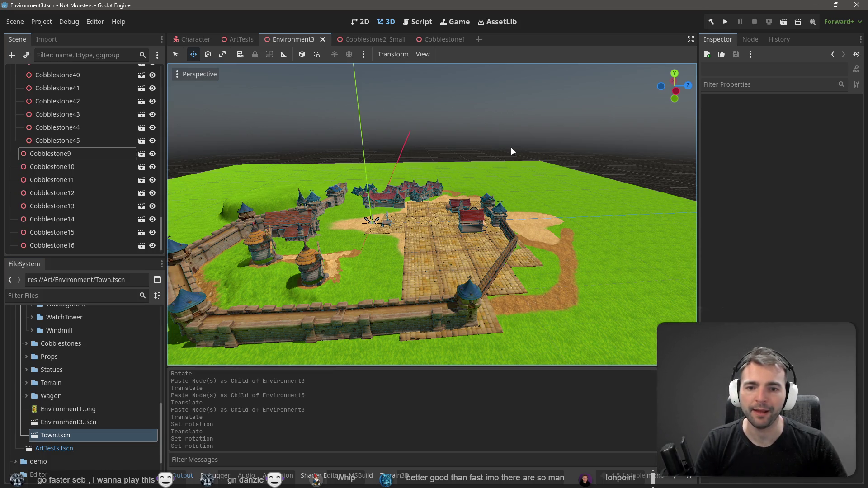
{"action": "scroll", "coordinate": [511, 147], "scroll_direction": "up", "scroll_amount": 6}
{"action": "left_click_drag", "start_coordinate": [444, 261], "coordinate": [343, 257]}
{"action": "key", "text": "w"}
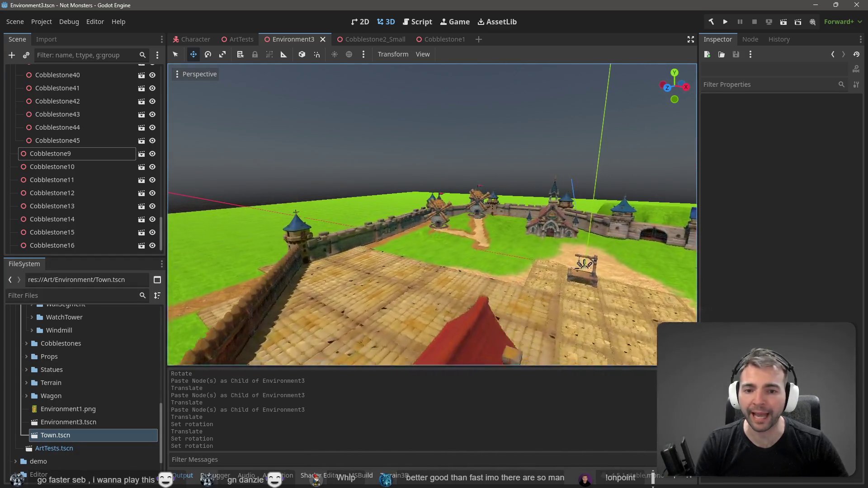
{"action": "key", "text": "s"}
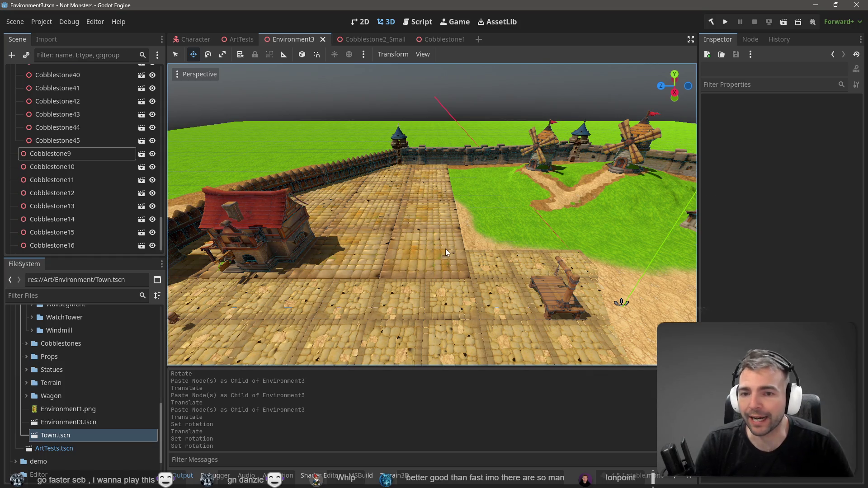
{"action": "left_click", "coordinate": [446, 249]}
{"action": "key", "text": "w"}
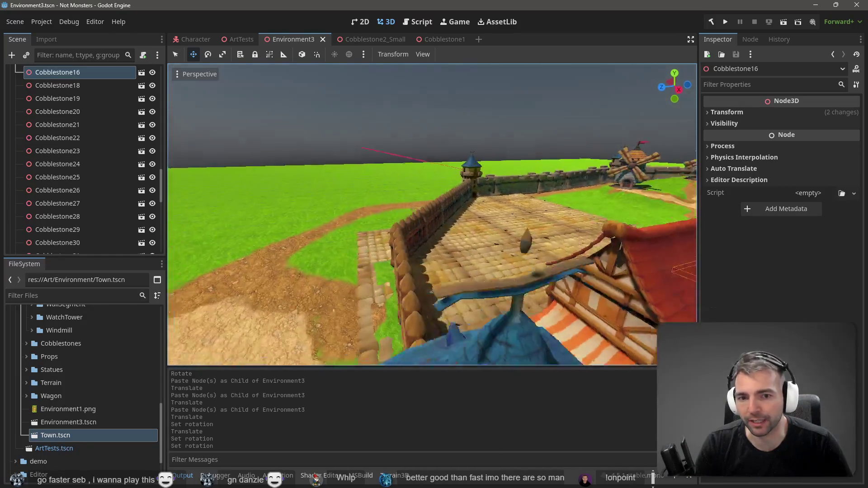
{"action": "key", "text": "s"}
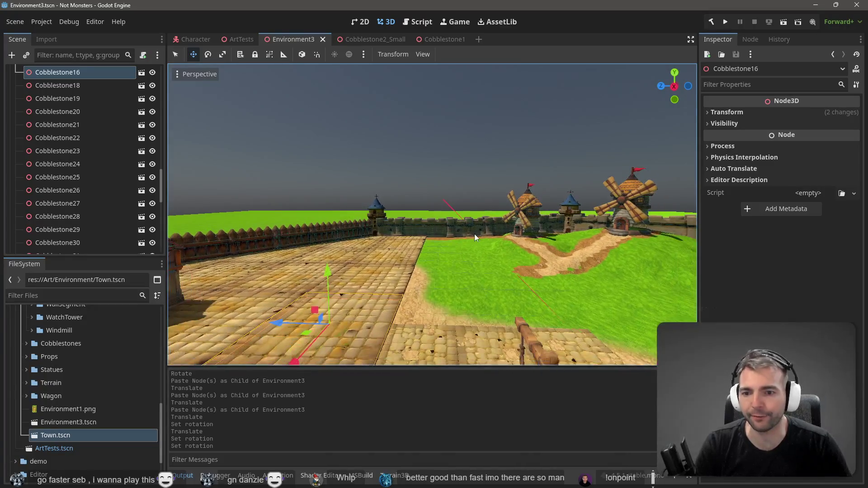
{"action": "key", "text": "s"}
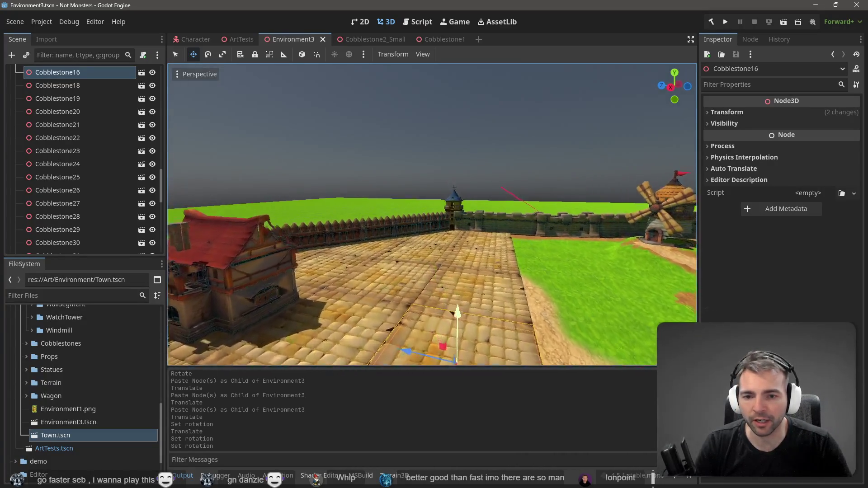
{"action": "key", "text": "w"}
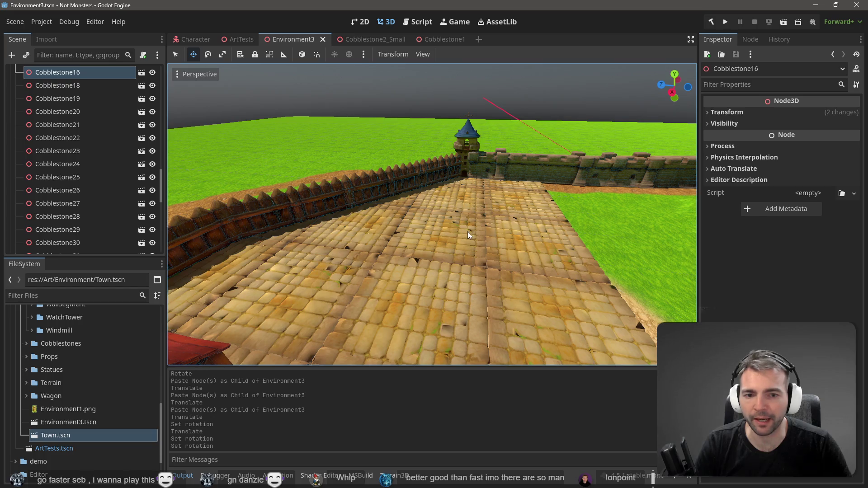
{"action": "key", "text": "s"}
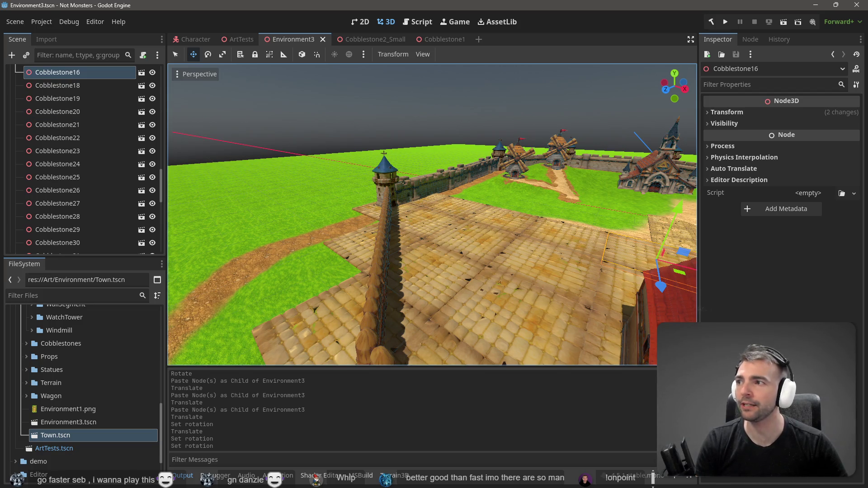
{"action": "key", "text": "s"}
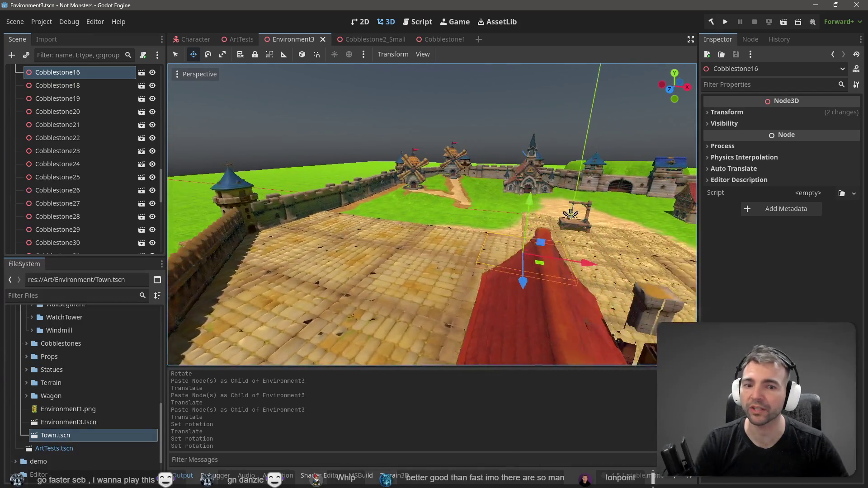
{"action": "key", "text": "s"}
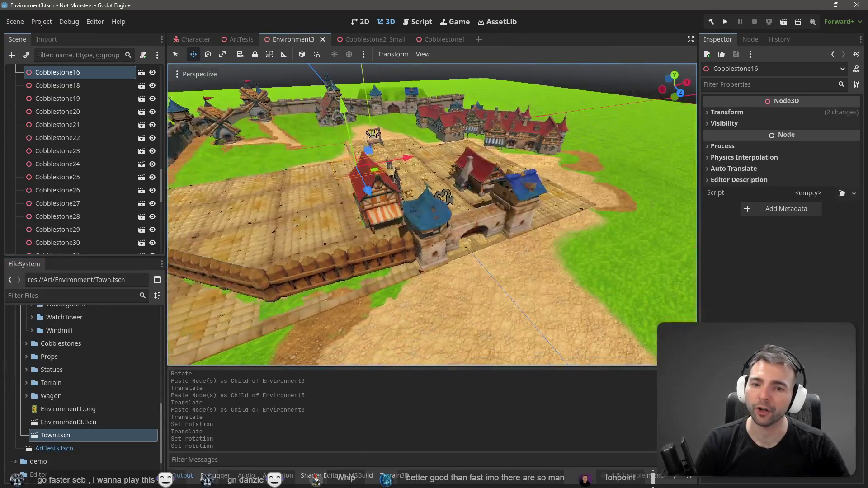
{"action": "key", "text": "a"}
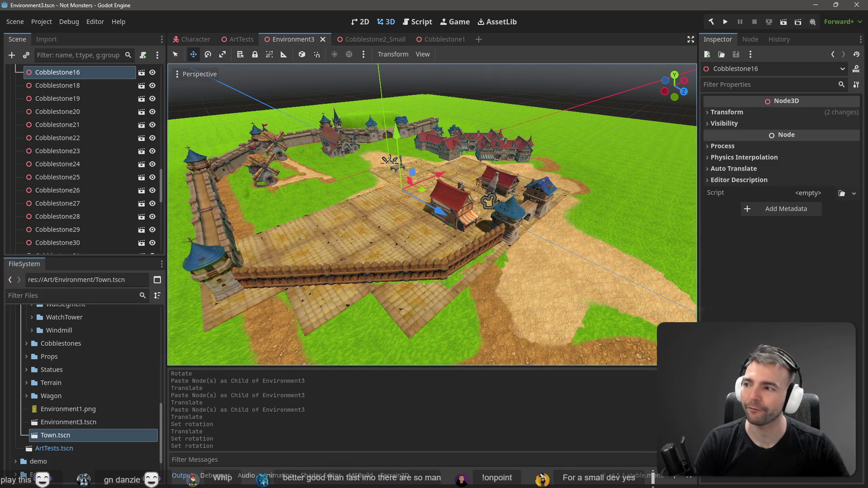
{"action": "key", "text": "w"}
{"action": "key", "text": "w"}
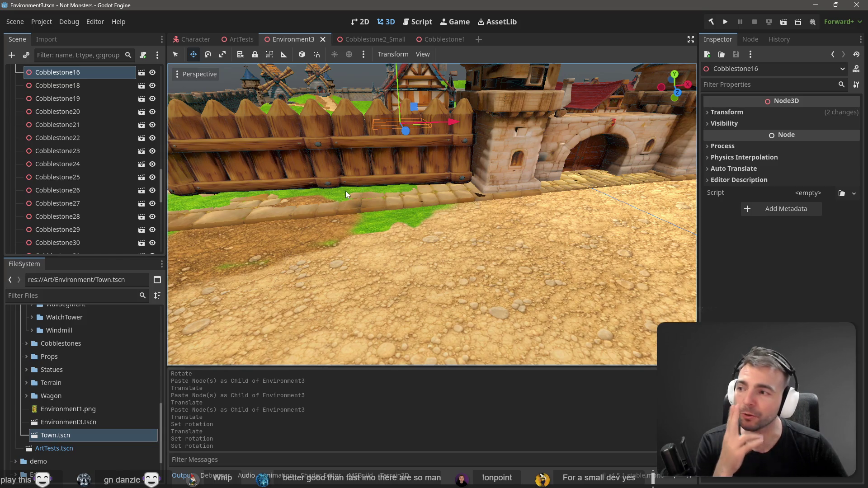
{"action": "scroll", "coordinate": [76, 136], "scroll_direction": "up", "scroll_amount": 10}
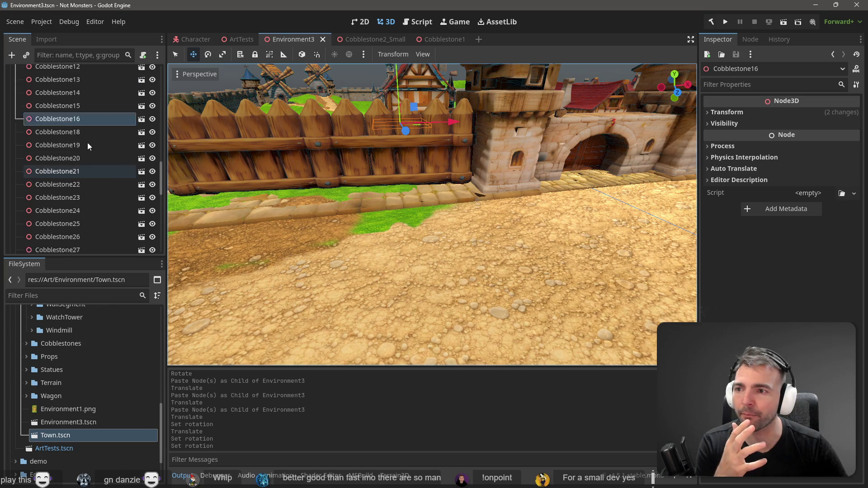
{"action": "scroll", "coordinate": [66, 128], "scroll_direction": "up", "scroll_amount": 10}
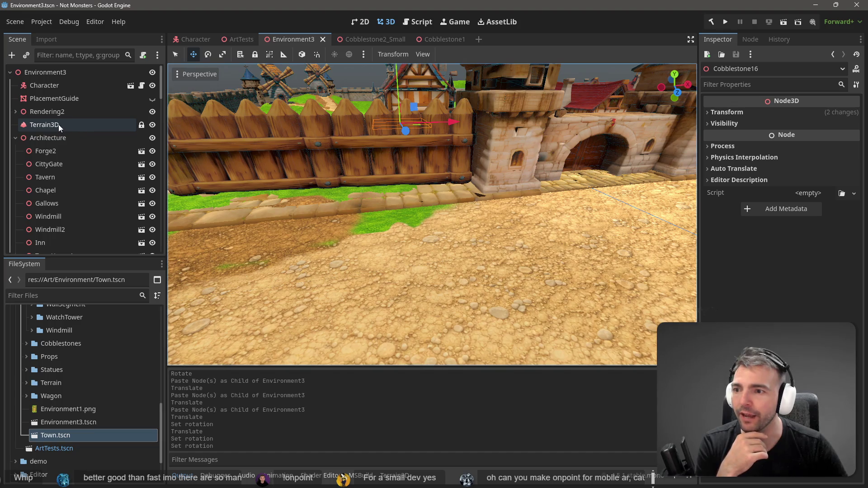
On Terrain3D, paint grass along the fence and over the stray stone strip.
{"action": "left_click", "coordinate": [58, 124]}
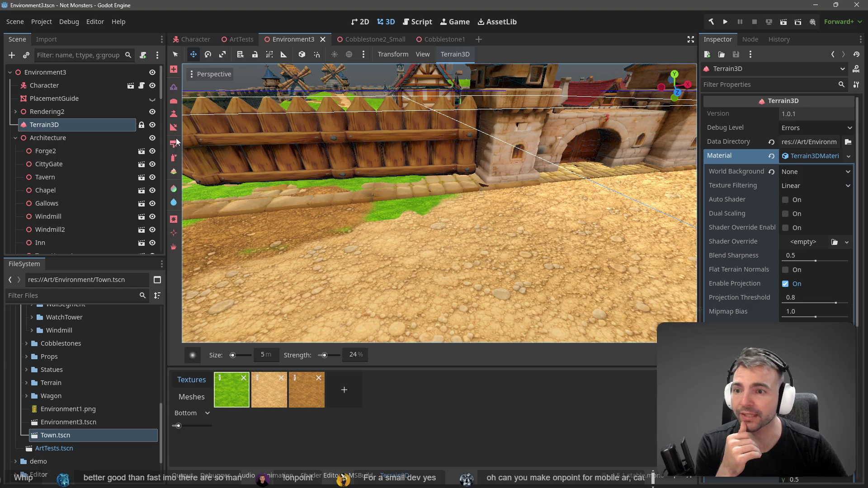
{"action": "left_click", "coordinate": [173, 114]}
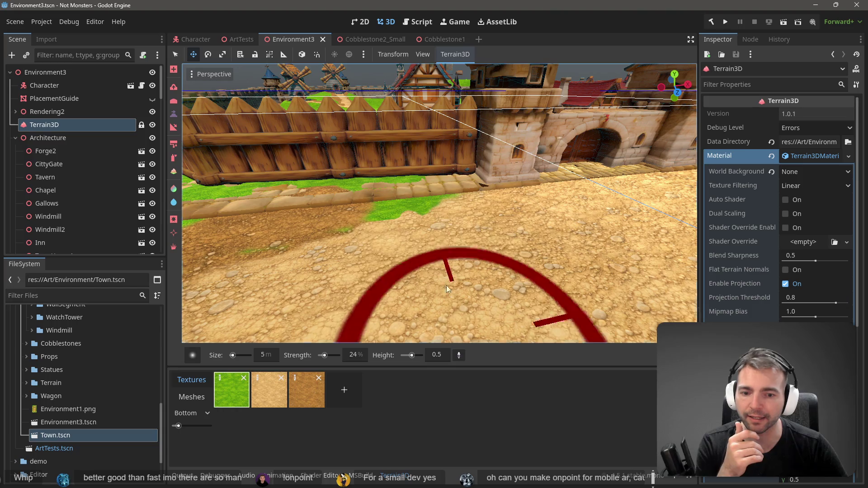
{"action": "mouse_move", "coordinate": [406, 180]}
{"action": "left_mouse_down"}
{"action": "mouse_move", "coordinate": [408, 194]}
{"action": "mouse_move", "coordinate": [359, 194]}
{"action": "mouse_move", "coordinate": [384, 197]}
{"action": "mouse_move", "coordinate": [375, 199]}
{"action": "mouse_move", "coordinate": [314, 200]}
{"action": "mouse_move", "coordinate": [285, 189]}
{"action": "mouse_move", "coordinate": [273, 209]}
{"action": "mouse_move", "coordinate": [226, 204]}
{"action": "left_mouse_up"}
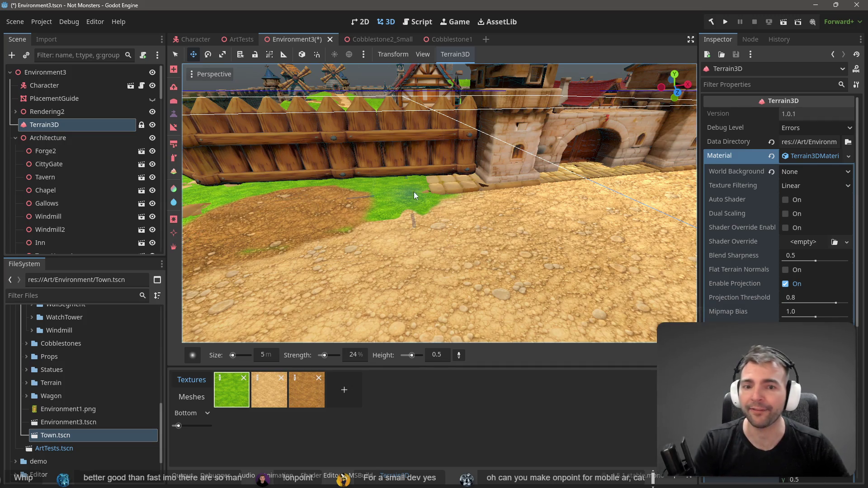
{"action": "mouse_move", "coordinate": [399, 191]}
{"action": "left_mouse_down"}
{"action": "mouse_move", "coordinate": [448, 237]}
{"action": "mouse_move", "coordinate": [305, 267]}
{"action": "mouse_move", "coordinate": [245, 294]}
{"action": "mouse_move", "coordinate": [297, 282]}
{"action": "left_mouse_up"}
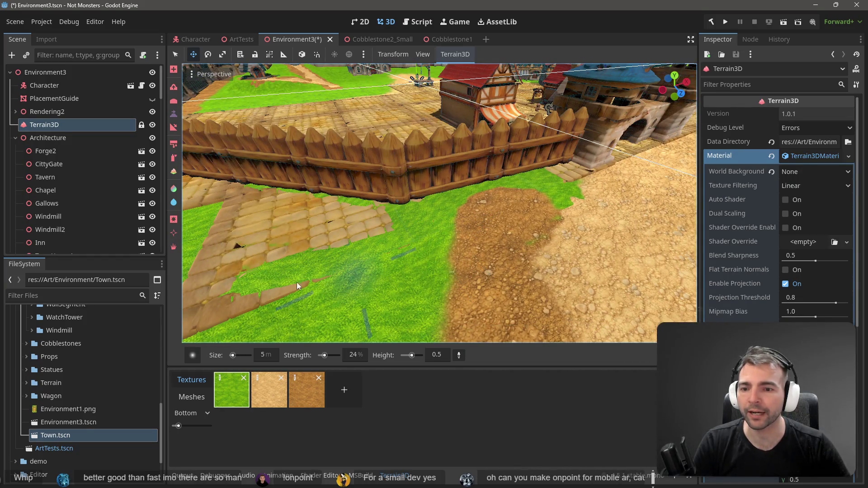
{"action": "left_click_drag", "start_coordinate": [242, 292], "coordinate": [452, 253]}
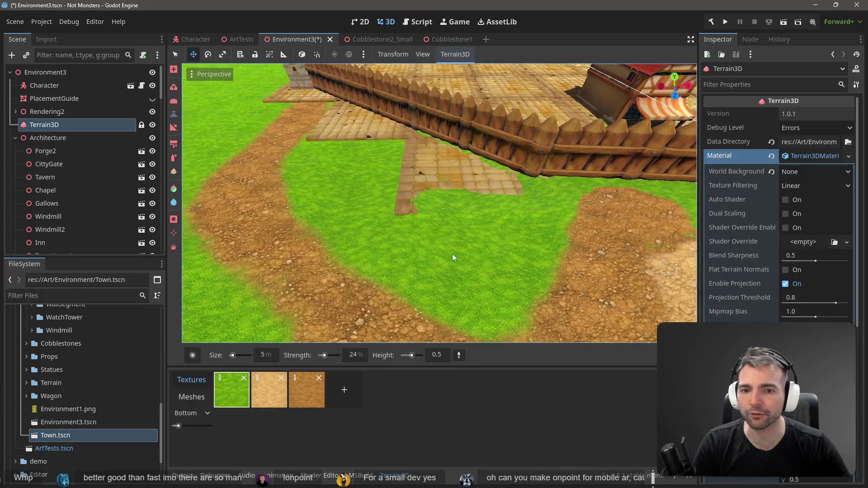
{"action": "left_click_drag", "start_coordinate": [409, 206], "coordinate": [400, 208]}
{"action": "mouse_move", "coordinate": [410, 165]}
{"action": "left_mouse_down"}
{"action": "mouse_move", "coordinate": [412, 185]}
{"action": "mouse_move", "coordinate": [417, 175]}
{"action": "mouse_move", "coordinate": [400, 184]}
{"action": "mouse_move", "coordinate": [398, 164]}
{"action": "mouse_move", "coordinate": [473, 196]}
{"action": "mouse_move", "coordinate": [484, 178]}
{"action": "mouse_move", "coordinate": [526, 193]}
{"action": "mouse_move", "coordinate": [460, 163]}
{"action": "mouse_move", "coordinate": [474, 182]}
{"action": "mouse_move", "coordinate": [488, 181]}
{"action": "mouse_move", "coordinate": [448, 180]}
{"action": "mouse_move", "coordinate": [401, 150]}
{"action": "mouse_move", "coordinate": [432, 155]}
{"action": "mouse_move", "coordinate": [421, 140]}
{"action": "mouse_move", "coordinate": [540, 181]}
{"action": "mouse_move", "coordinate": [656, 204]}
{"action": "left_mouse_up"}
Paint grass over the fence-side ground up to the gate tower's base.
{"action": "key", "text": "w"}
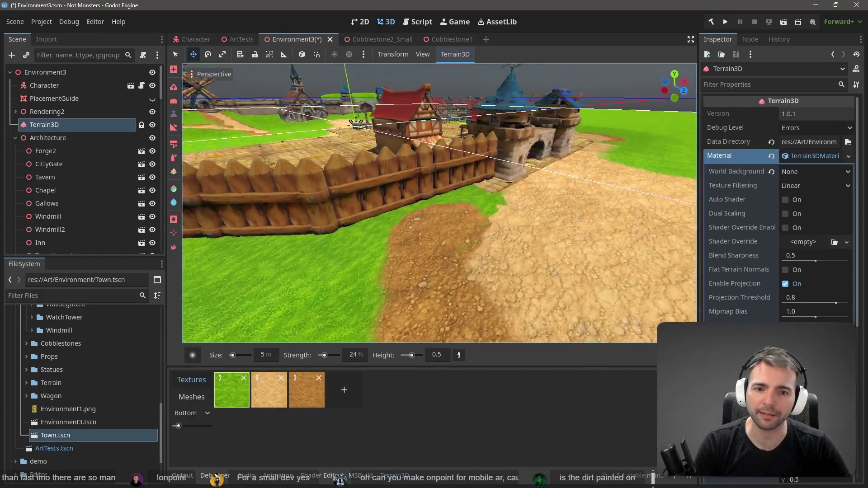
{"action": "key", "text": "e"}
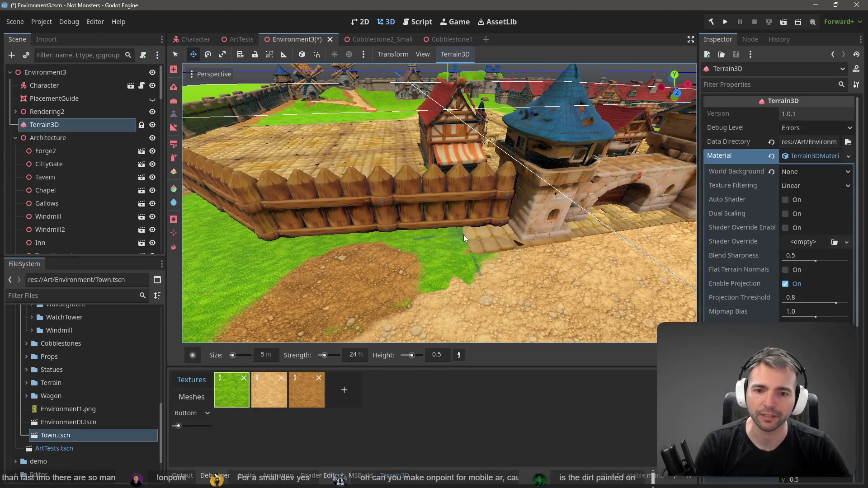
{"action": "left_click_drag", "start_coordinate": [480, 244], "coordinate": [499, 232]}
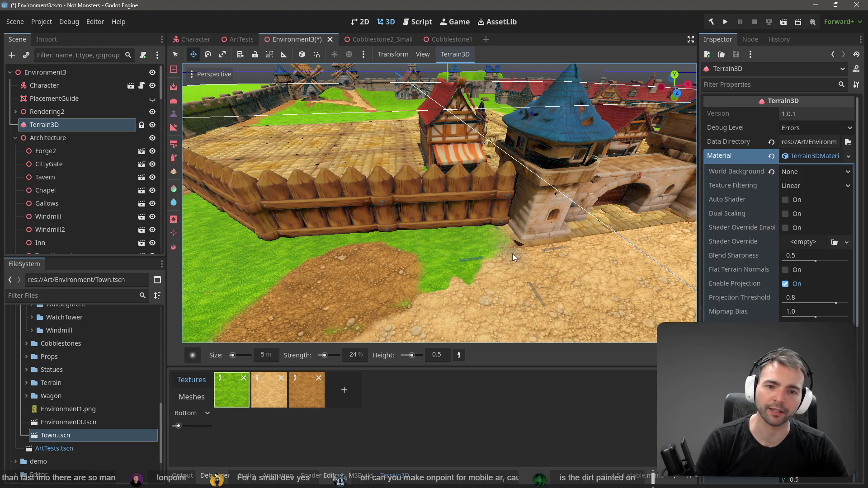
{"action": "scroll", "coordinate": [502, 262], "scroll_direction": "down", "scroll_amount": 3}
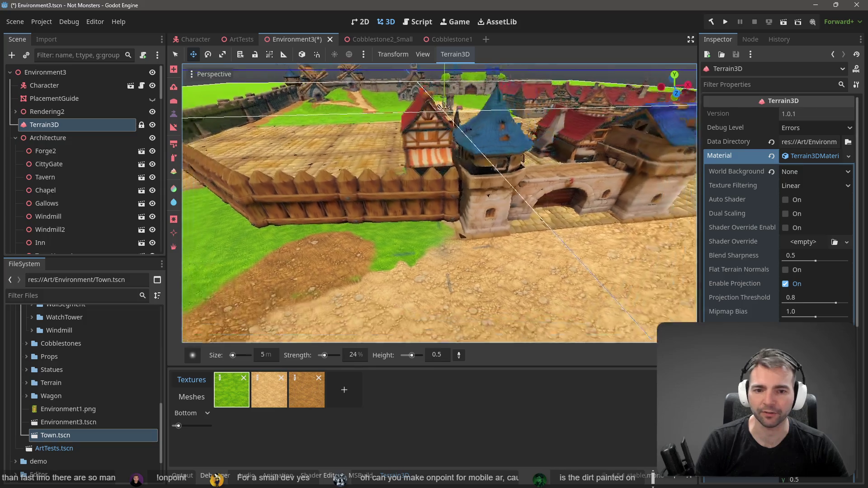
{"action": "scroll", "coordinate": [440, 203], "scroll_direction": "up", "scroll_amount": 1}
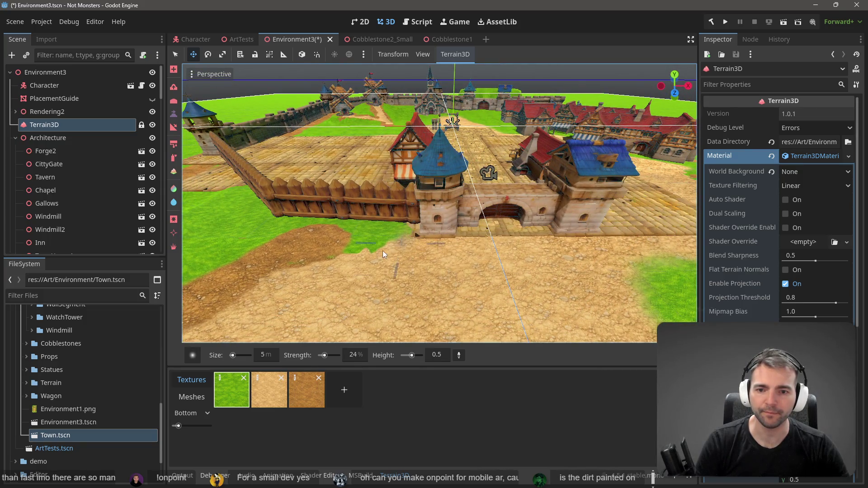